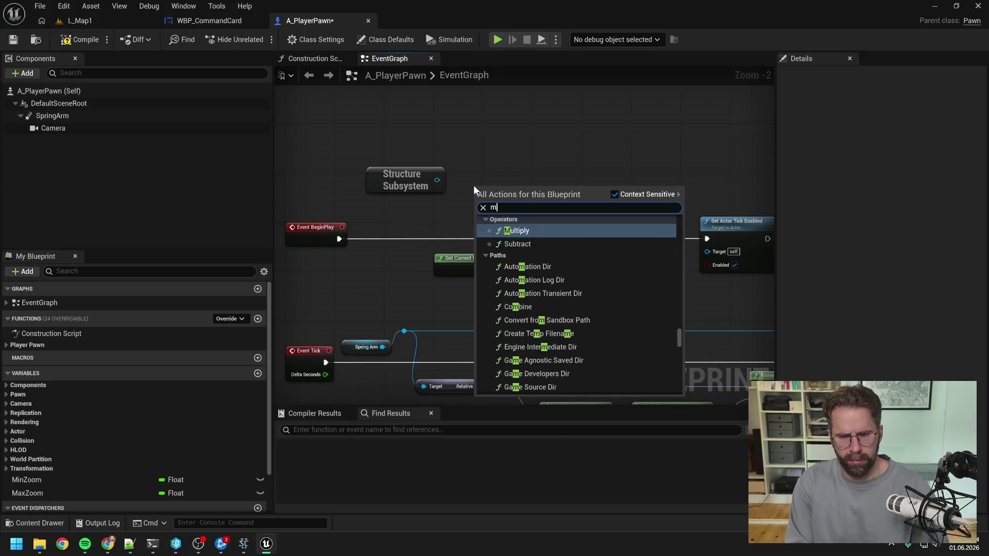
- Review Claude's proposed GetMainHallForPlayer plan and draft the reply 'machen wir so'
key(Escape)
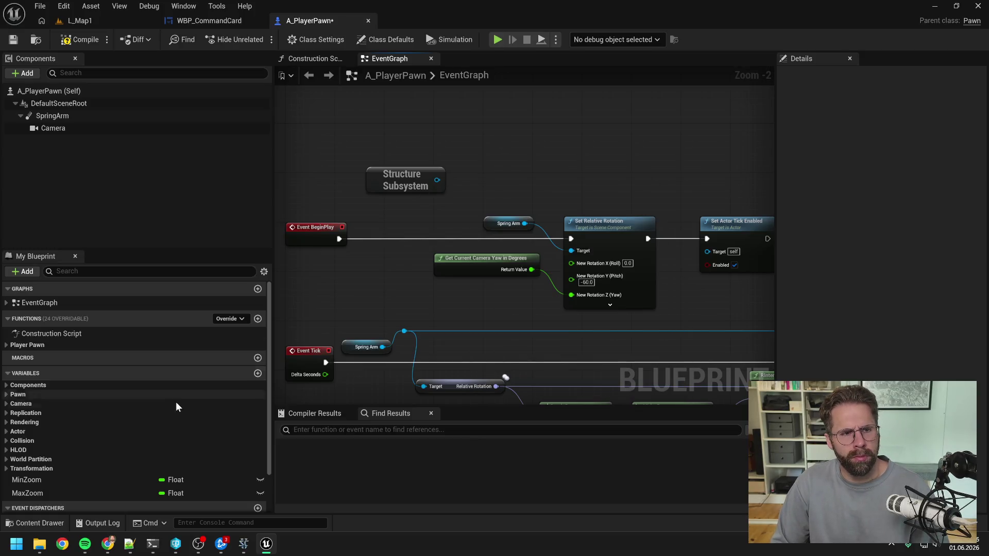
click(152, 543)
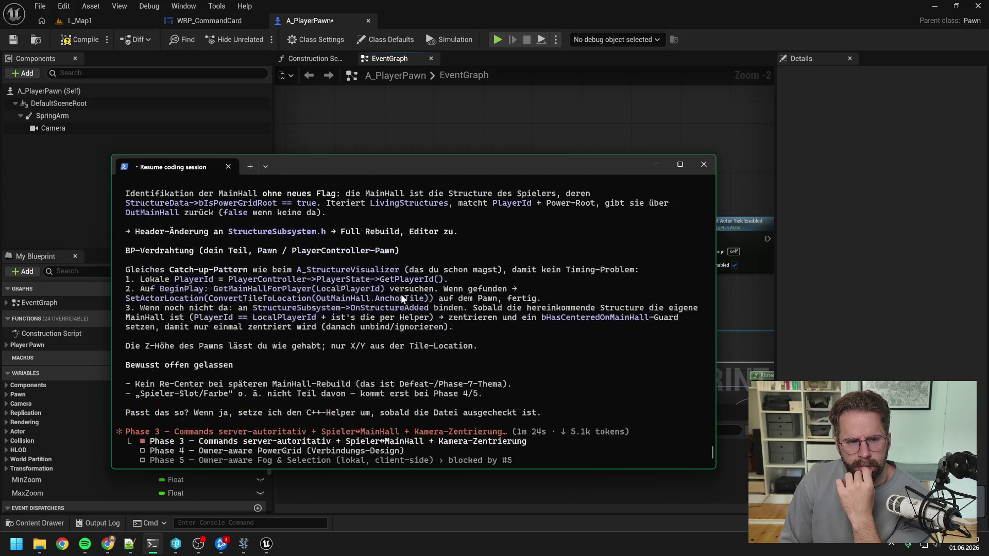
scroll(425, 329, up, 6)
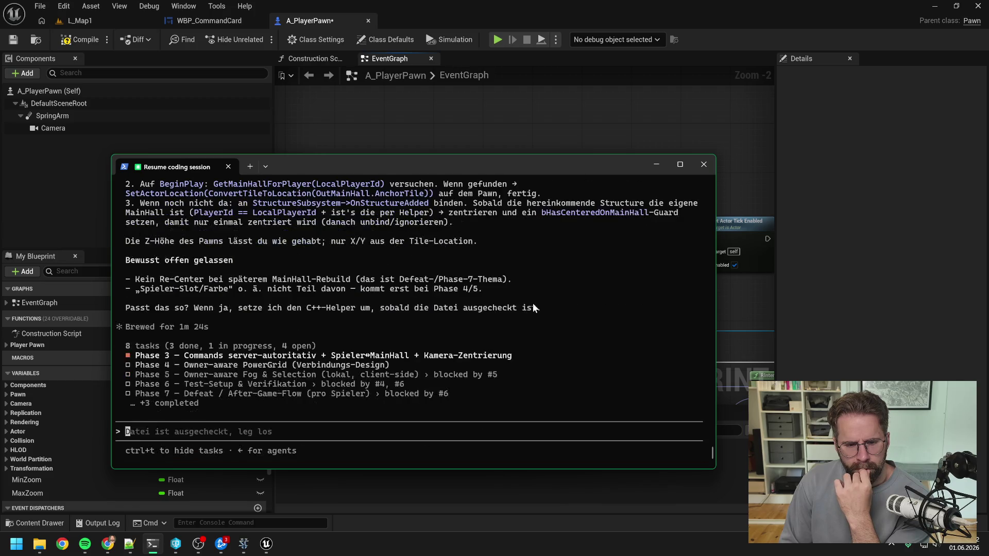
text(machen wir so)
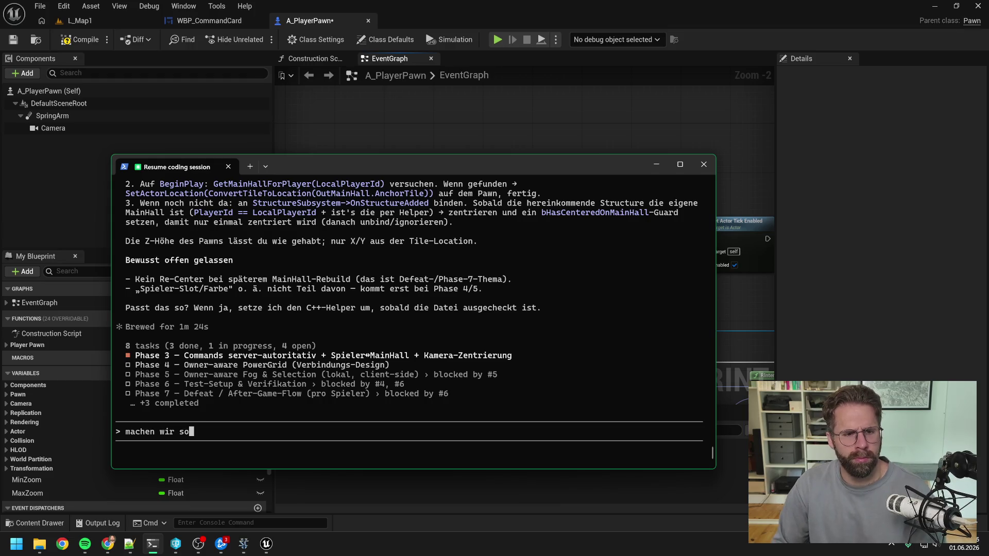
- Re-read Claude's proposal and check the file's checkout status in Perforce
scroll(528, 329, up, 4)
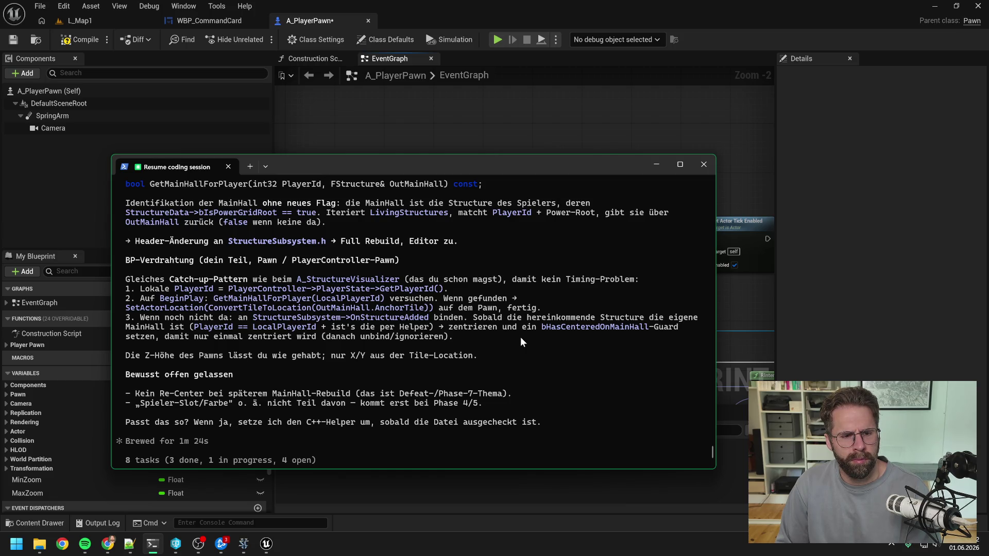
scroll(519, 343, up, 3)
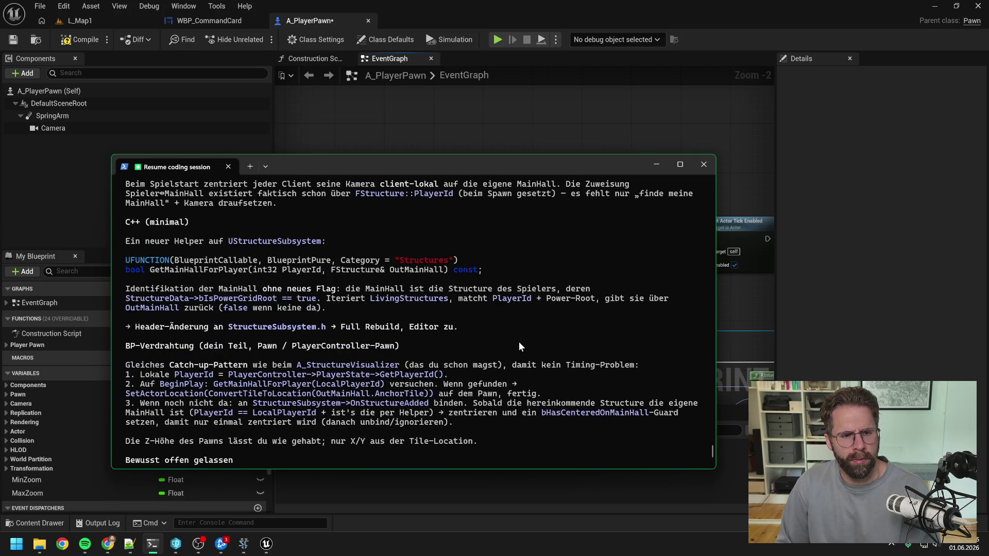
scroll(518, 342, up, 2)
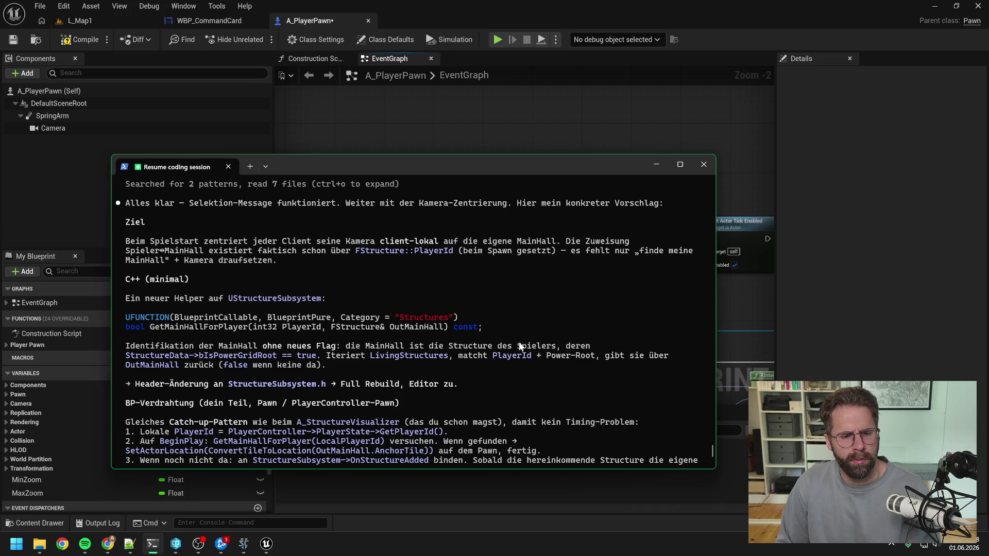
scroll(518, 341, down, 5)
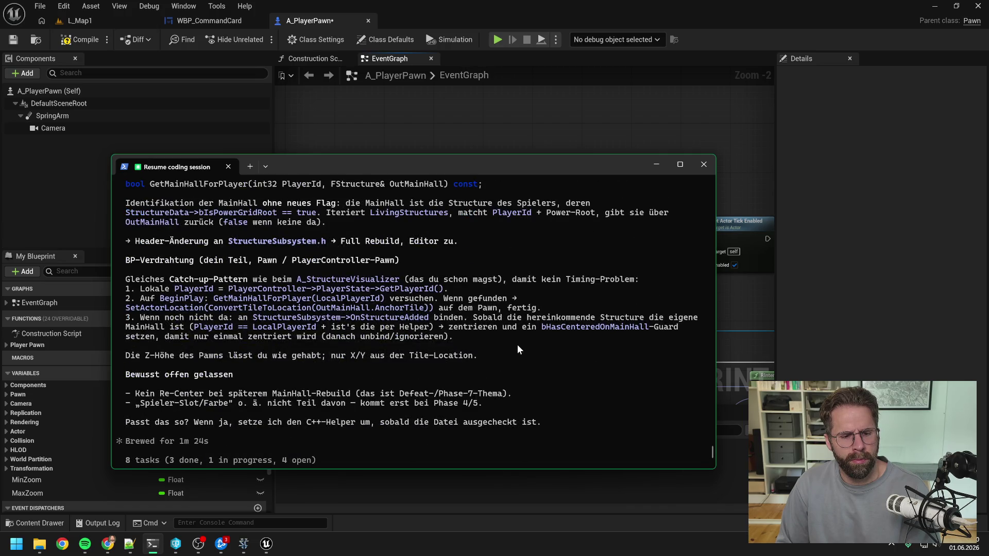
text(machen wir so)
click(175, 543)
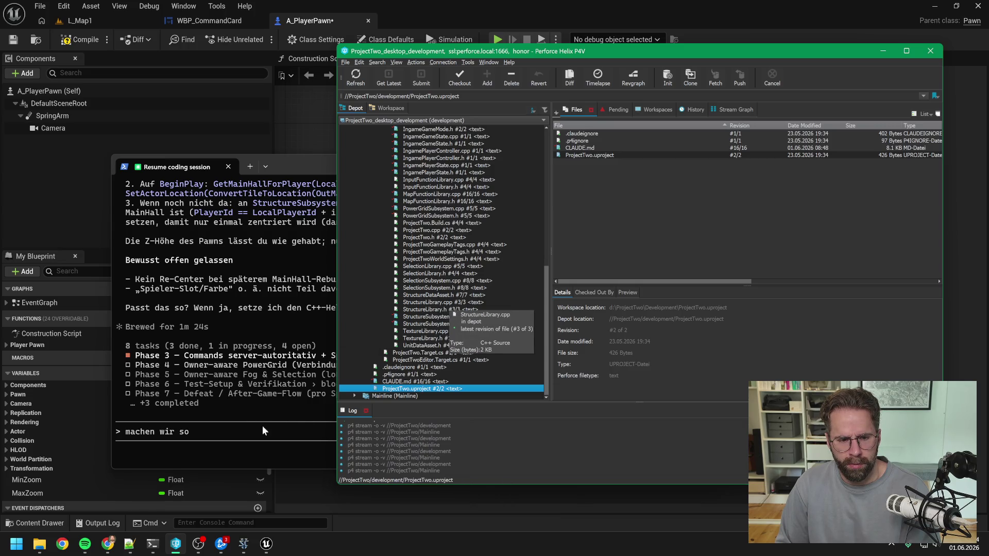
click(248, 434)
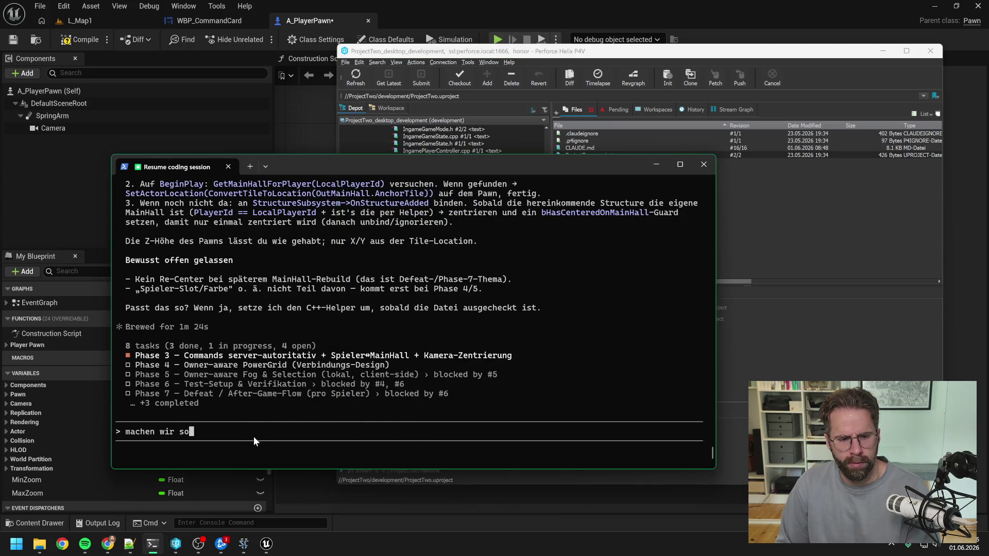
- Send the approval and accept the edits to StructureSubsystem.h and StructureSubsystem.cpp
key(Return)
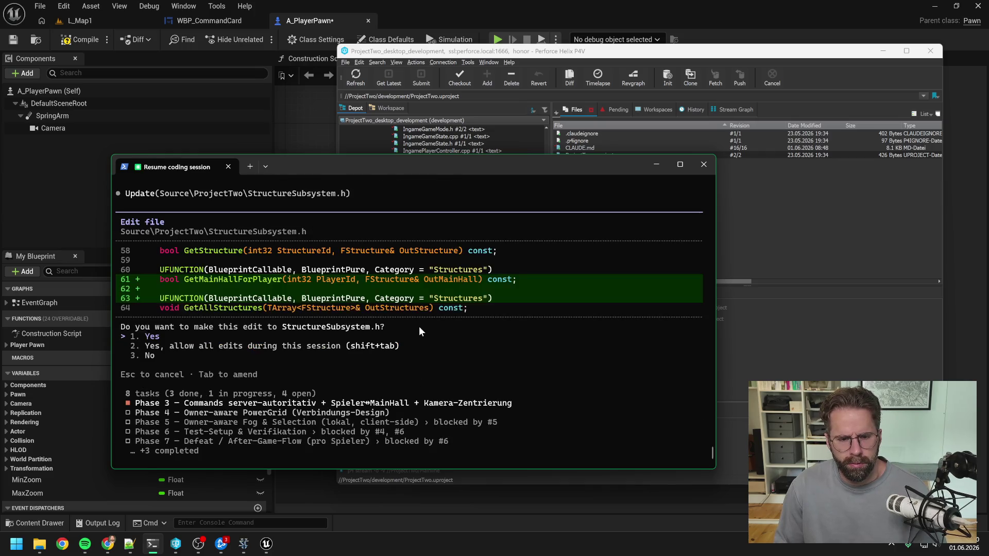
key(Return)
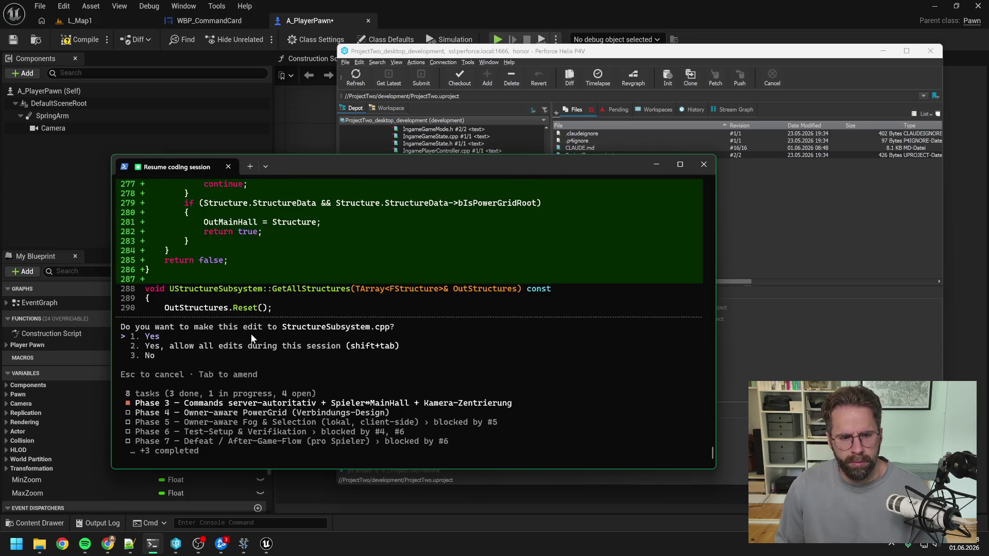
key(Return)
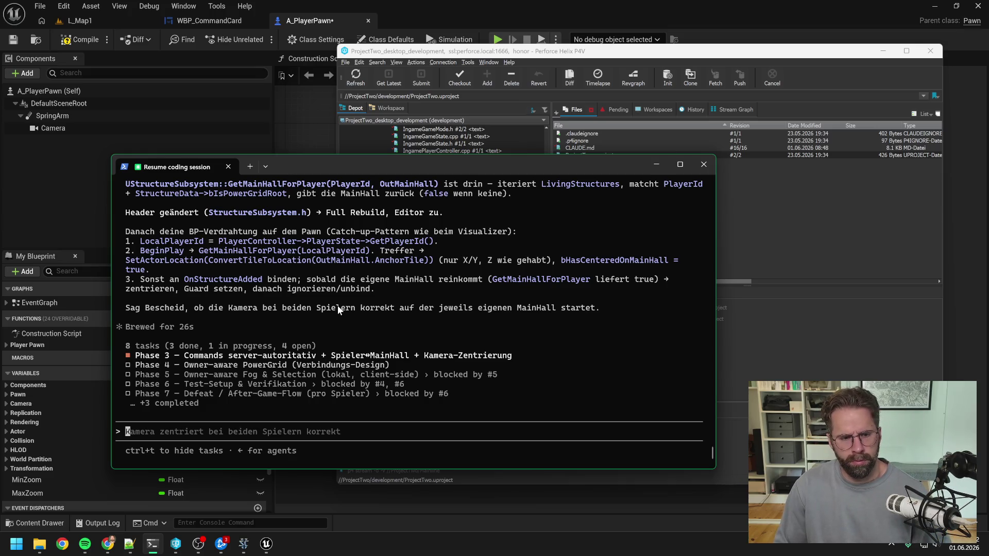
- Check out the A_PlayerPawn asset and close the Unreal editor
click(77, 42)
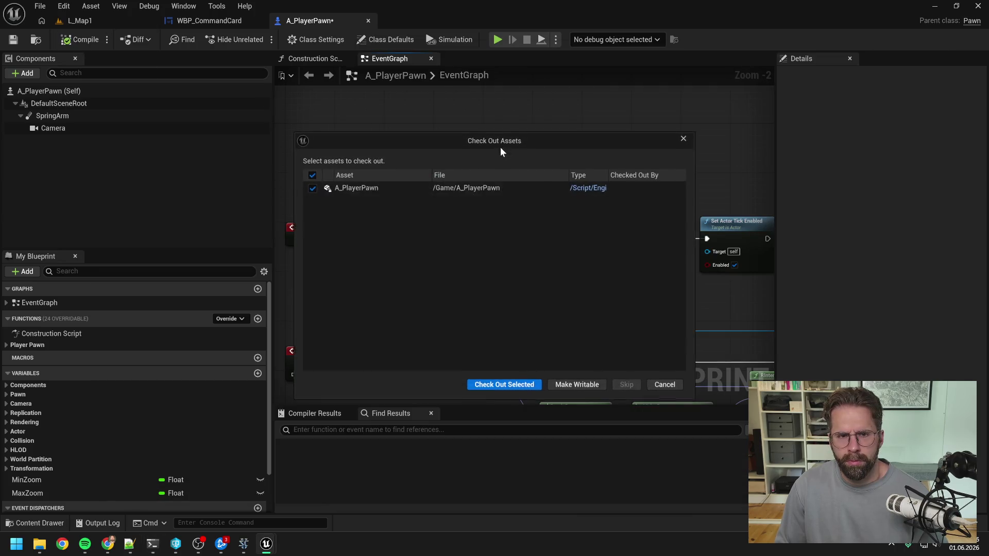
click(502, 386)
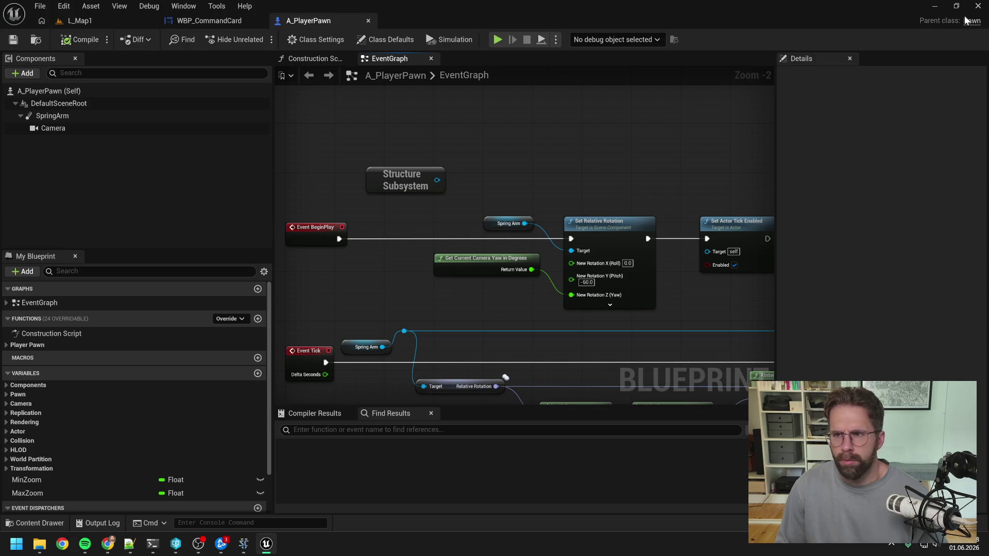
click(977, 5)
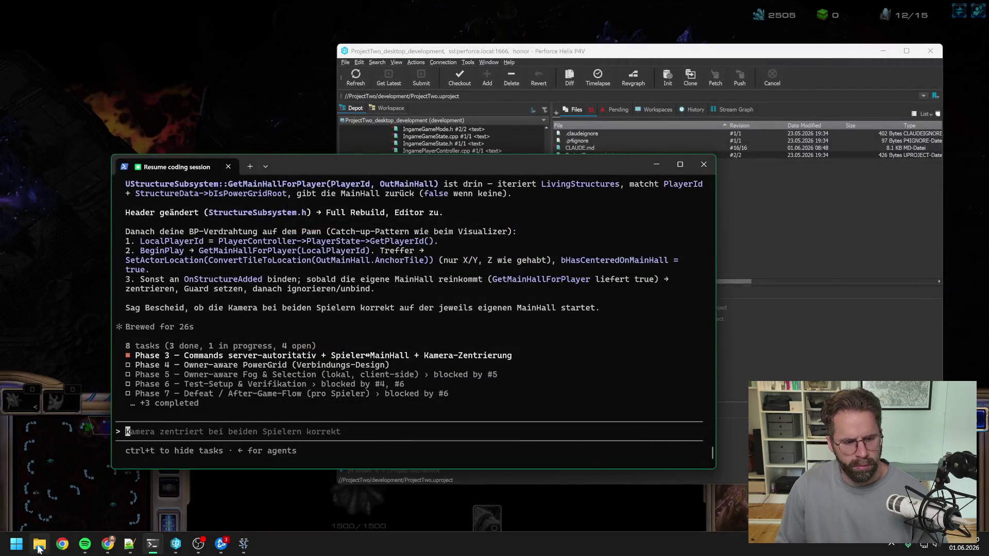
- Rebuild the ProjectTwo project from ProjectTwo.sln in Visual Studio, then close it
click(39, 545)
double_click(348, 332)
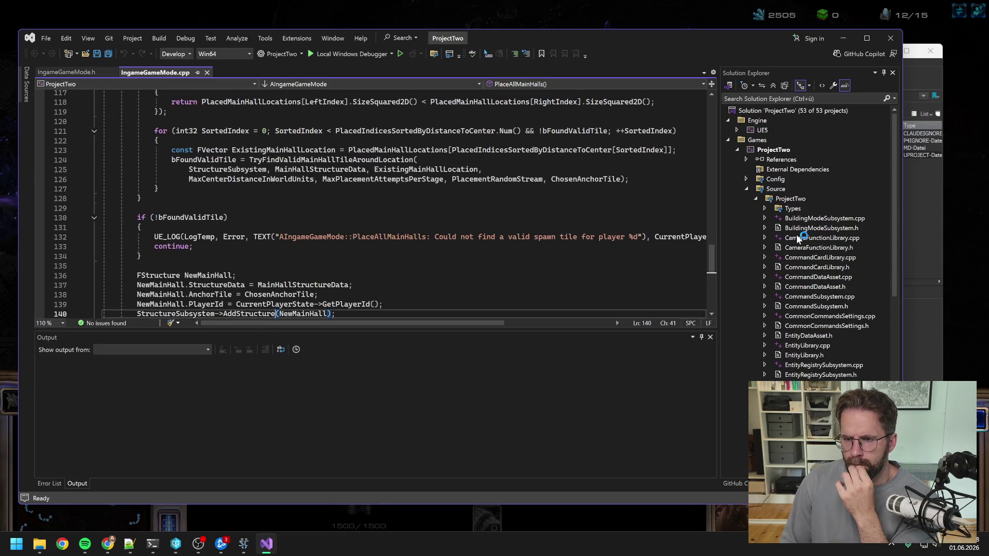
right_click(774, 149)
click(806, 139)
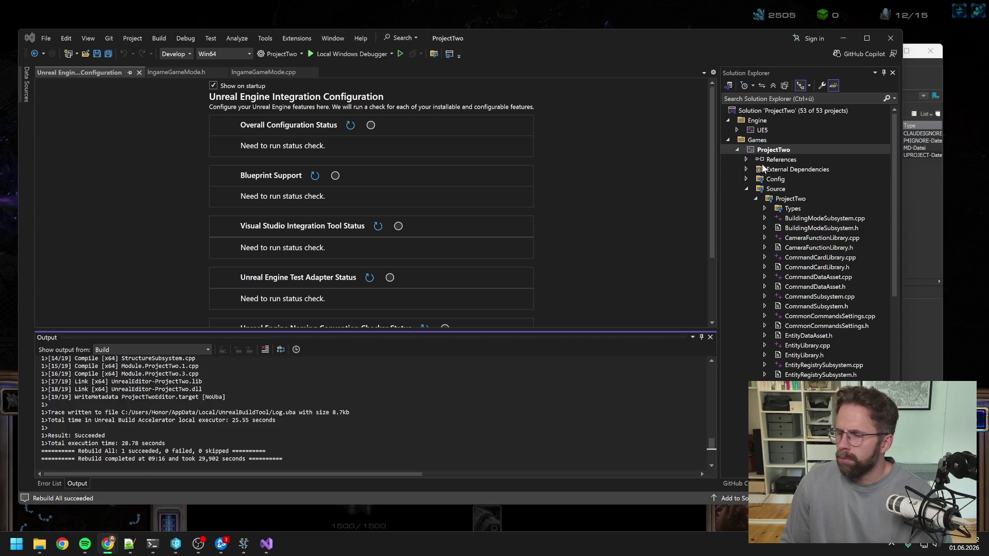
click(891, 41)
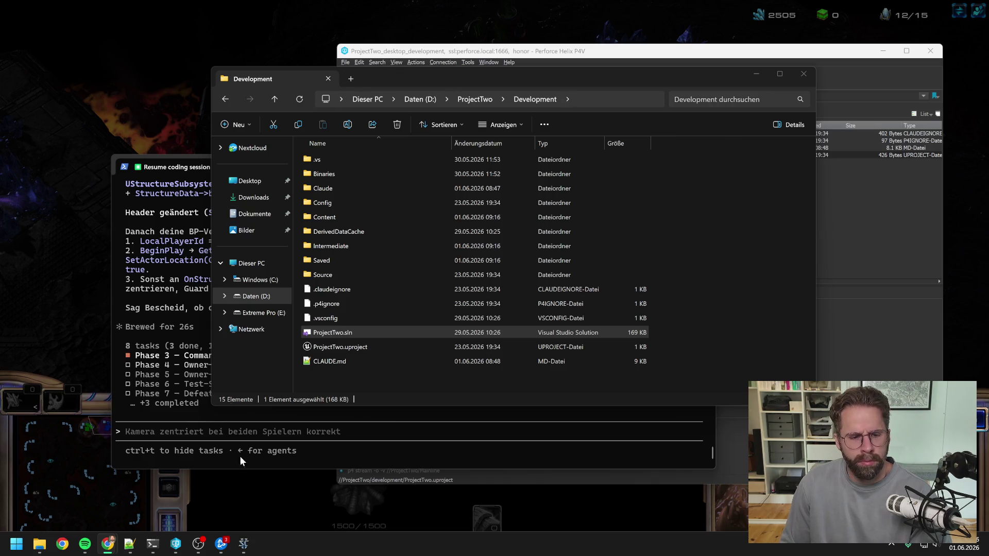
- Relaunch ProjectTwo.uproject in Unreal Editor from the Development folder
click(40, 543)
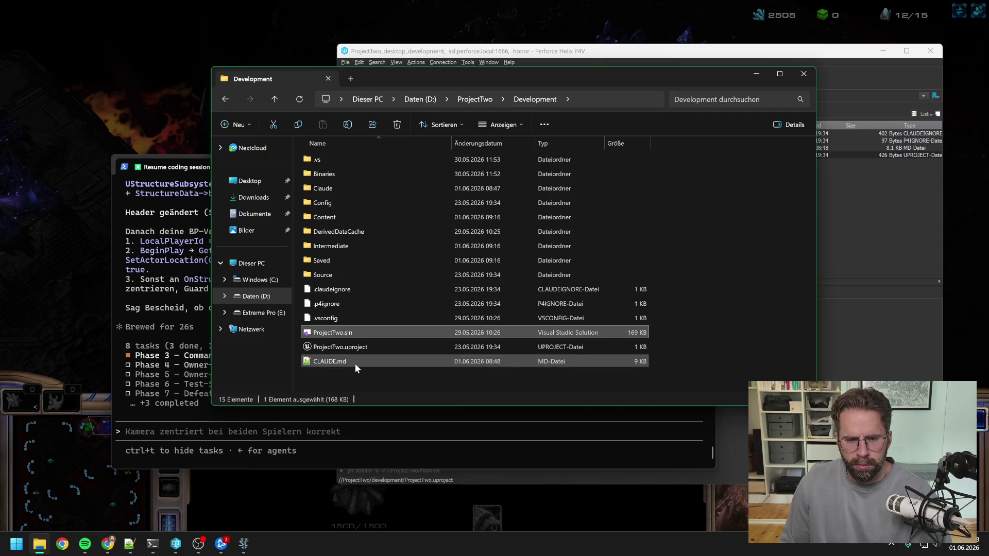
click(595, 60)
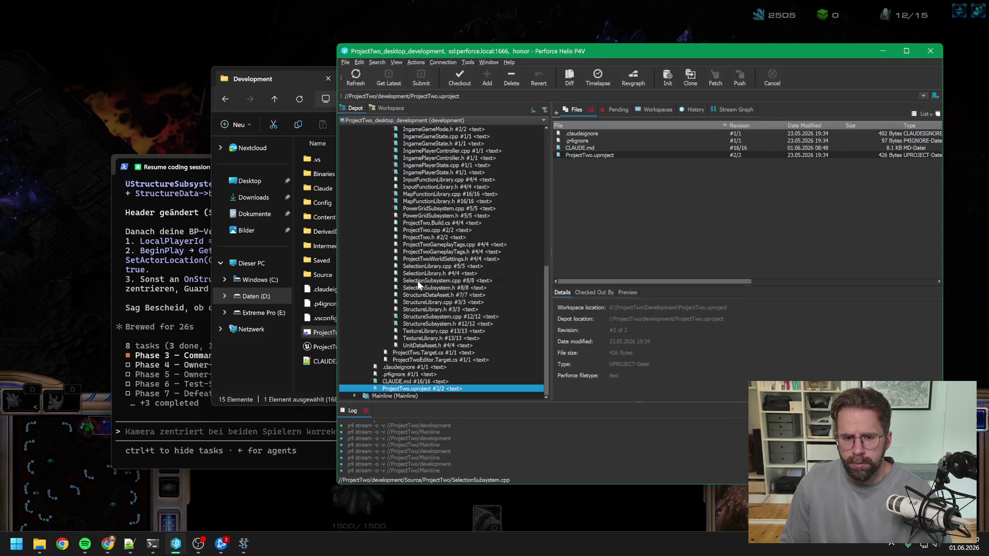
double_click(412, 389)
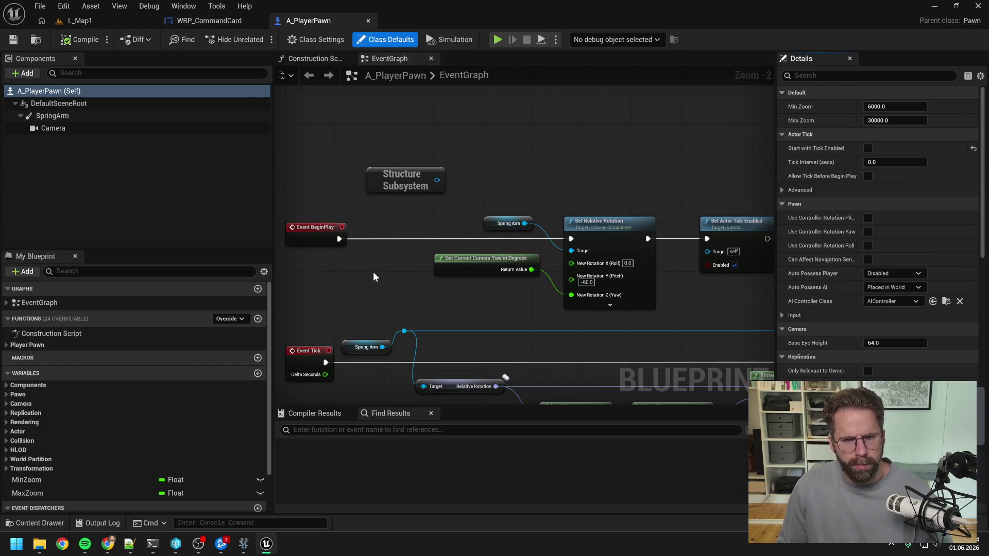
- Add Get Main Hall for Player off Structure Subsystem, with a Branch on its Return Value
drag(436, 180, 570, 175)
text(get main)
key(Return)
text(bra)
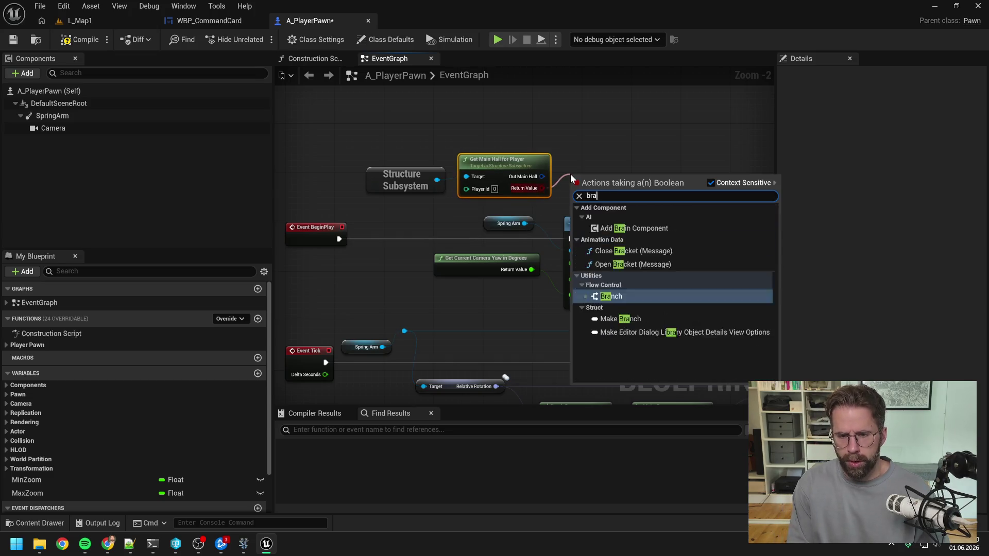
key(Return)
scroll(570, 174, down, 1)
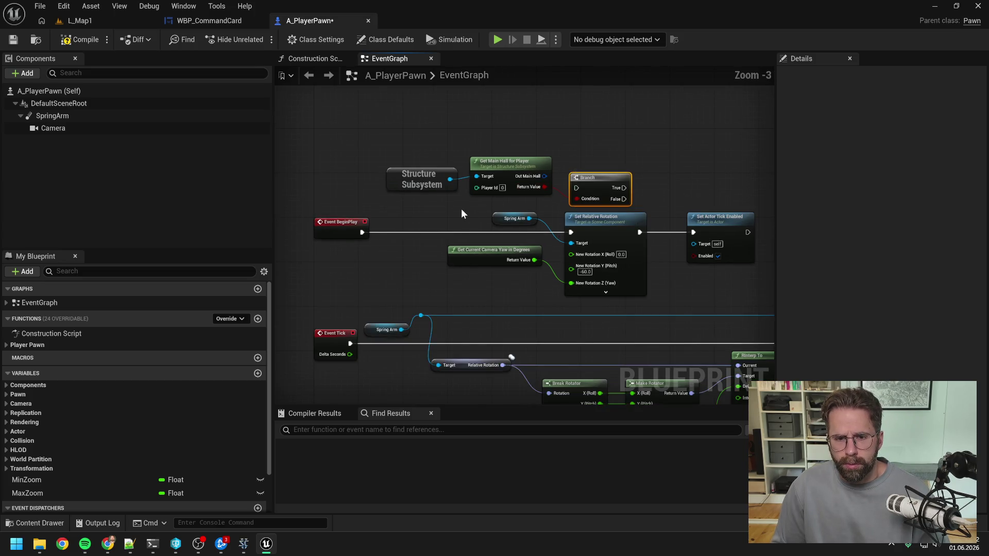
click(462, 209)
drag(435, 189, 430, 166)
- Look for a player-id getter, searching BPFL_General's members for 'id', then return to A_PlayerPawn
right_click(405, 188)
text(get )
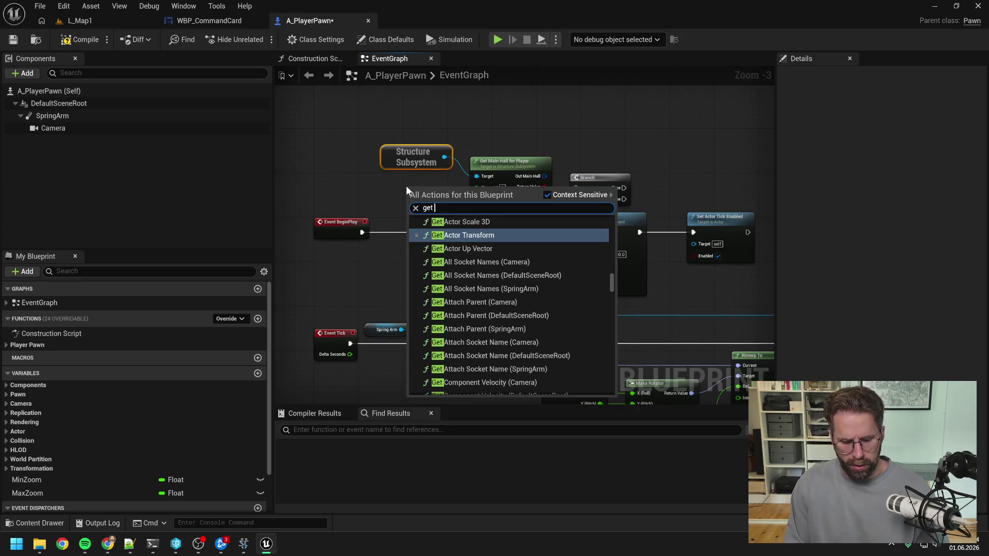
text(player id)
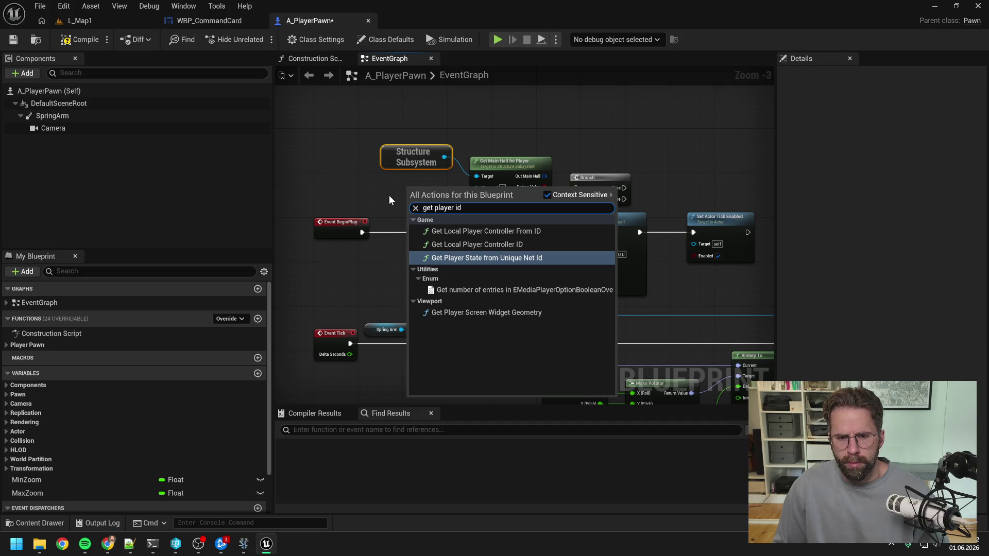
click(389, 194)
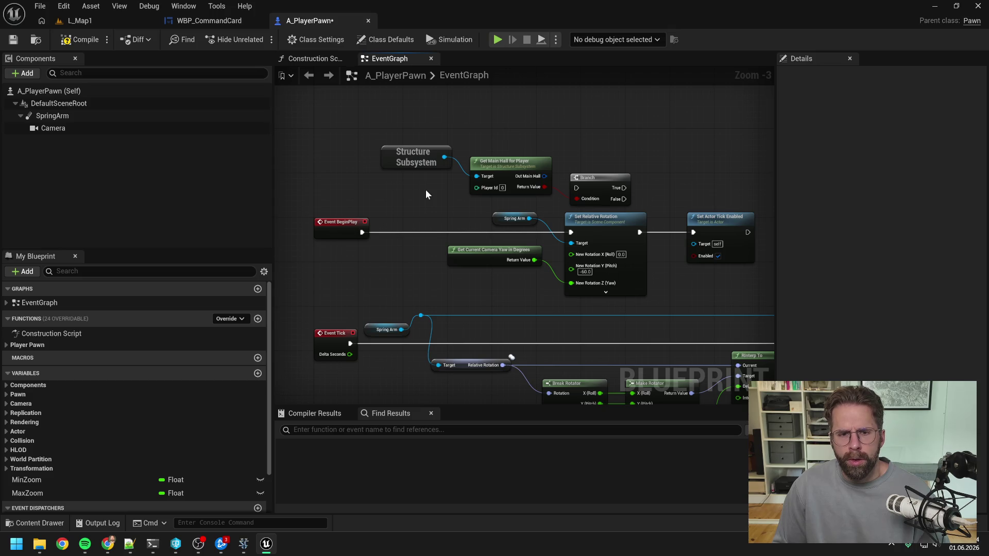
key(ctrl+space)
text(b)
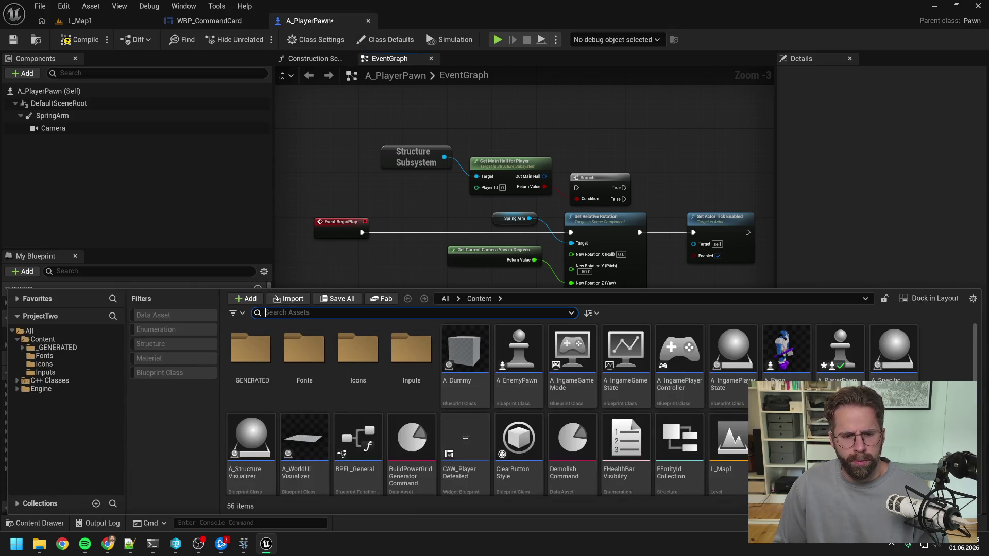
text(pfl)
double_click(237, 339)
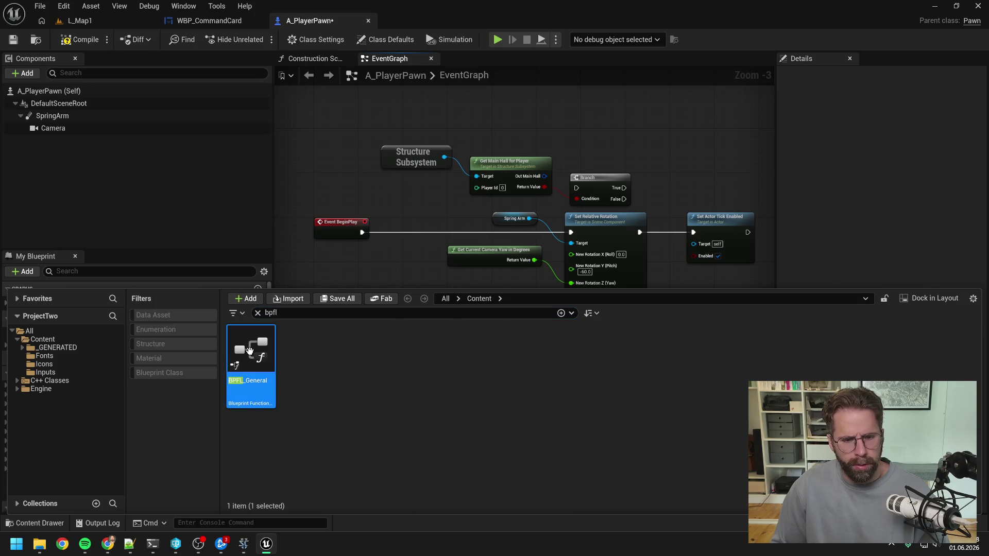
click(98, 74)
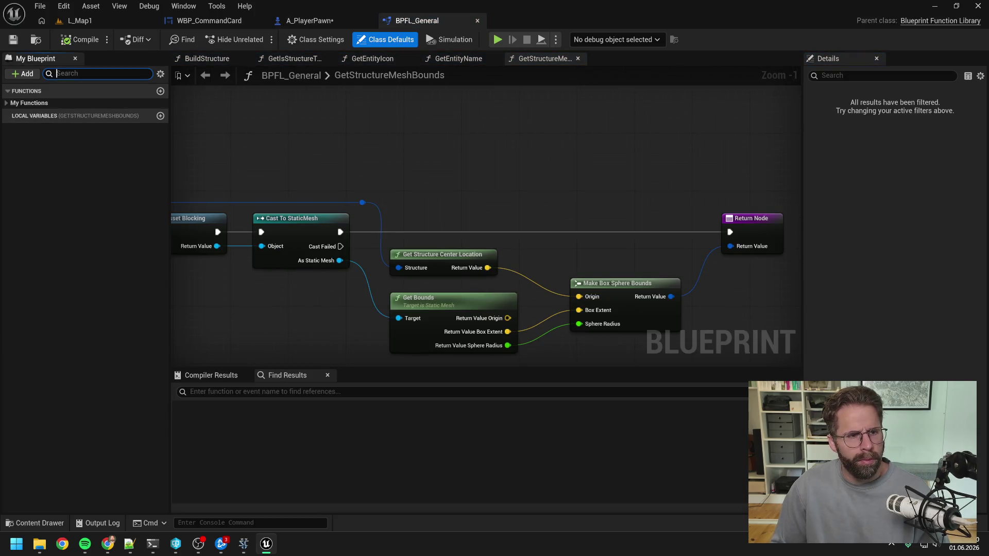
text(id)
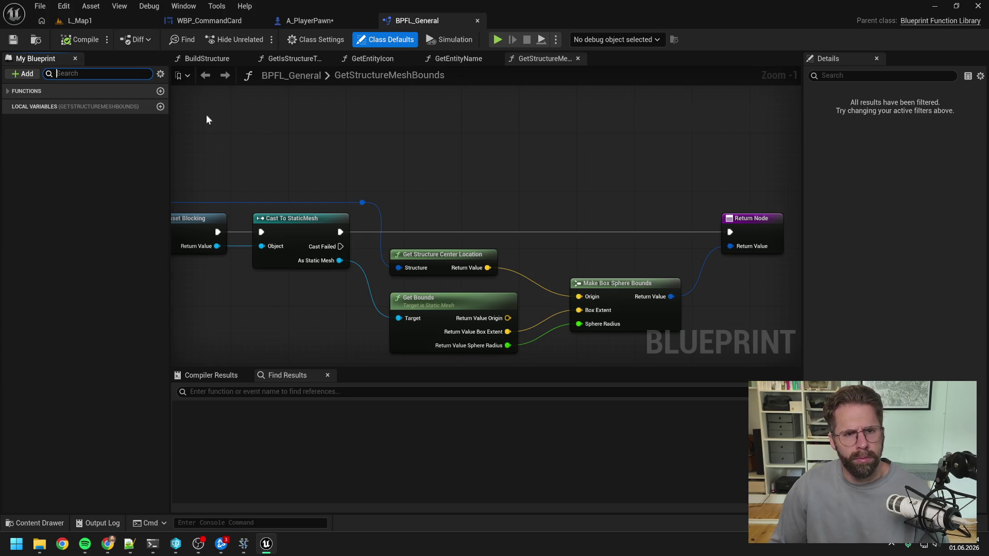
click(311, 21)
right_click(464, 147)
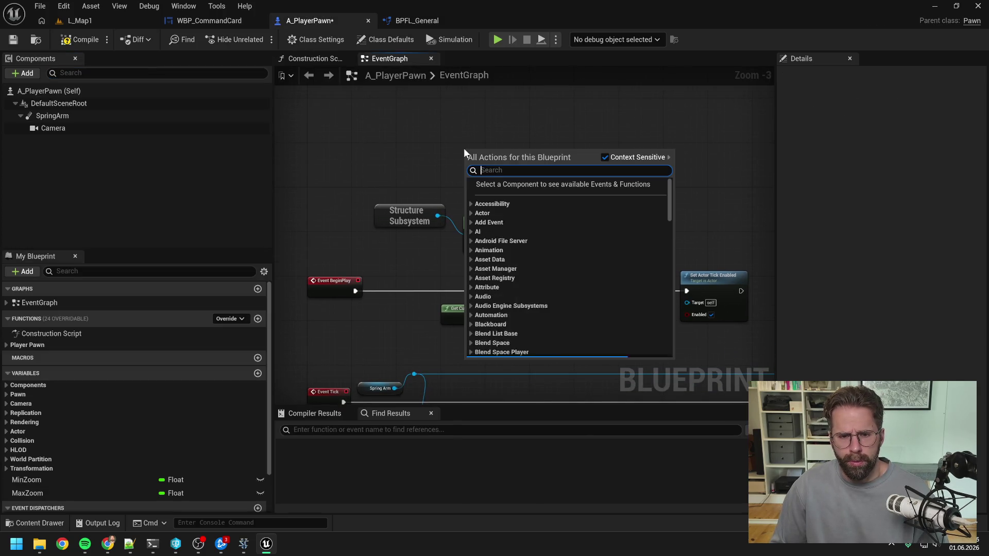
- Add Get Player State, Get Player Controller and Get My Player Controller nodes to the pawn graph
text(get player state)
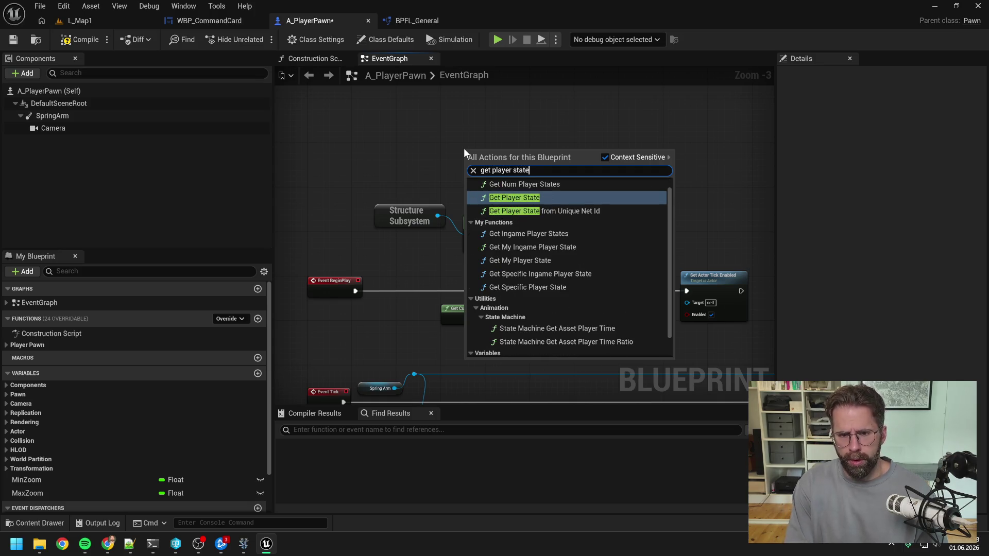
key(Escape)
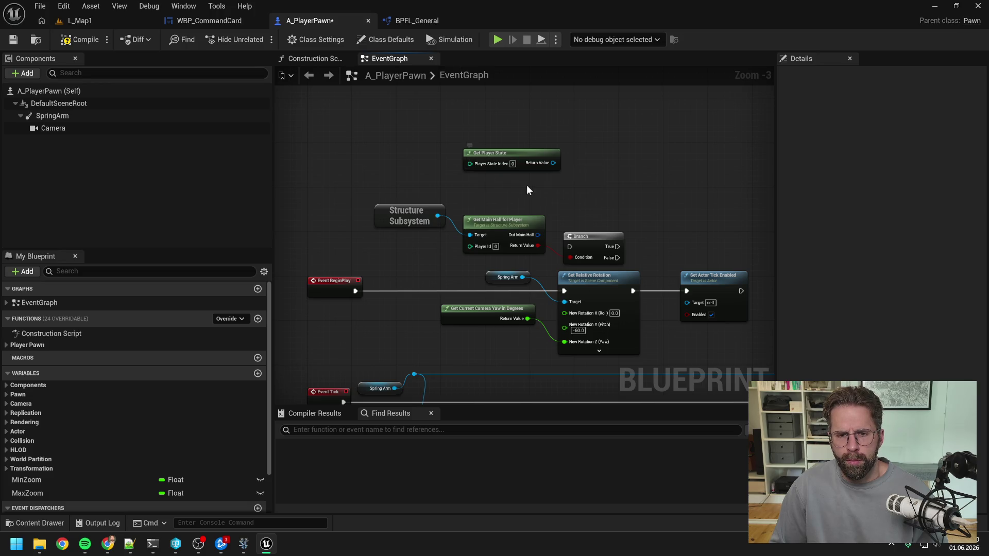
drag(553, 162, 582, 170)
click(531, 188)
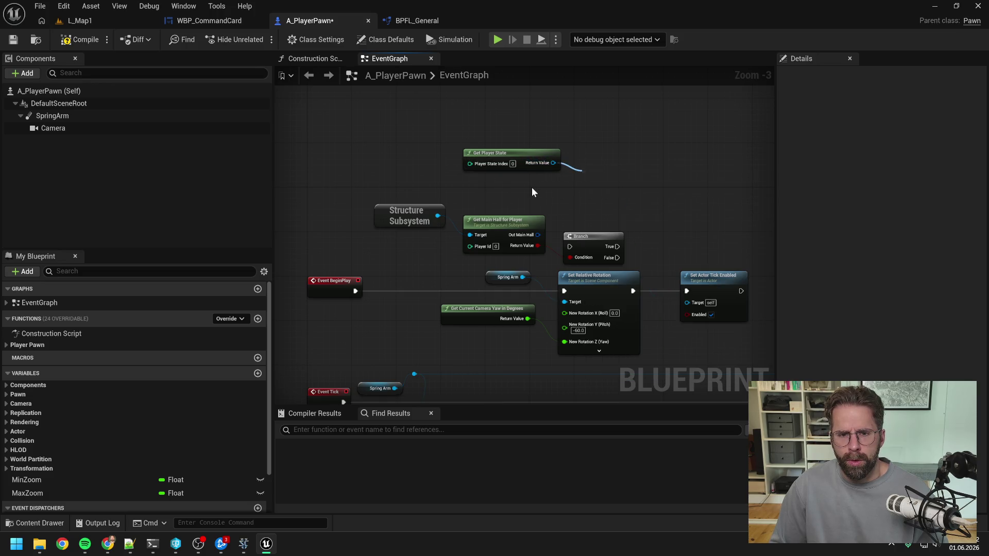
right_click(531, 188)
text(get play)
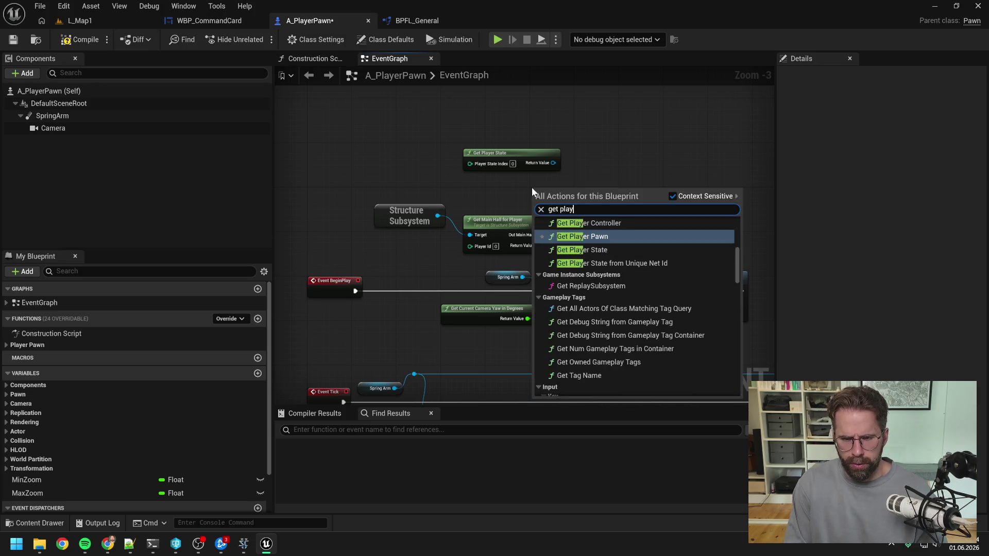
text(er contr)
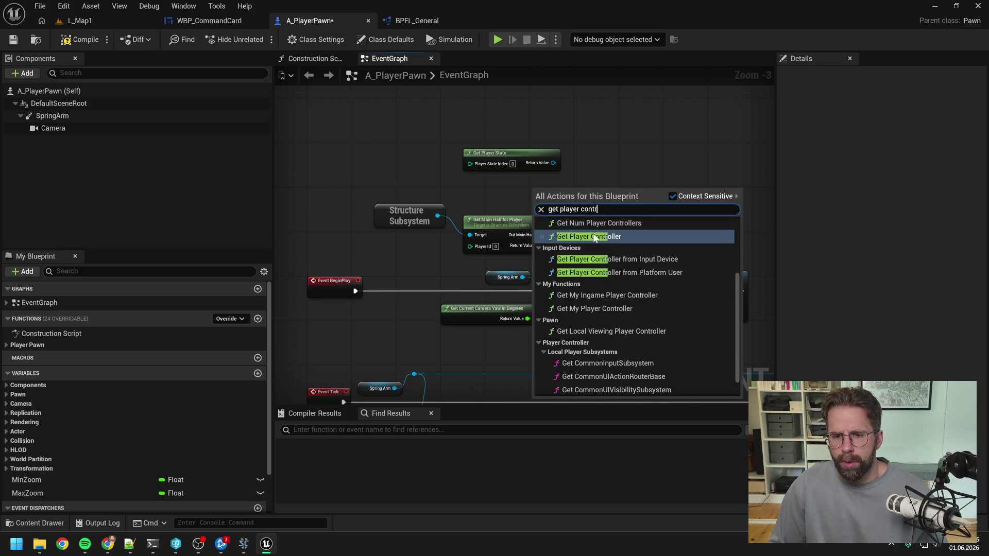
click(595, 237)
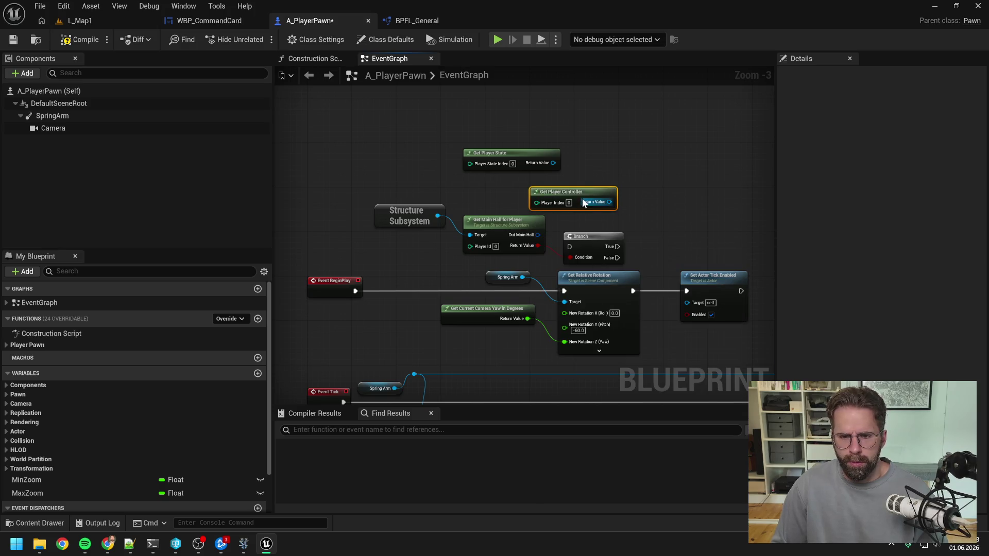
right_click(591, 147)
text(get my player)
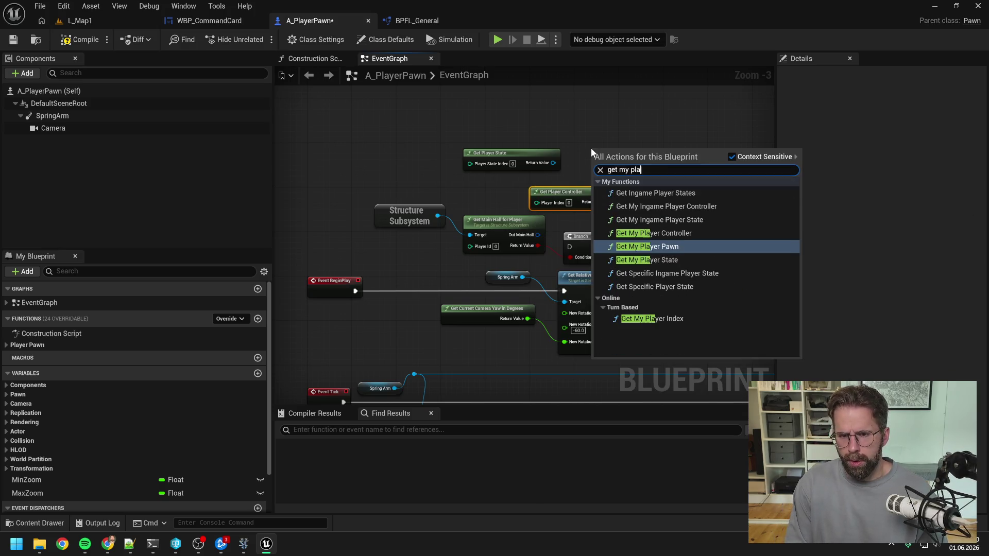
key(Return)
- Wire a Get Player Id node off Get Player State and place them together
drag(718, 152, 629, 166)
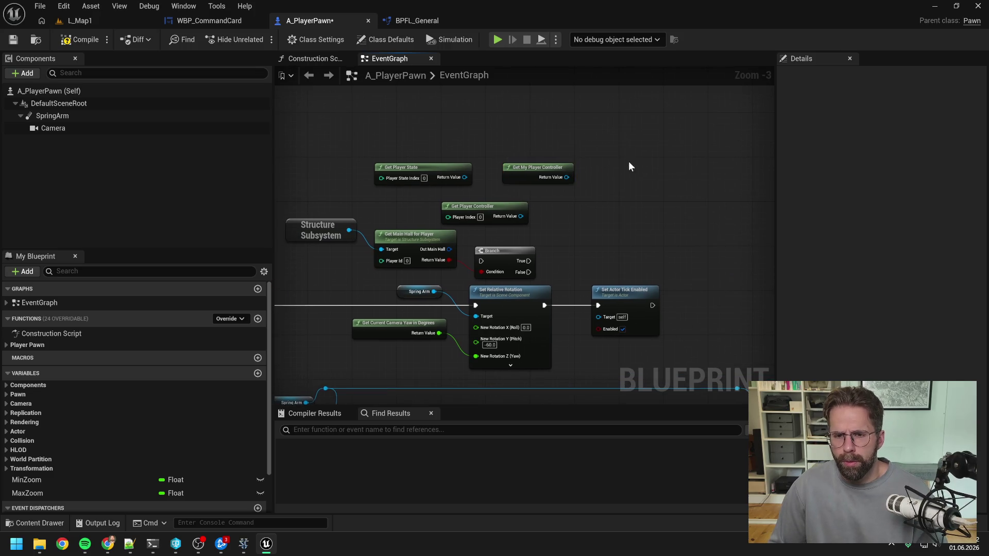
drag(566, 177, 589, 182)
text(get player id)
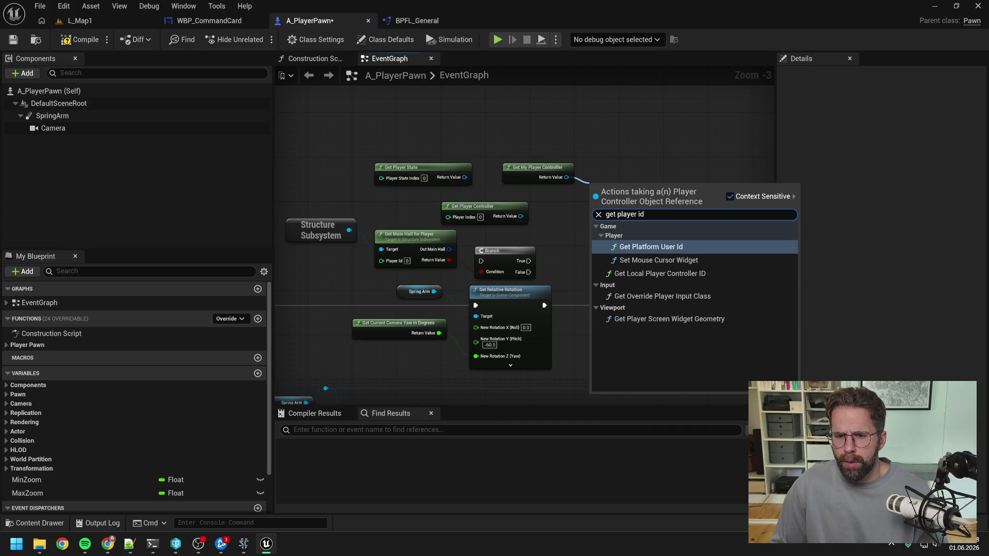
key(Escape)
drag(465, 177, 484, 144)
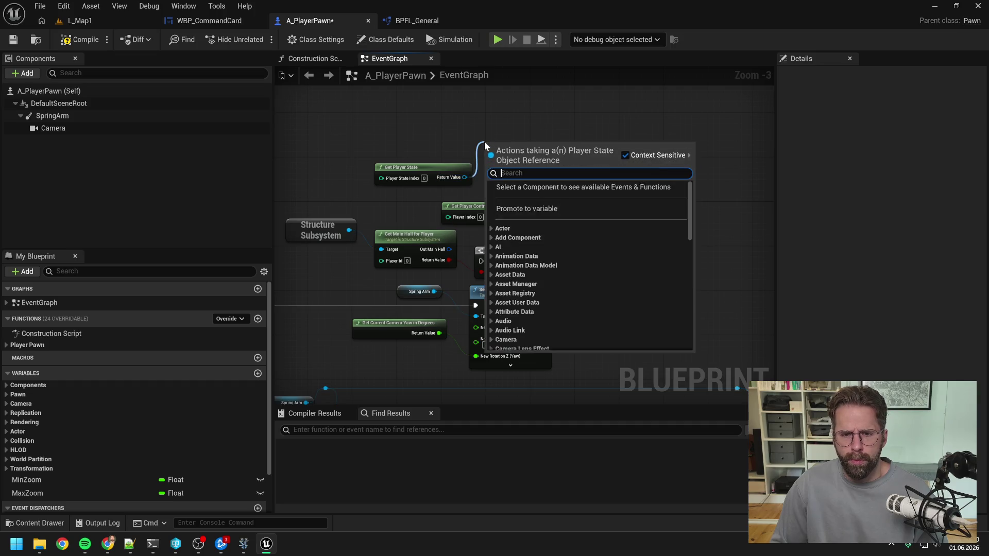
text(get player id)
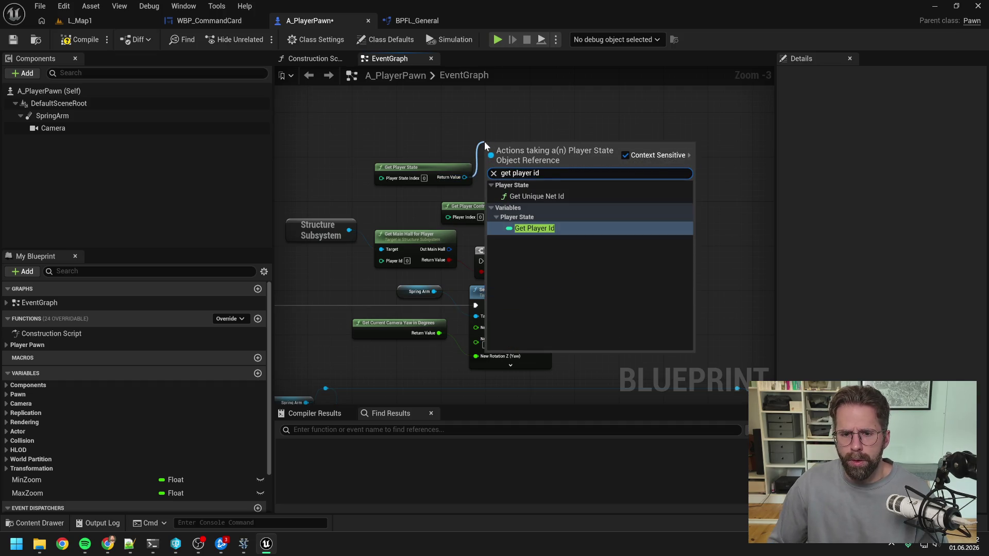
click(534, 228)
click(508, 160)
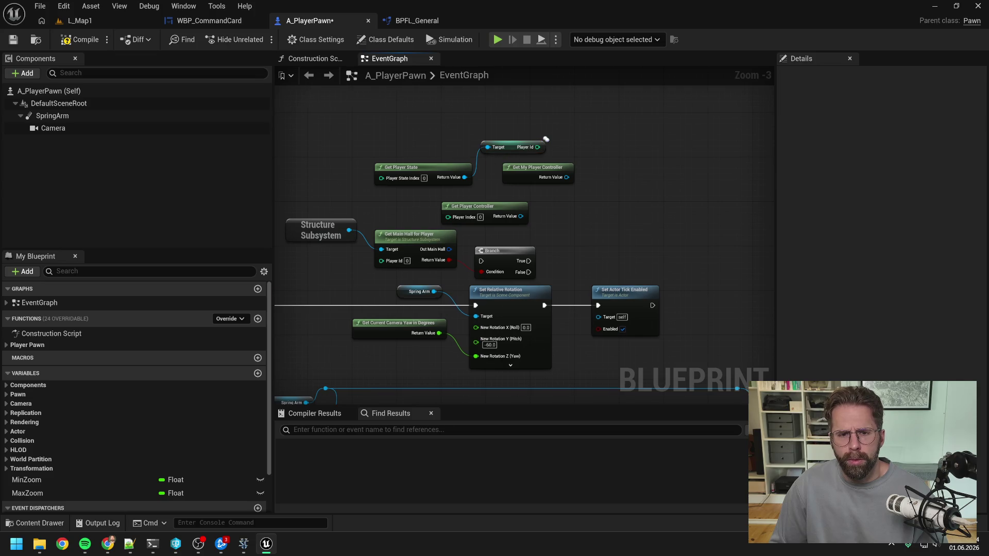
mouse_move(428, 162)
mouse_down()
mouse_move(483, 162)
mouse_move(470, 133)
mouse_up()
click(459, 170)
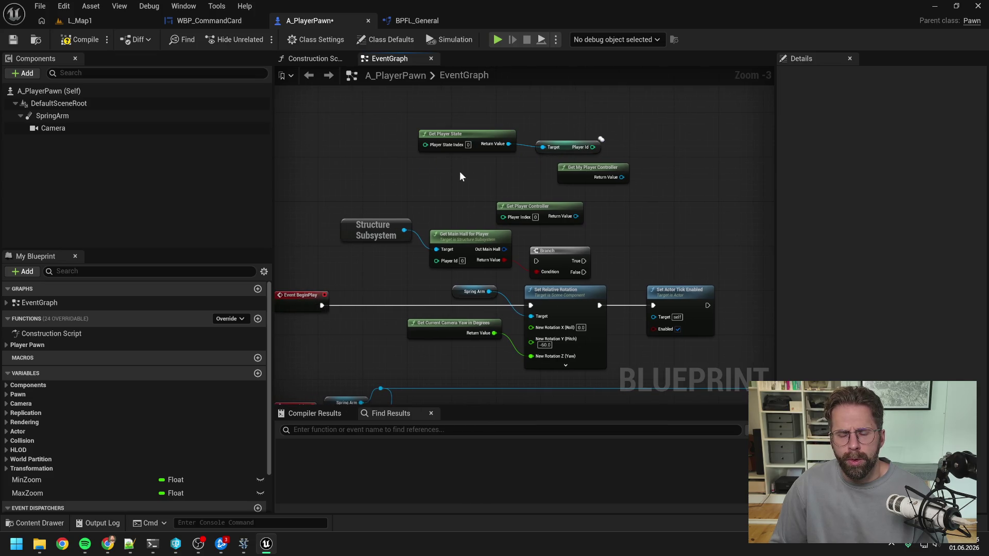
click(398, 19)
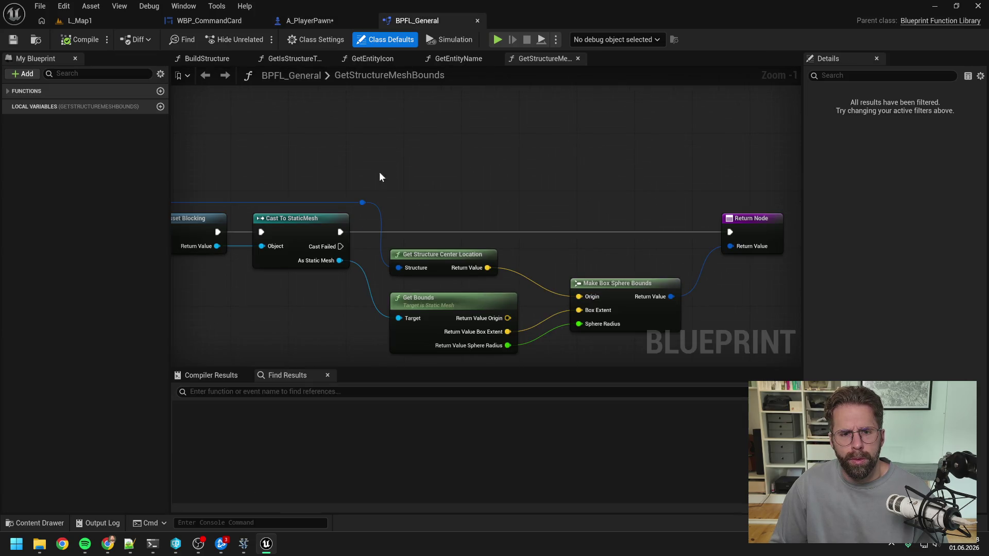
- Discard a misnamed GetPlayerid function and a stray local variable from BPFL_General
click(161, 91)
text(GetPlay)
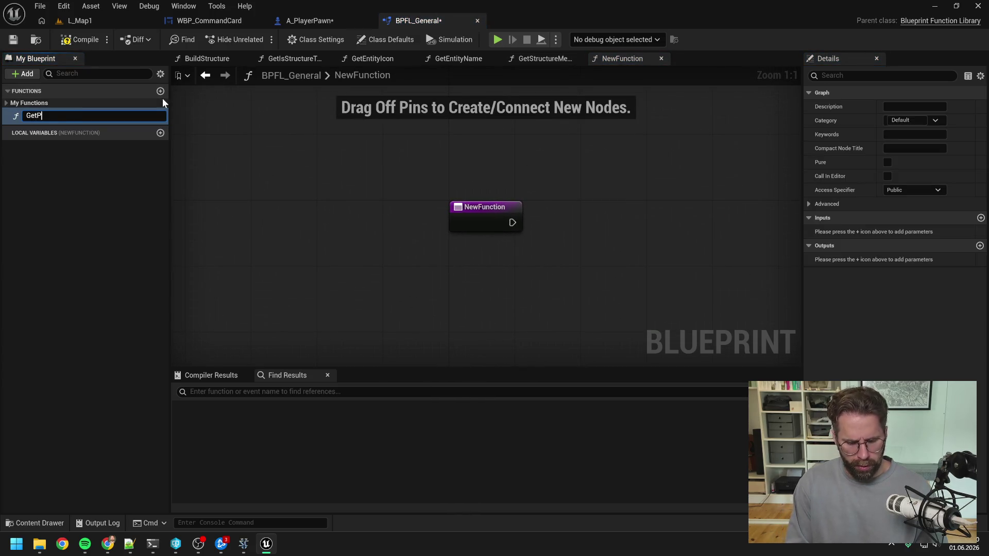
text(erid)
key(Return)
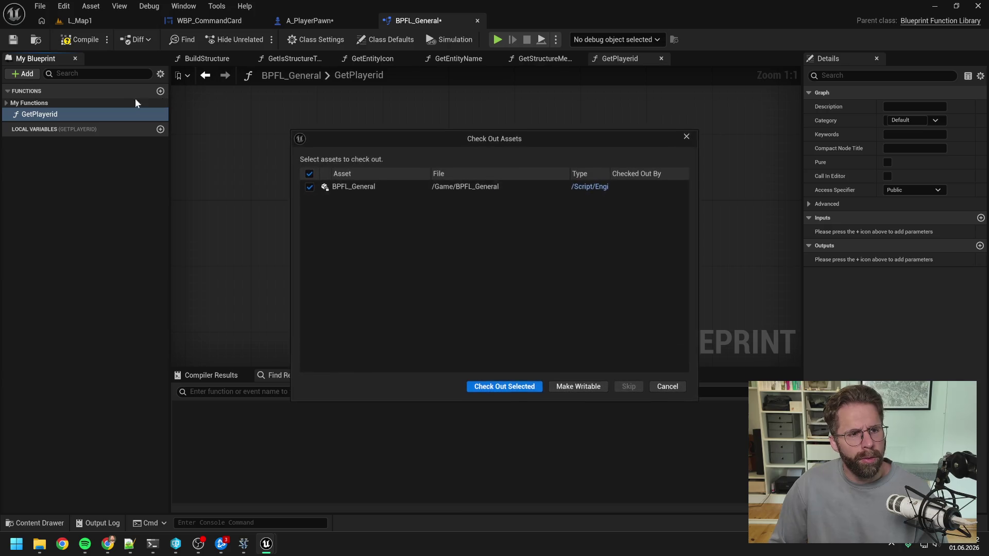
click(669, 390)
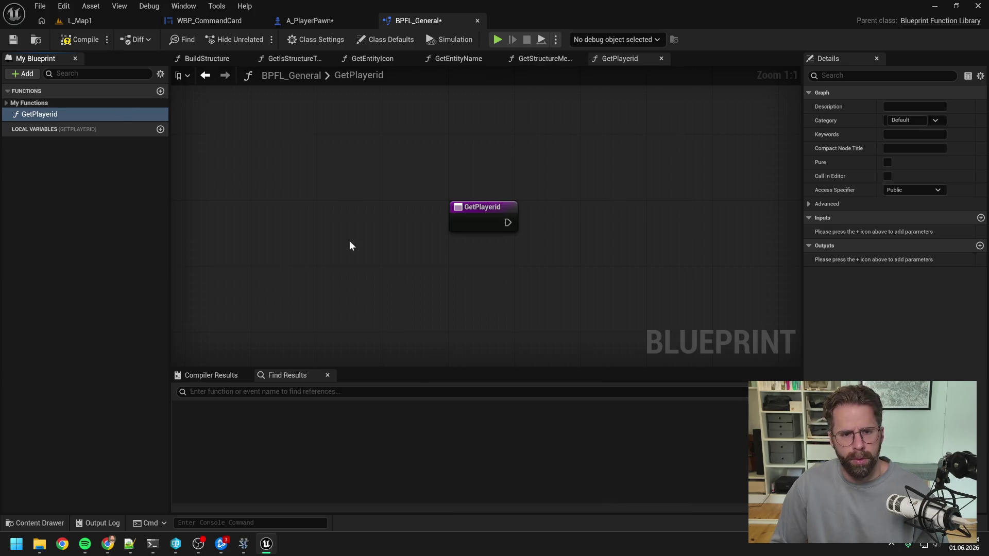
key(Delete)
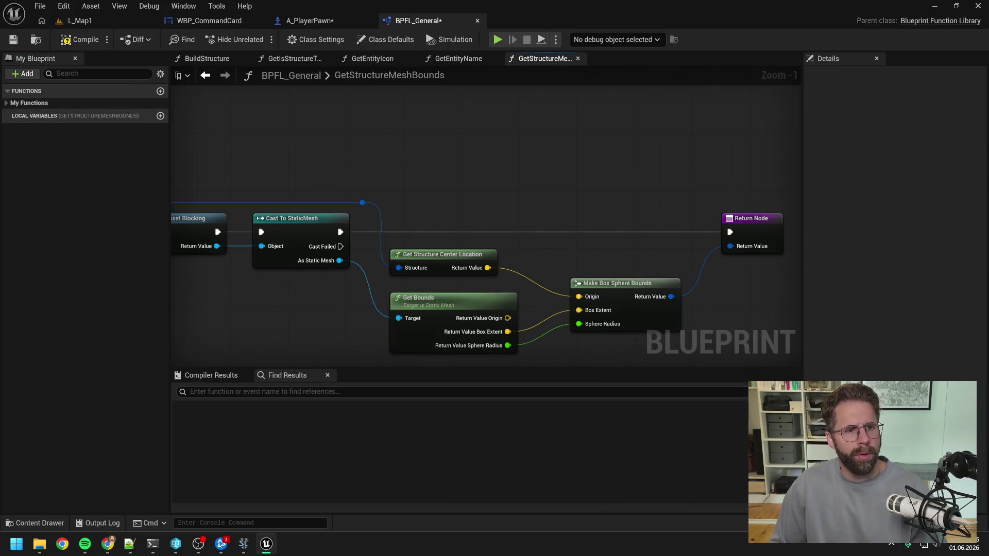
click(29, 74)
click(50, 114)
click(70, 159)
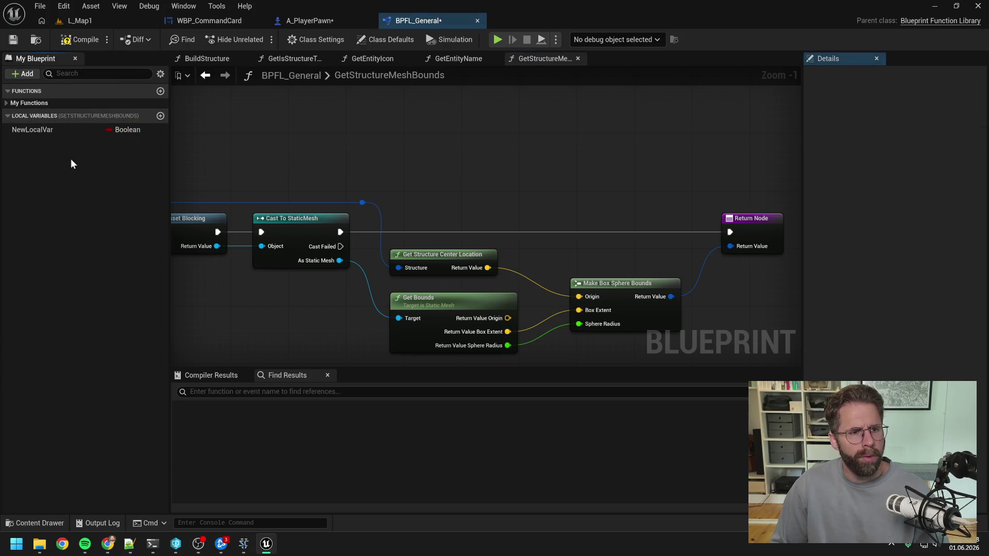
click(50, 133)
key(Delete)
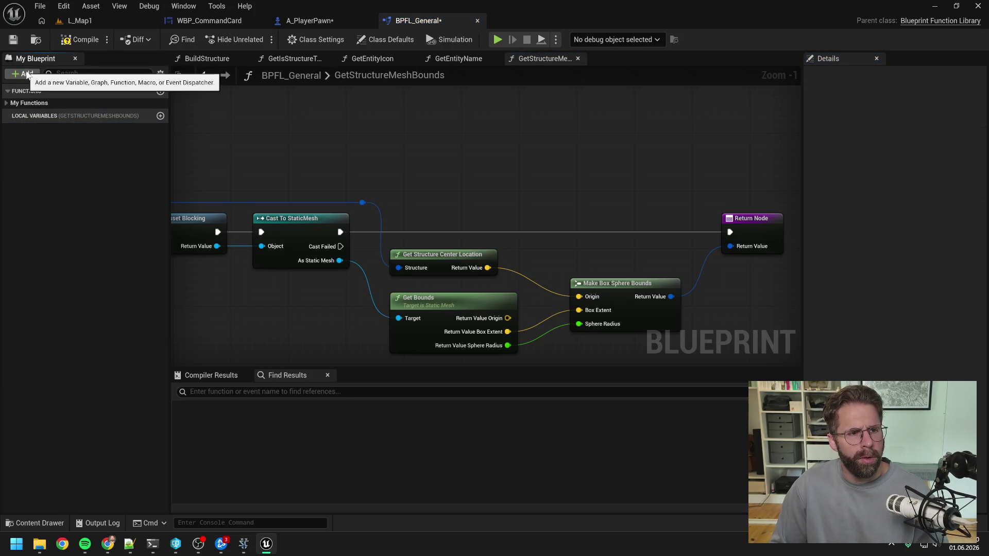
- Add the GetPlayerId function, move it into My Functions above GetSpecificPlayerState, and save
click(26, 75)
click(57, 132)
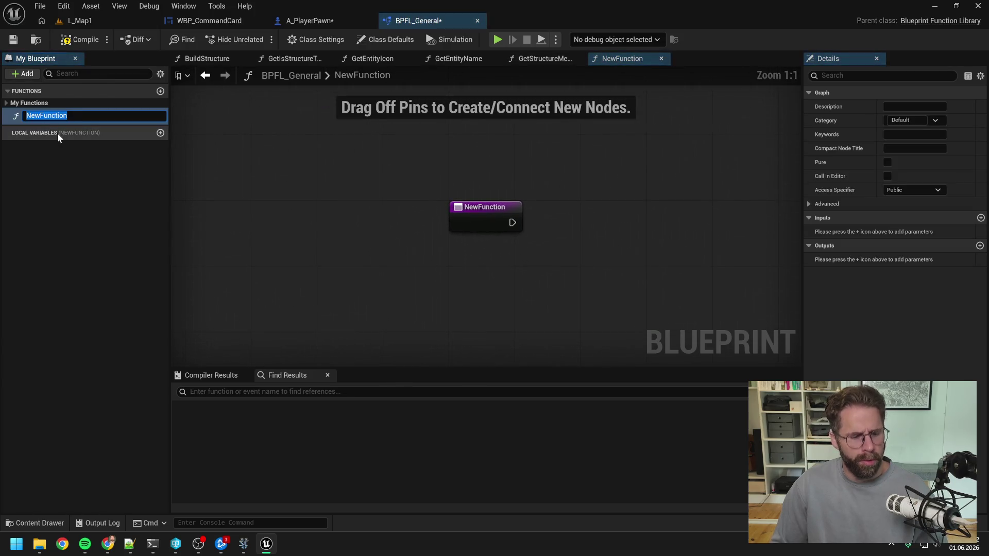
text(GetPlayerI)
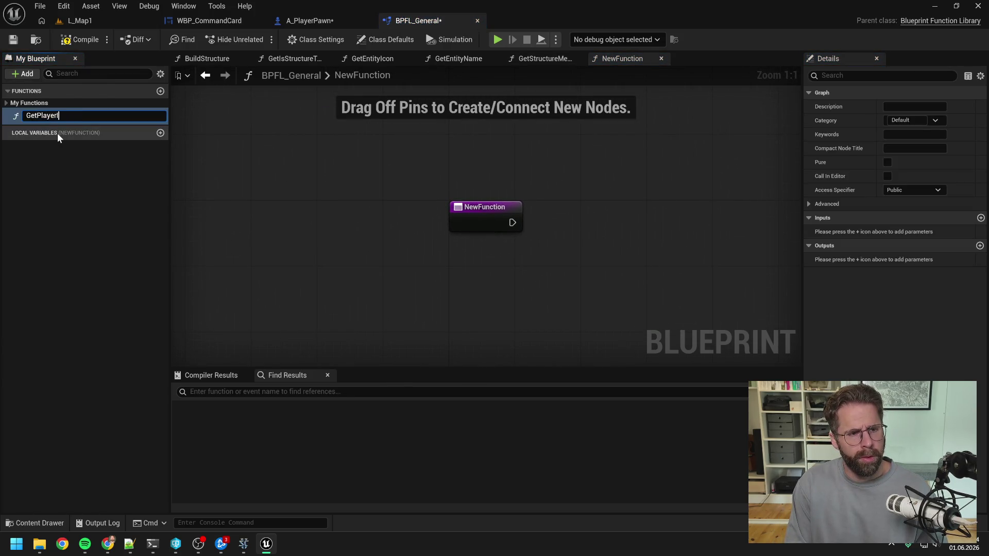
text(d)
key(Return)
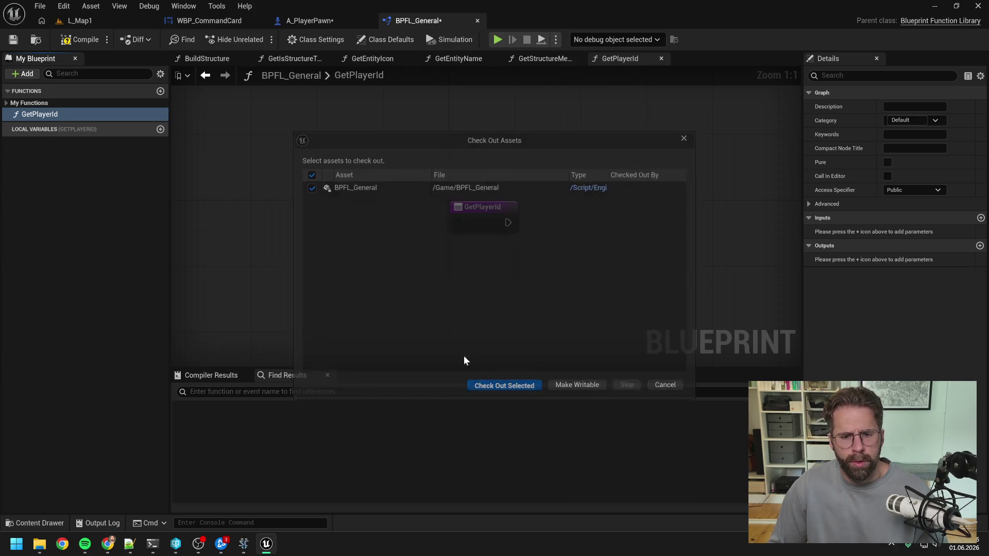
key(Return)
drag(34, 116, 32, 104)
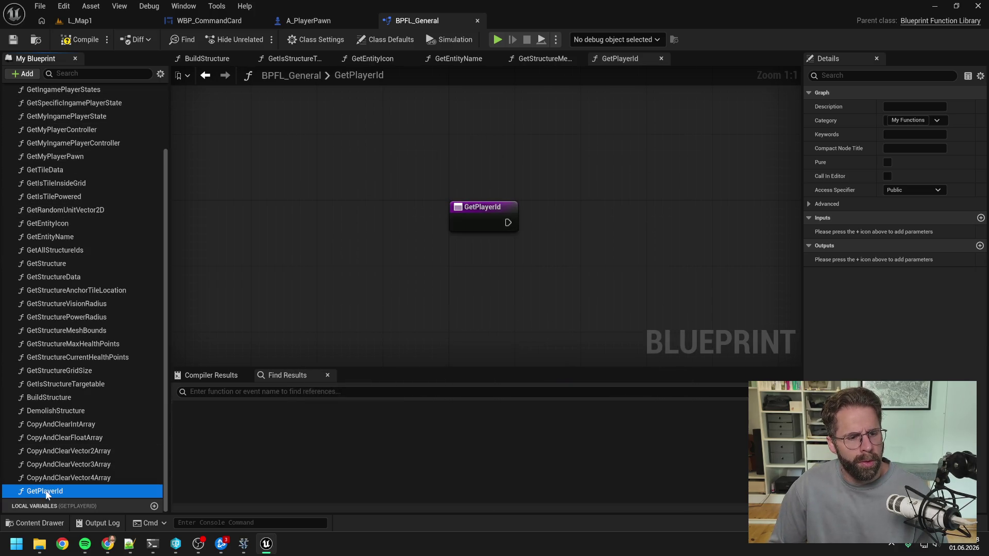
mouse_move(45, 493)
mouse_down()
mouse_move(61, 307)
mouse_move(38, 147)
mouse_move(58, 166)
mouse_move(85, 169)
mouse_move(78, 184)
mouse_up()
scroll(60, 308, up, 3)
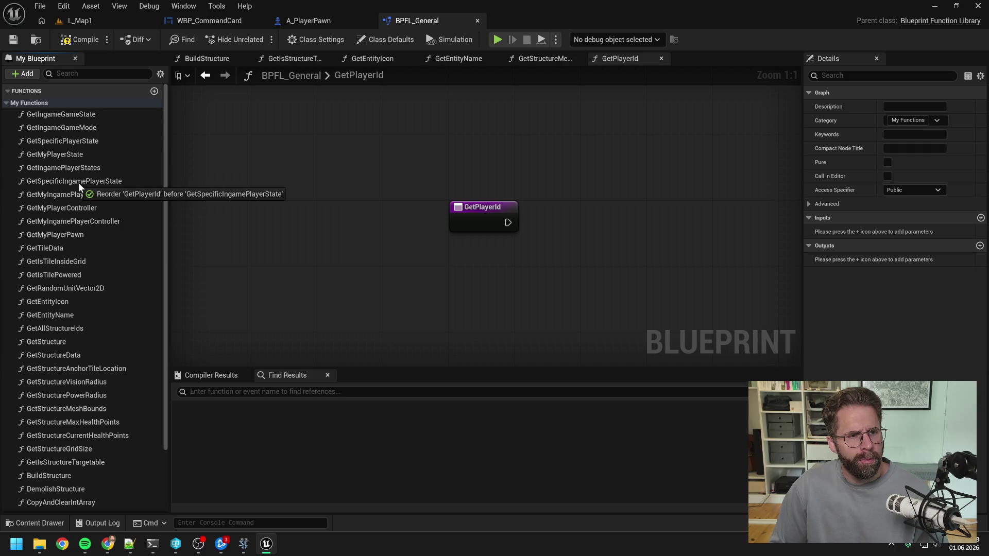
mouse_move(78, 183)
mouse_down()
mouse_move(67, 229)
mouse_move(53, 191)
mouse_move(76, 141)
mouse_up()
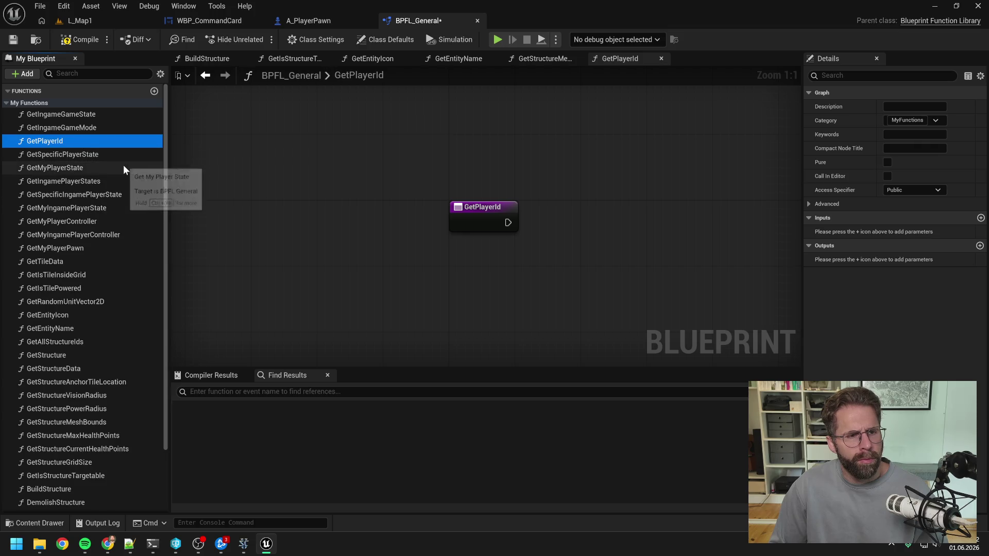
key(ctrl+s)
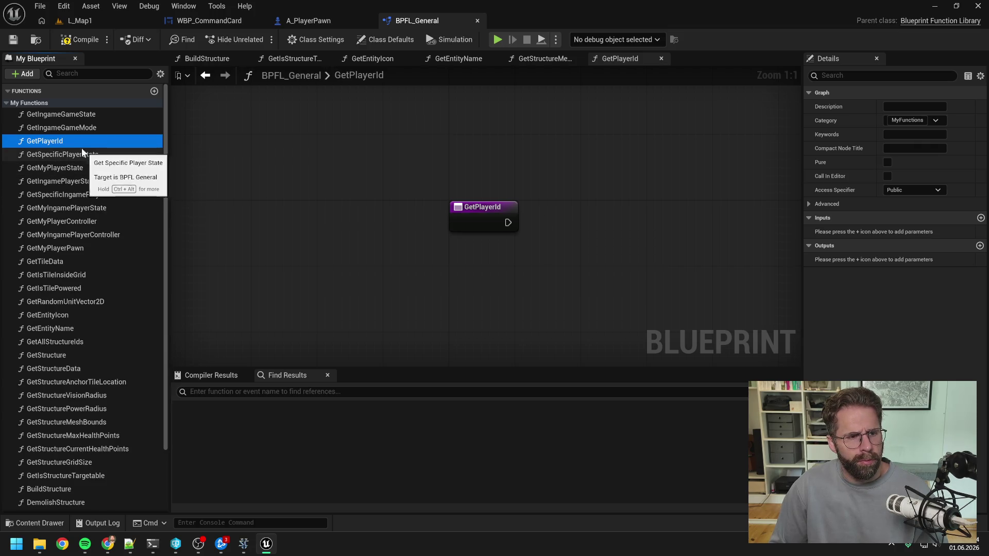
mouse_move(66, 138)
mouse_down()
mouse_move(80, 207)
mouse_move(75, 249)
mouse_move(61, 263)
mouse_up()
right_click(453, 223)
text(g)
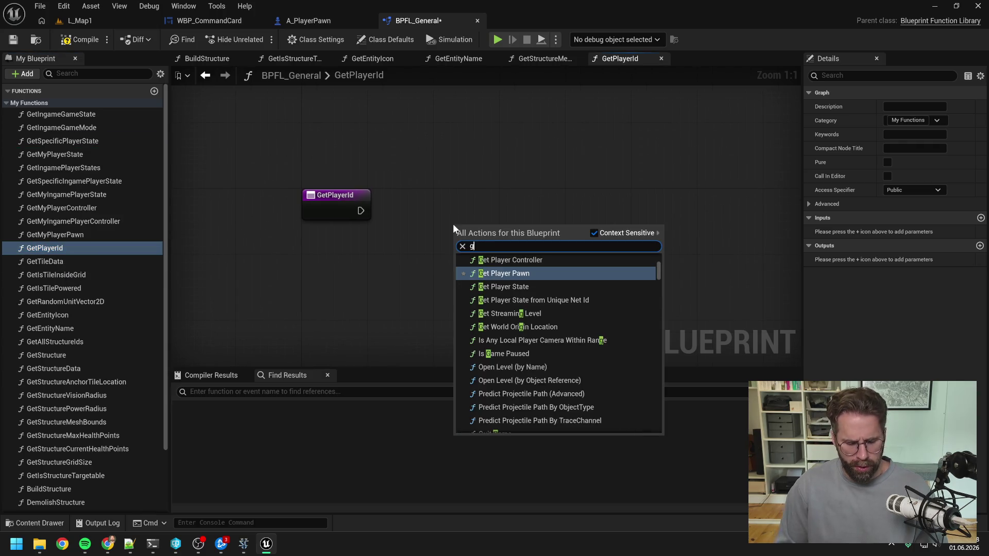
text(et my player stat)
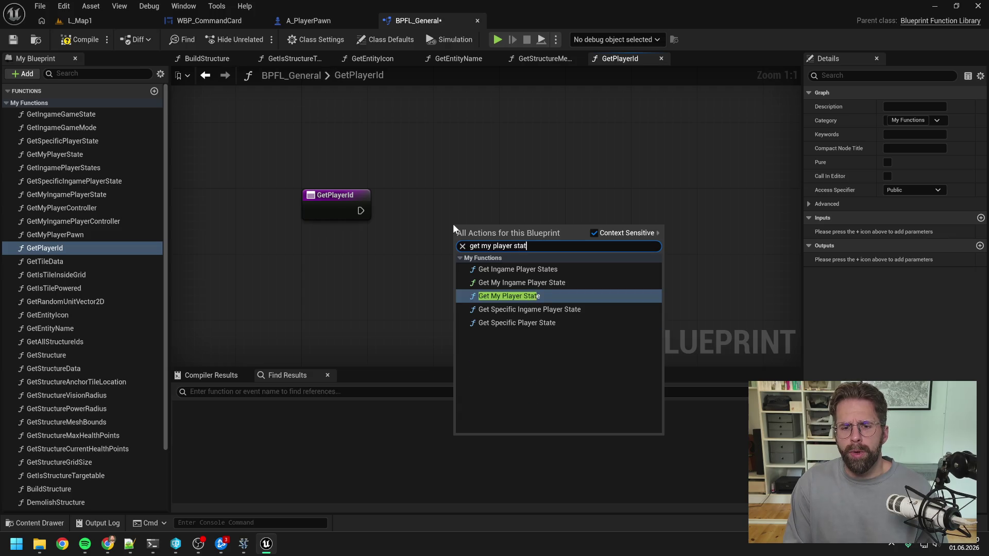
- Place Get My Player State in GetPlayerId, fed by a Get World Context node
key(Return)
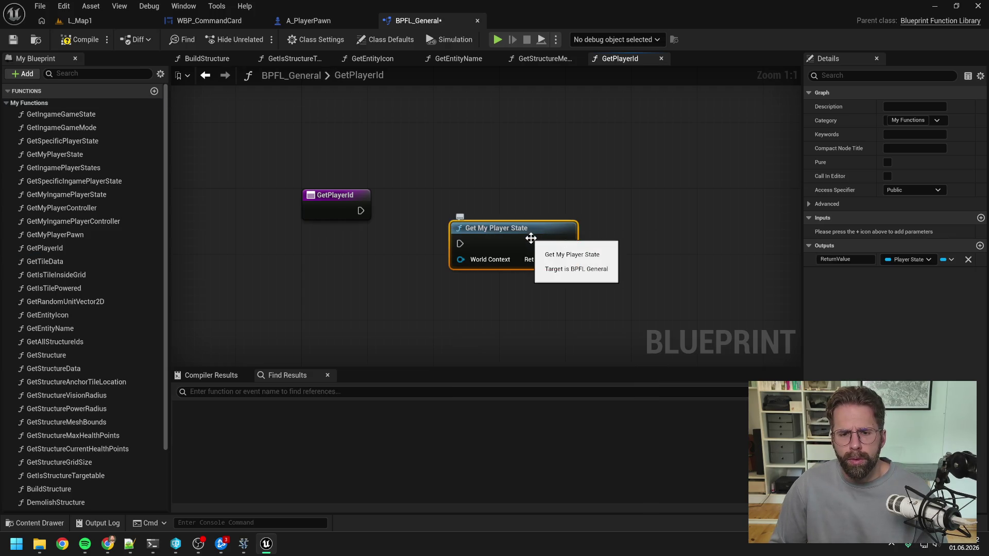
drag(531, 238, 532, 219)
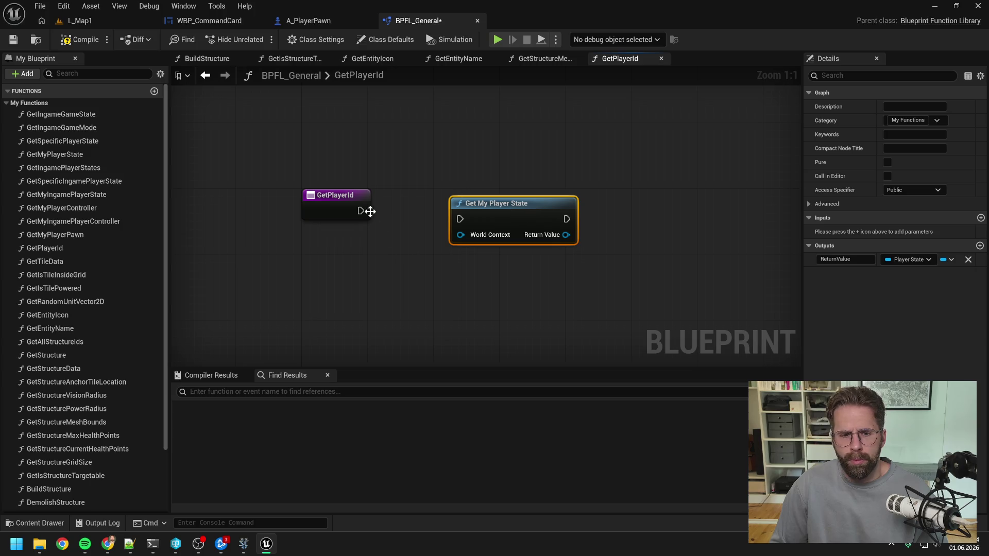
mouse_move(361, 210)
mouse_down()
mouse_move(460, 219)
mouse_move(486, 195)
mouse_up()
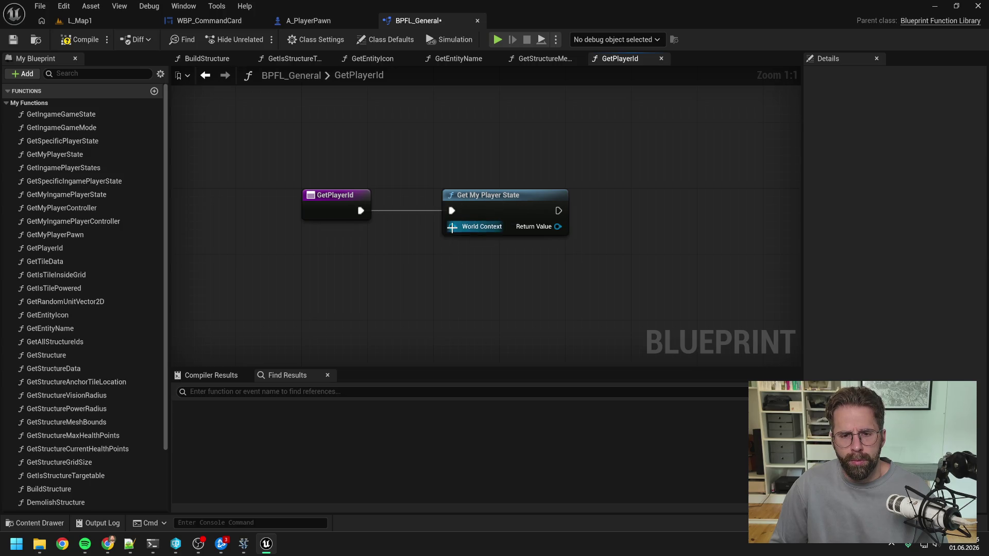
drag(452, 227, 400, 252)
text(get world con)
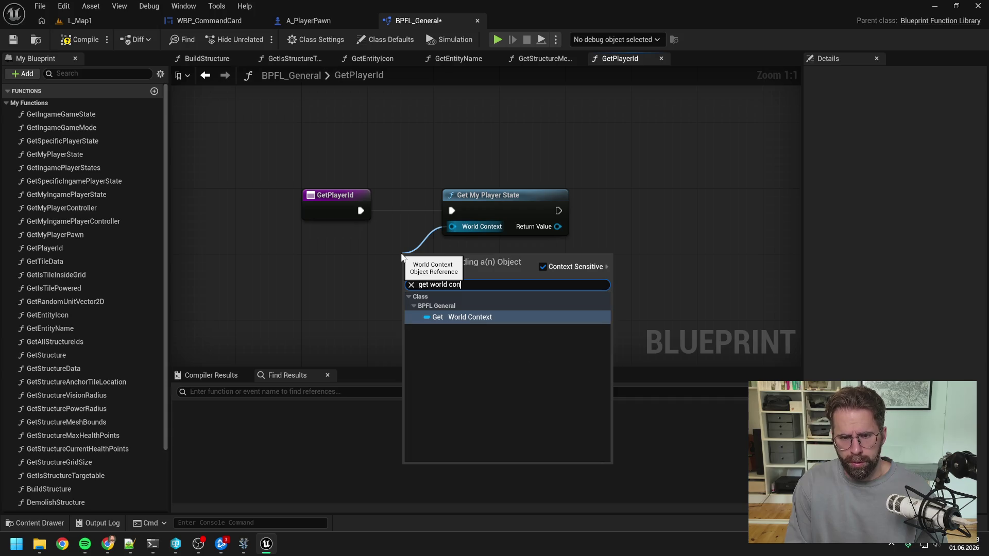
key(Return)
drag(433, 256, 360, 256)
click(512, 240)
- Read Player Id from the player state and add a Return Node
drag(557, 227, 601, 235)
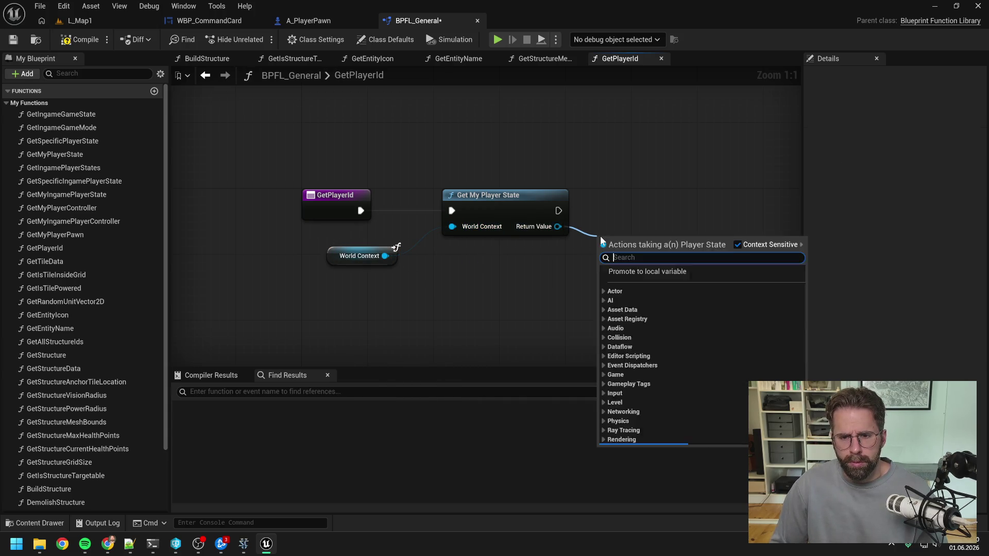
text(get player id)
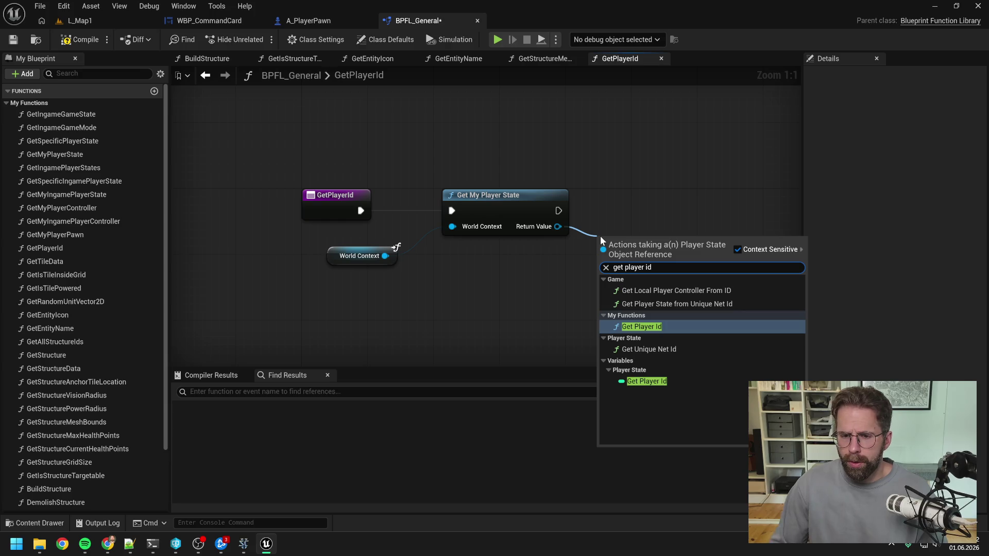
click(649, 381)
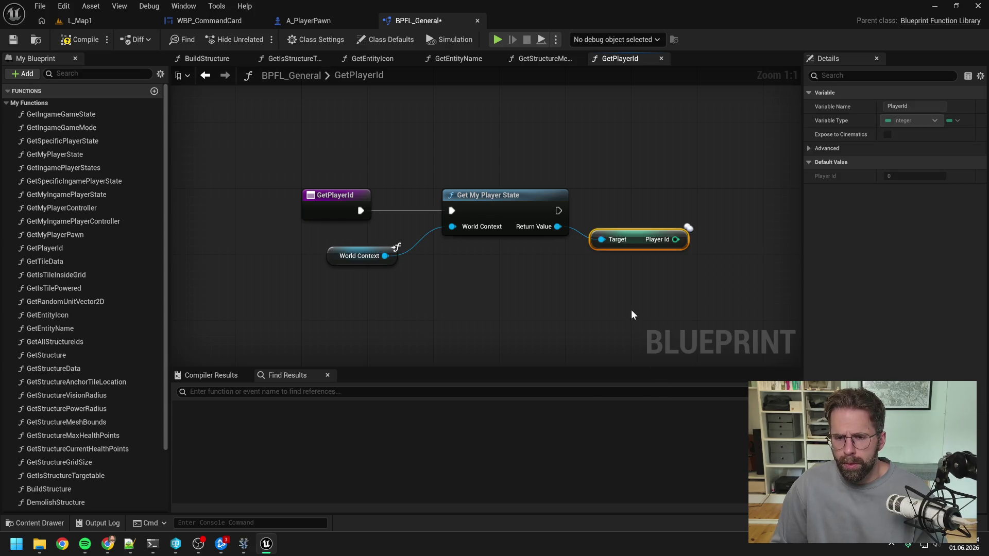
click(632, 315)
drag(633, 314, 569, 299)
right_click(643, 219)
text(return)
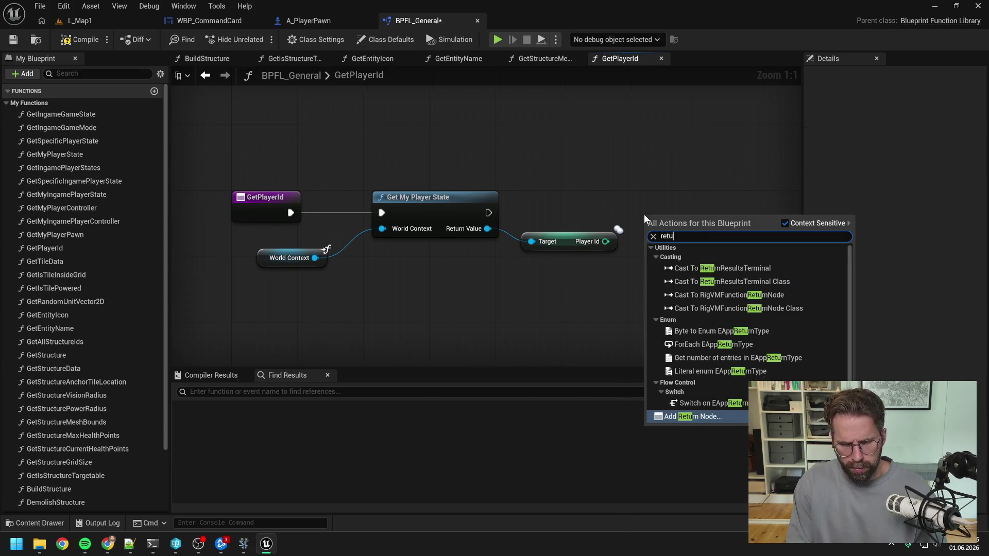
key(Return)
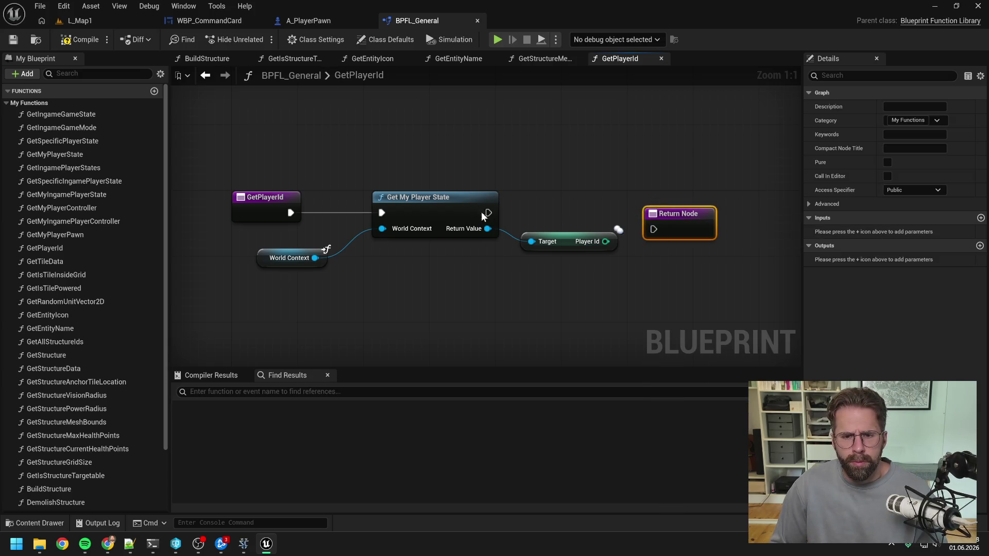
- Return Player Id as an output named ReturnValue and mark GetPlayerId as Pure
mouse_move(489, 212)
mouse_down()
mouse_move(638, 236)
mouse_move(667, 226)
mouse_move(668, 200)
mouse_up()
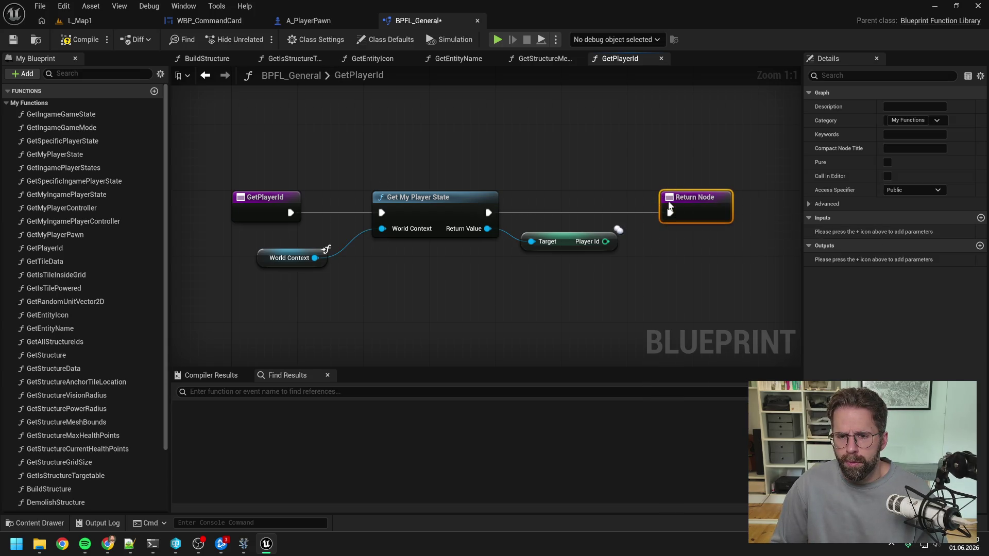
drag(603, 241, 664, 221)
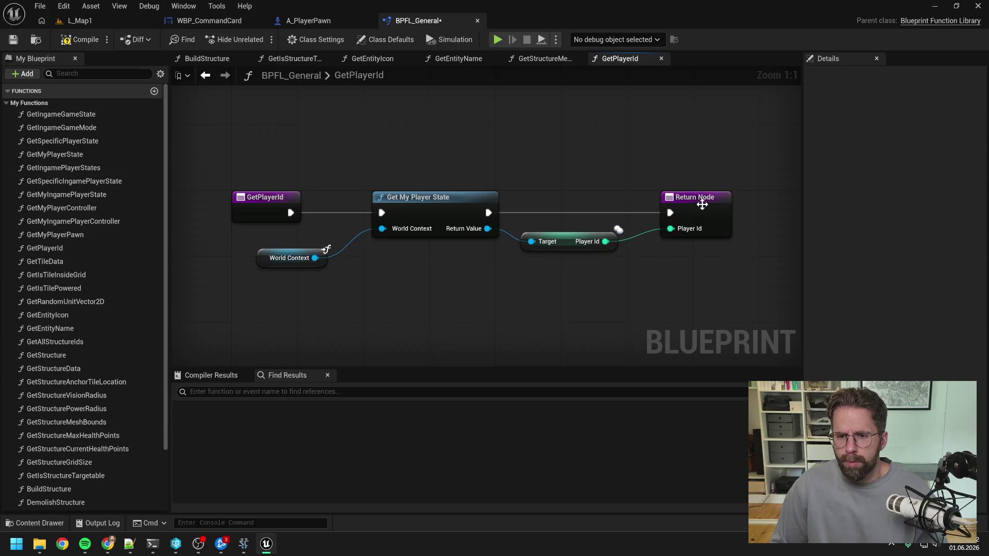
text(ReturnValue)
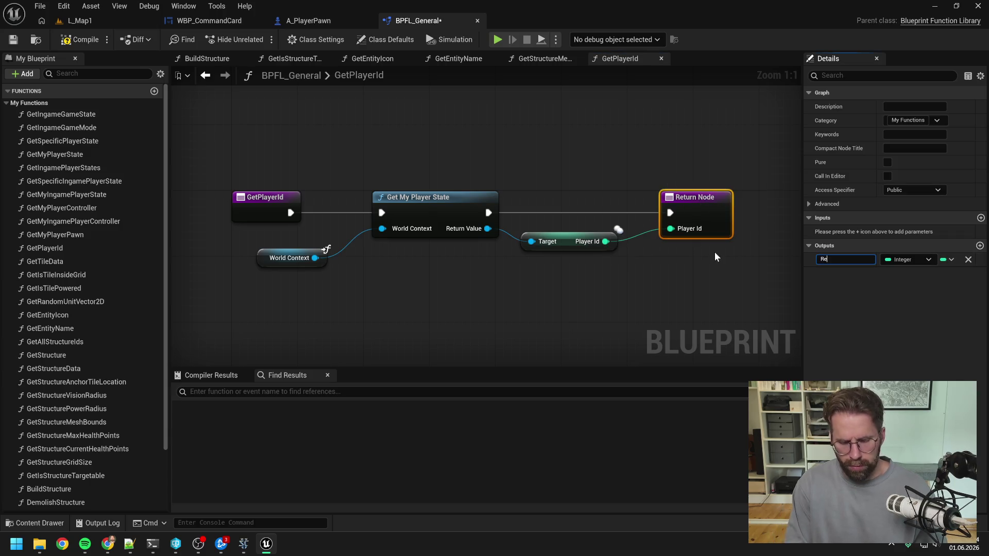
key(Return)
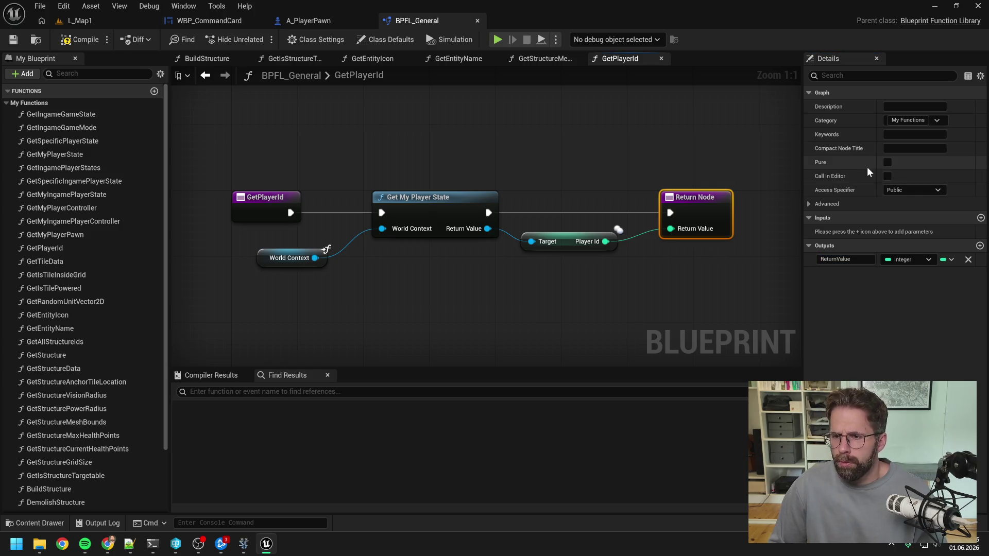
click(887, 162)
click(597, 143)
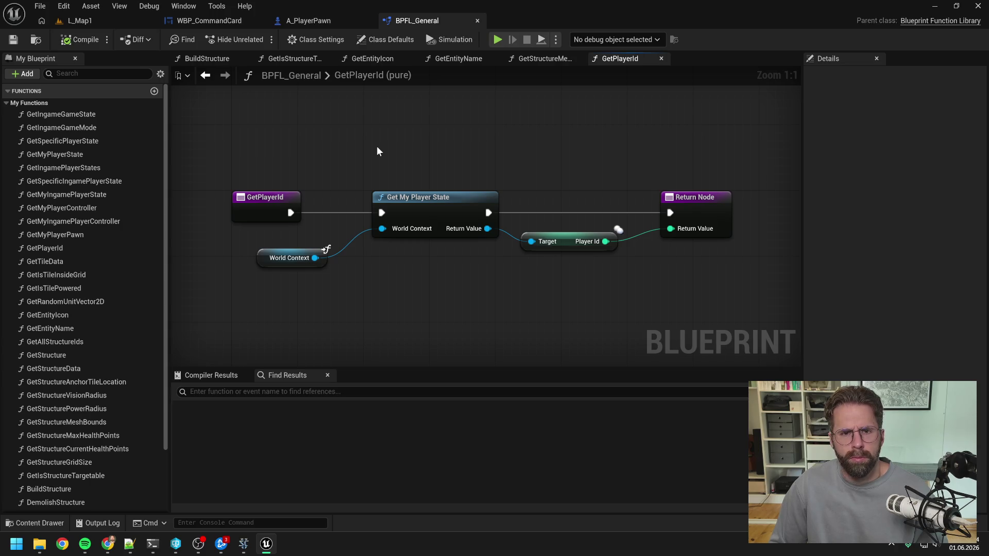
click(311, 22)
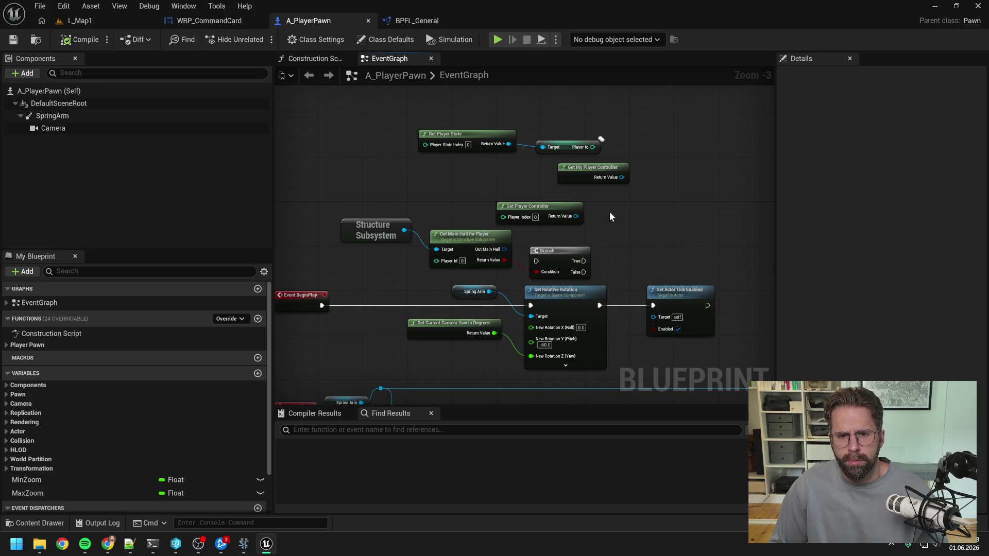
- Replace the old player getter nodes with a Get Player Id beside Structure Subsystem
right_click(623, 216)
text(get player id)
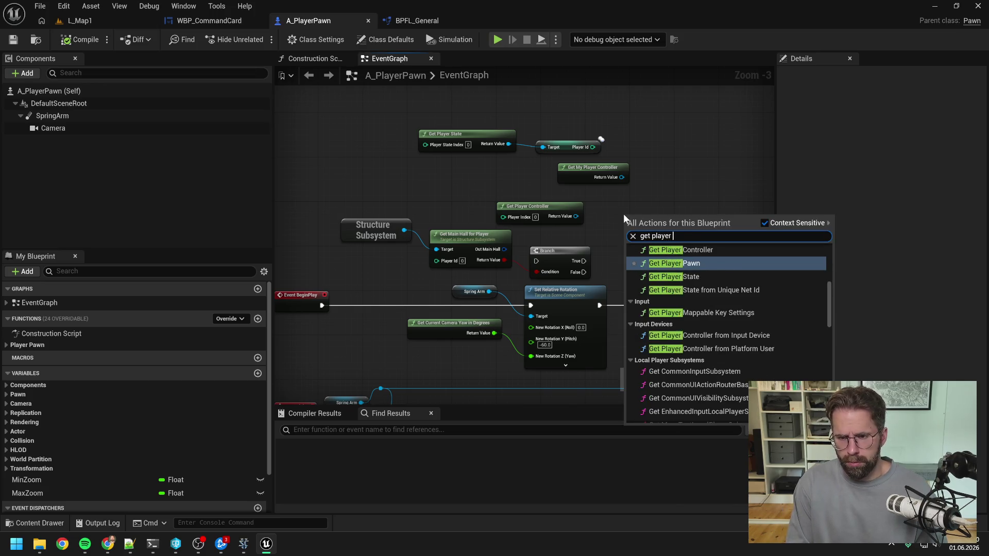
click(676, 309)
drag(412, 106, 563, 217)
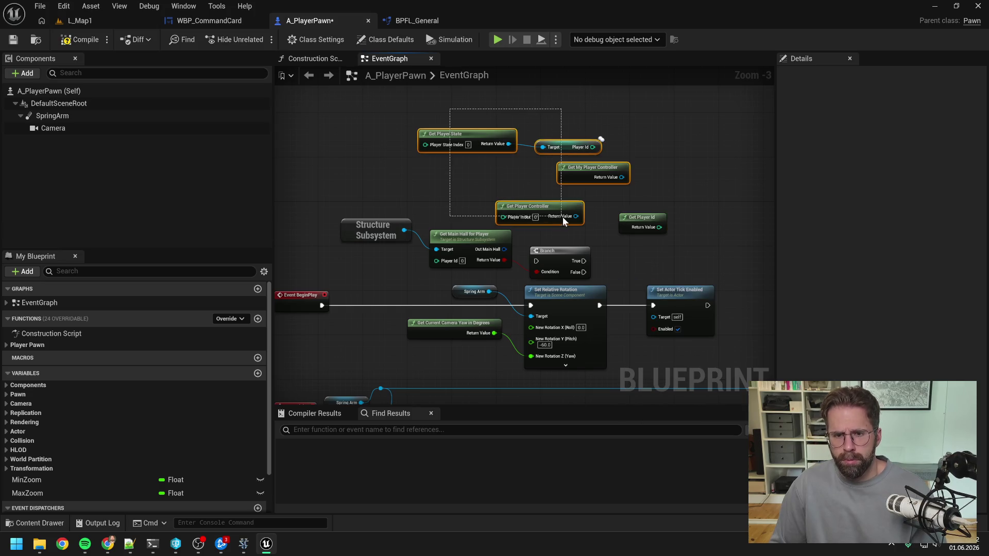
key(Delete)
drag(632, 223, 388, 261)
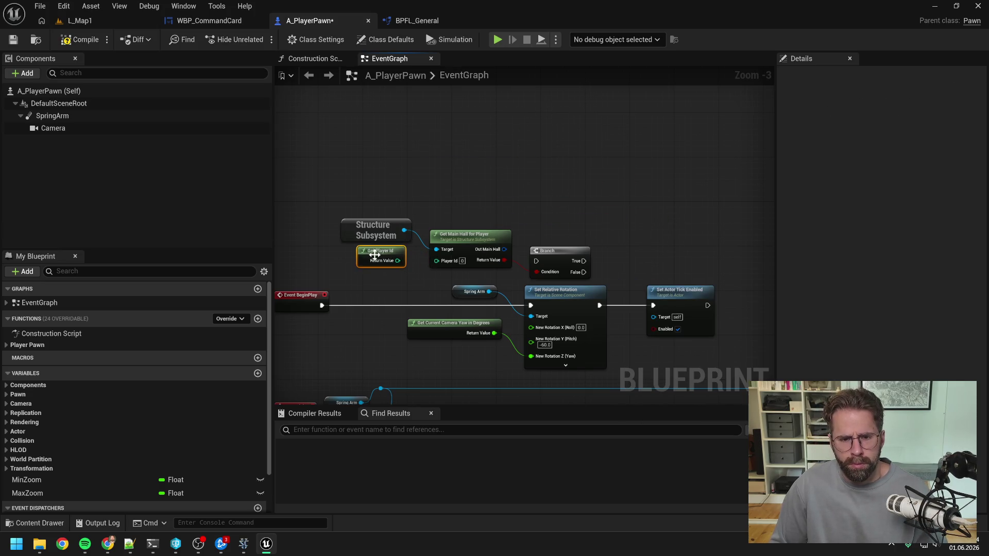
click(555, 202)
drag(555, 202, 551, 169)
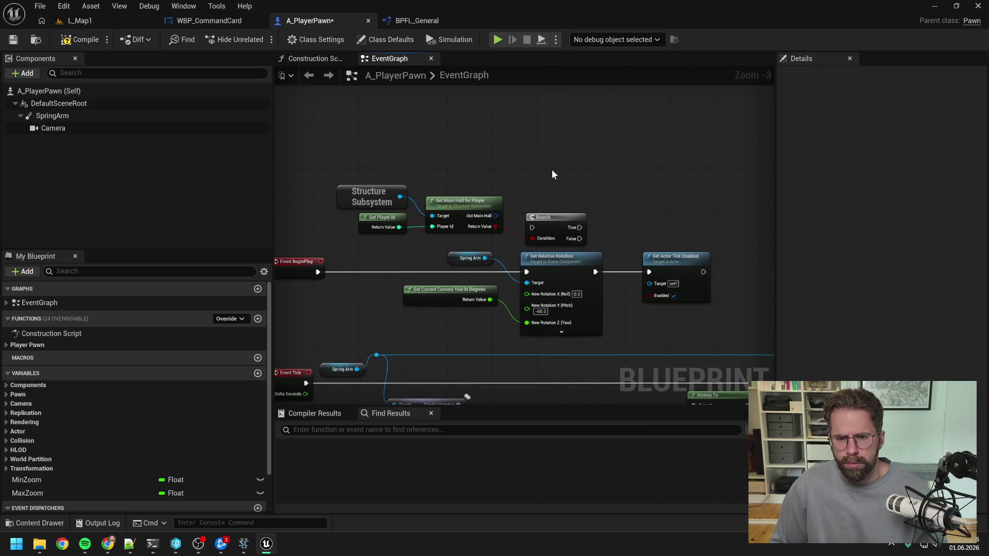
scroll(554, 176, down, 1)
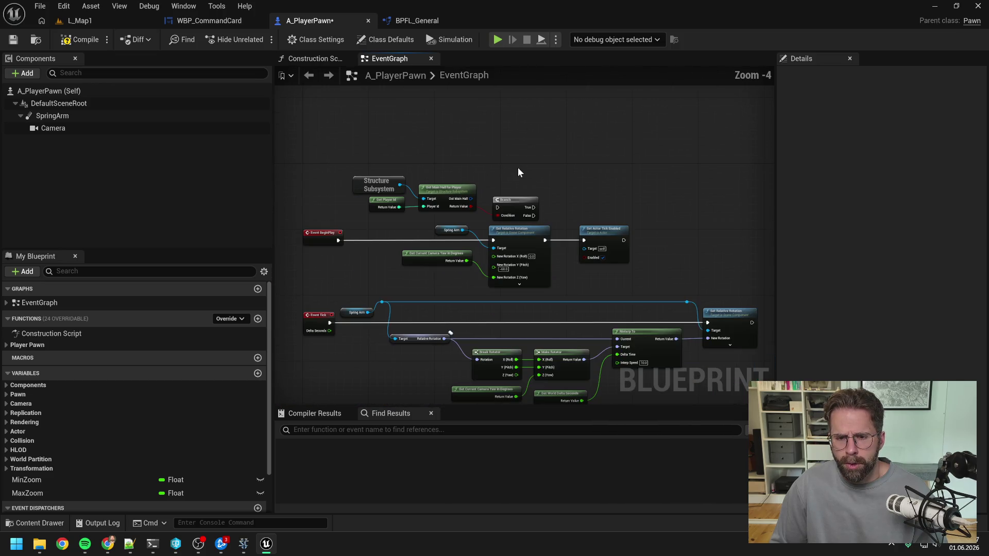
- Insert a Sequence after Event BeginPlay driving the camera rotation and tick nodes, with a reroute
right_click(553, 186)
text(sequence)
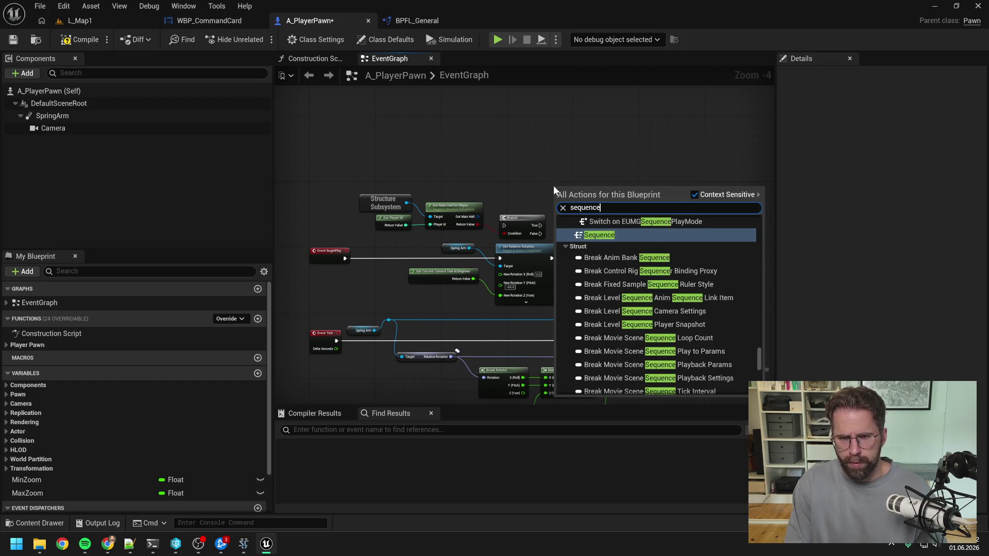
key(Return)
drag(344, 259, 557, 197)
click(575, 234)
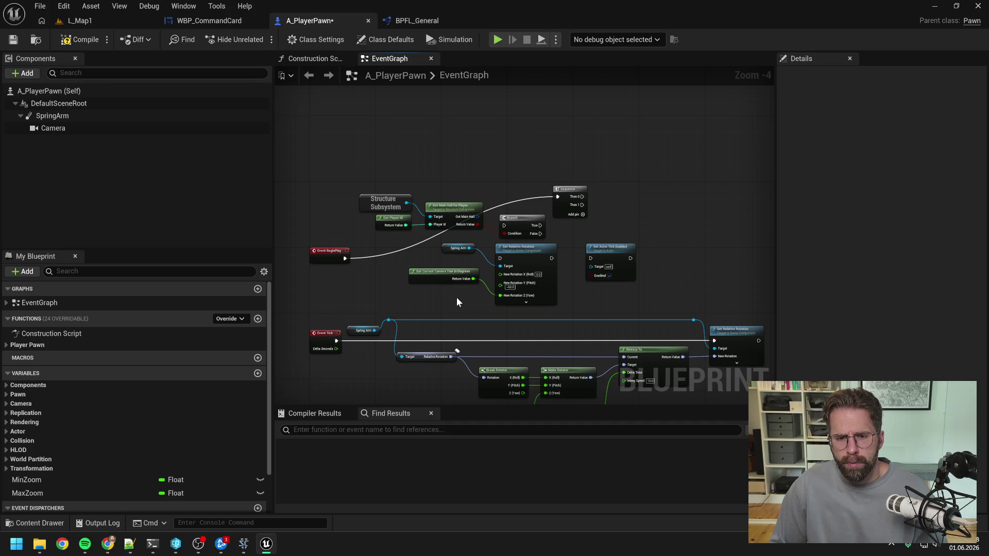
click(571, 189)
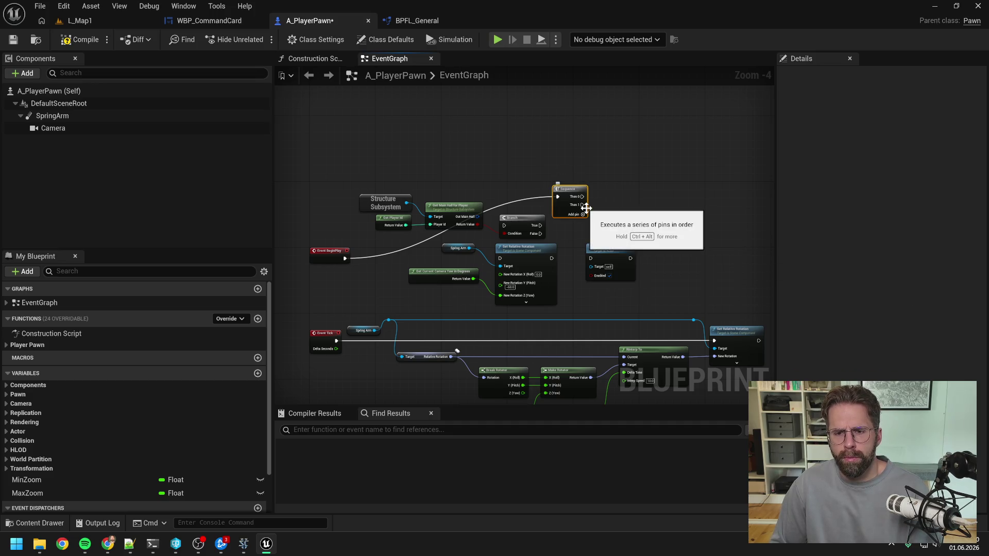
drag(559, 196, 481, 158)
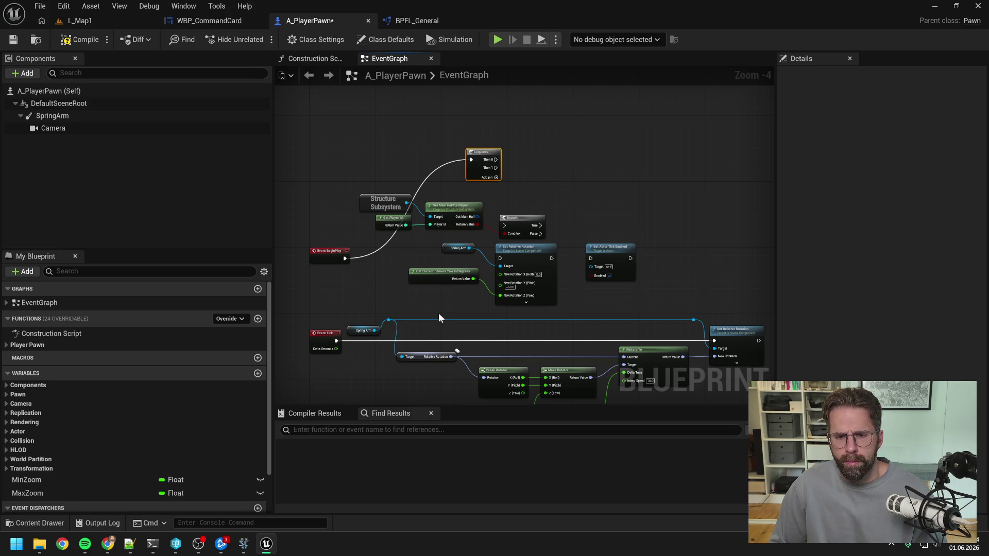
drag(438, 313, 622, 126)
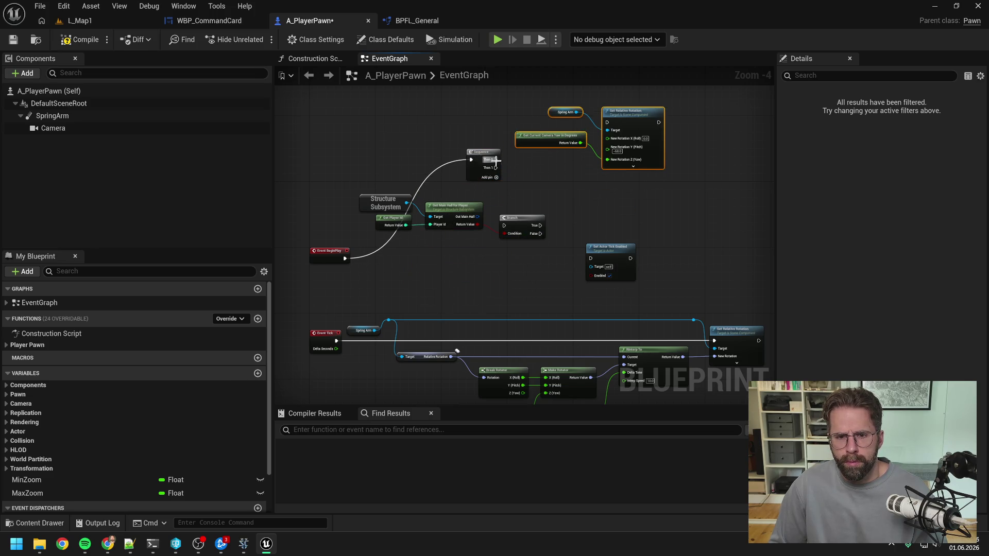
mouse_move(496, 160)
mouse_down()
mouse_move(609, 122)
mouse_move(560, 236)
mouse_move(591, 259)
mouse_up()
click(581, 211)
mouse_move(483, 154)
mouse_down()
mouse_move(476, 168)
mouse_move(521, 150)
mouse_move(507, 121)
mouse_up()
double_click(526, 157)
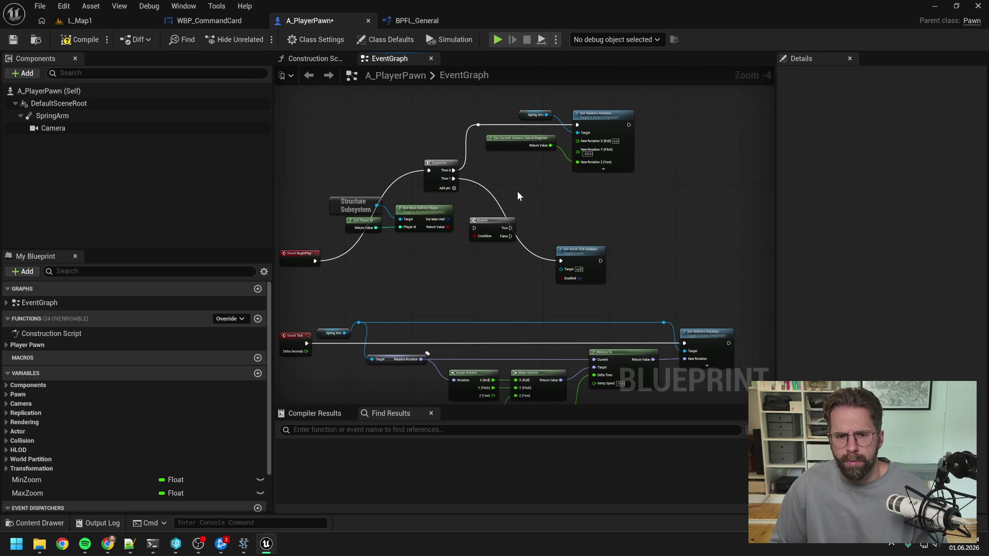
- Move the main hall lookup after Set Relative Rotation and chain it into the Branch
mouse_move(338, 187)
mouse_down()
mouse_move(475, 229)
mouse_move(738, 124)
mouse_move(574, 156)
mouse_up()
click(580, 187)
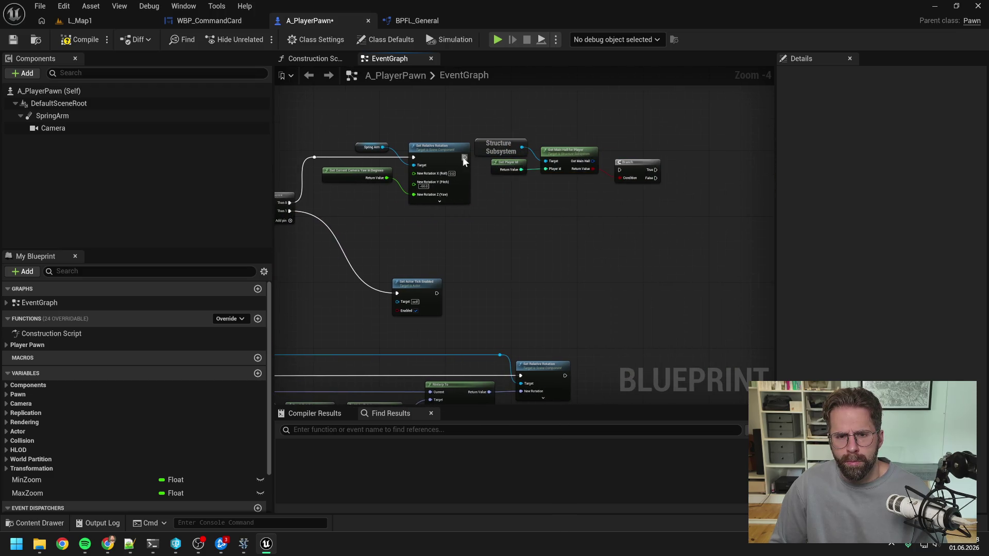
mouse_move(463, 156)
mouse_down()
mouse_move(618, 169)
mouse_move(632, 154)
mouse_up()
click(548, 174)
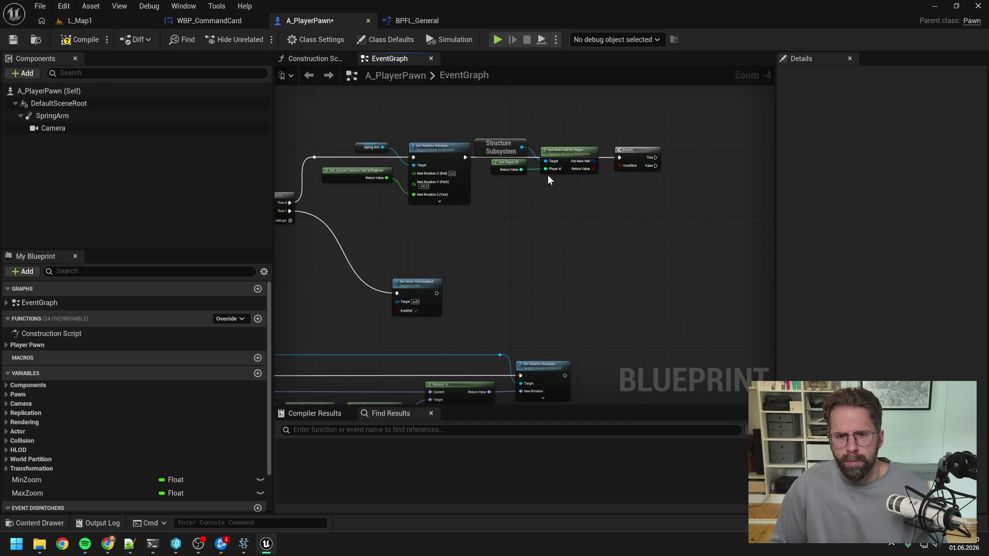
mouse_move(547, 174)
mouse_down()
mouse_move(489, 137)
mouse_move(566, 190)
mouse_up()
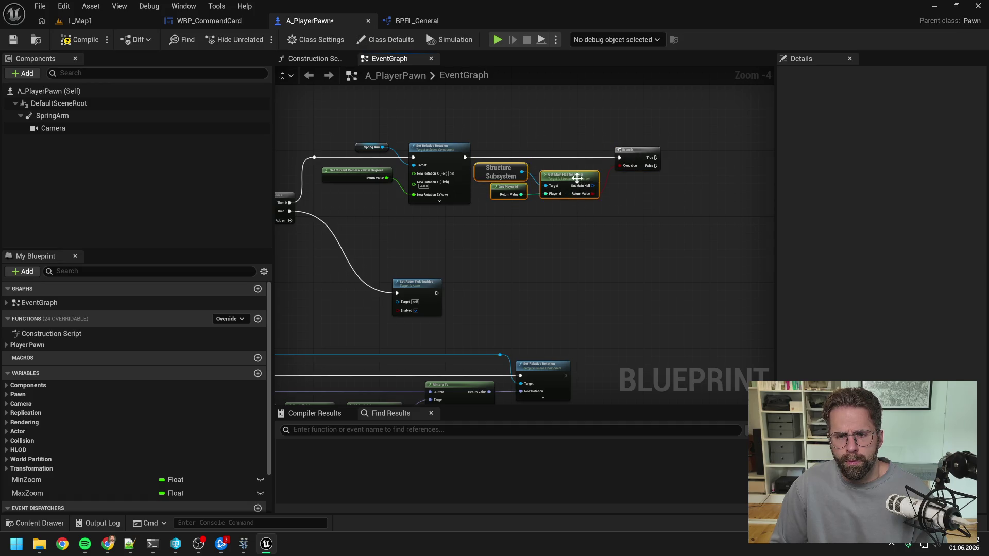
click(639, 195)
mouse_move(632, 150)
mouse_down()
mouse_move(655, 150)
mouse_move(580, 173)
mouse_up()
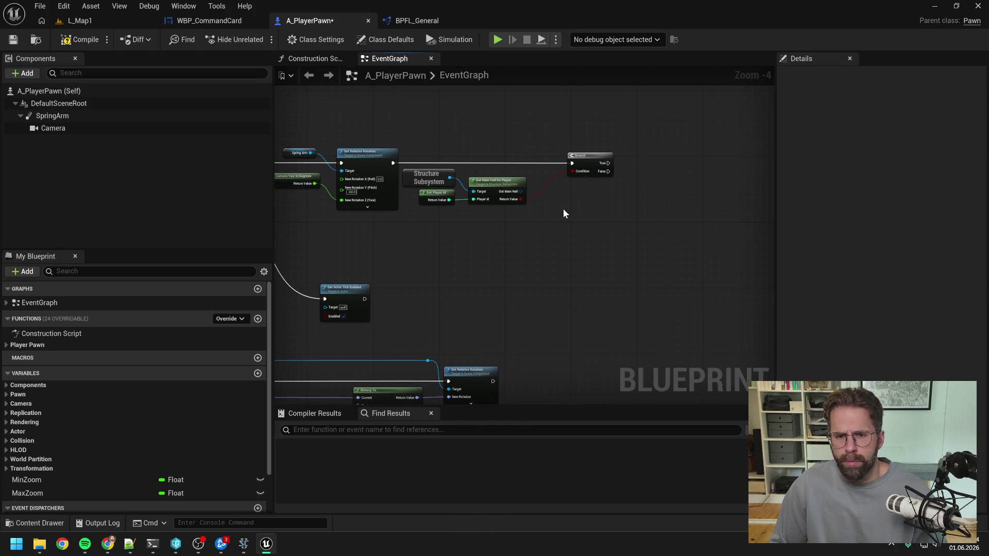
drag(521, 191, 623, 194)
- Replace the Break Structure node with Get Structure Center Location fed from Out Main Hall
text(bre)
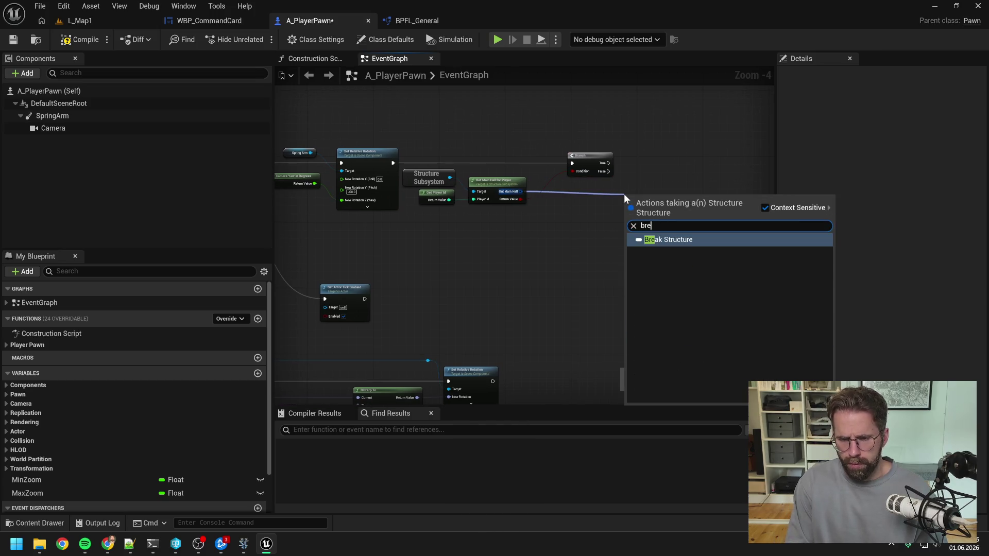
key(Return)
scroll(615, 177, up, 1)
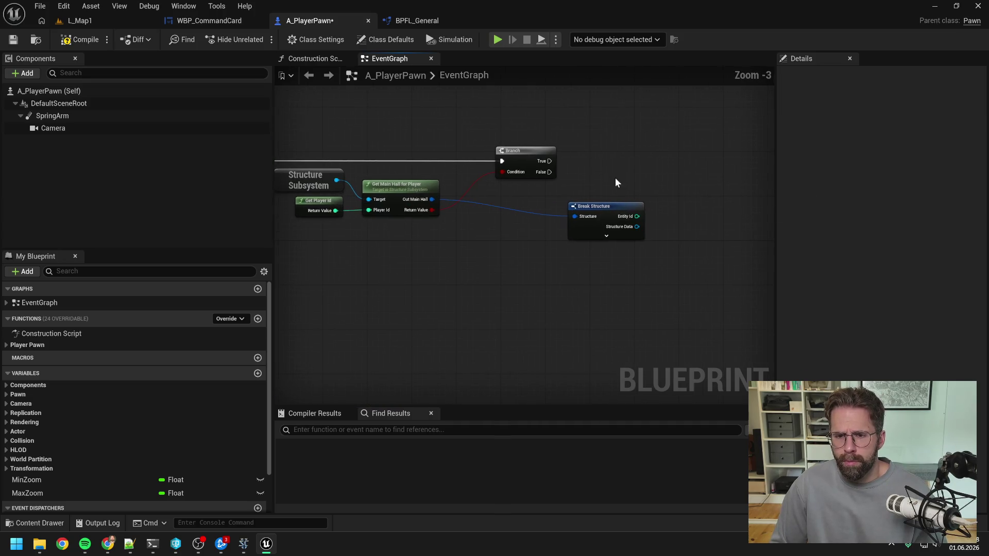
drag(614, 207, 541, 209)
mouse_move(431, 200)
mouse_down()
mouse_move(464, 237)
mouse_move(529, 197)
mouse_move(518, 199)
mouse_up()
text(center)
key(Return)
click(520, 217)
key(Delete)
- Move Set Actor Tick Enabled up and shift the BeginPlay chain nodes left and down
key(Home)
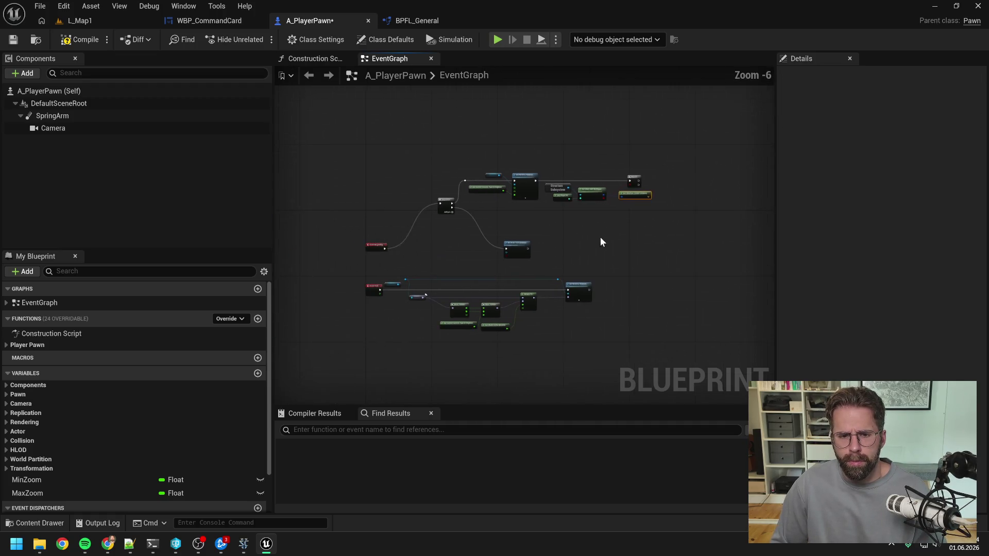
scroll(518, 235, up, 2)
drag(512, 263, 518, 190)
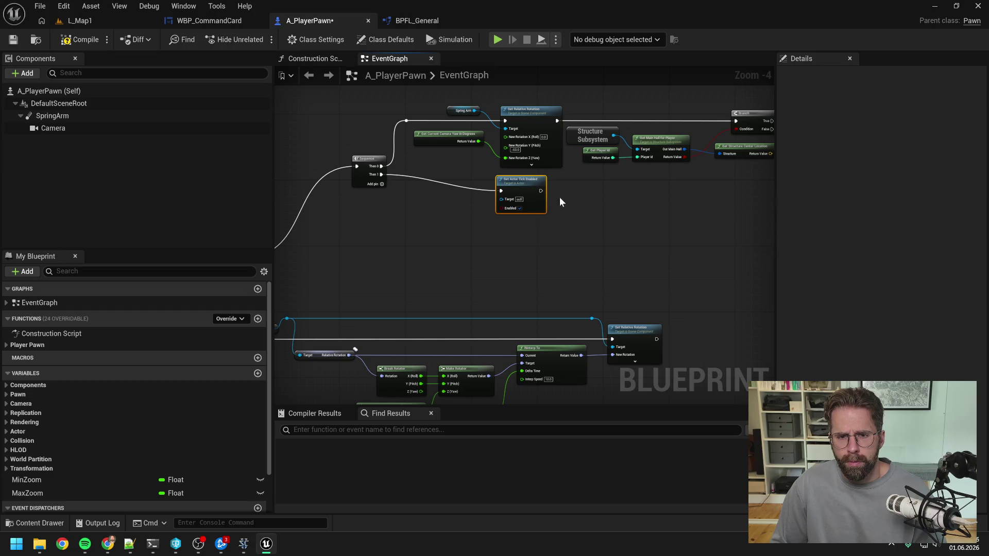
scroll(473, 215, down, 2)
scroll(472, 218, up, 1)
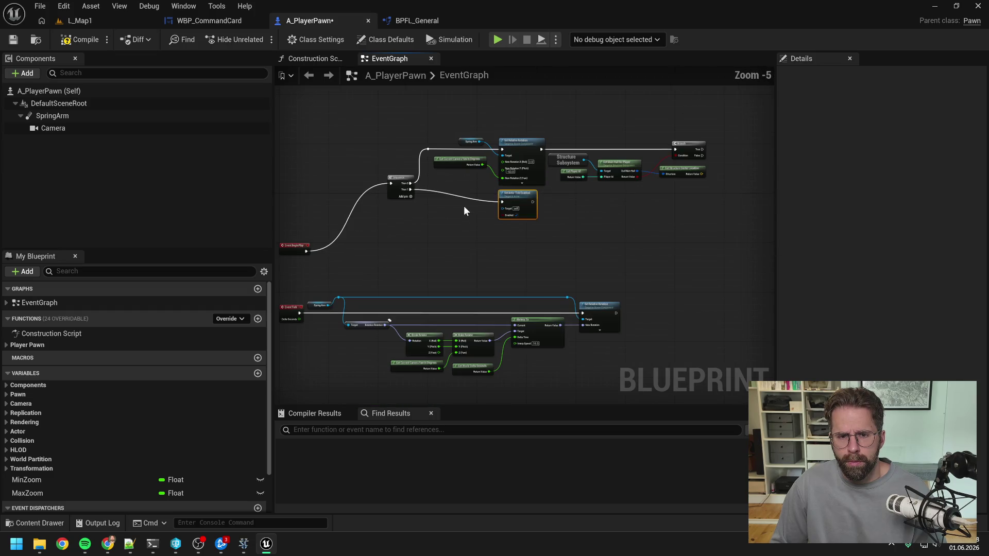
drag(384, 116, 713, 226)
mouse_move(405, 181)
mouse_down()
mouse_move(362, 222)
mouse_move(359, 250)
mouse_up()
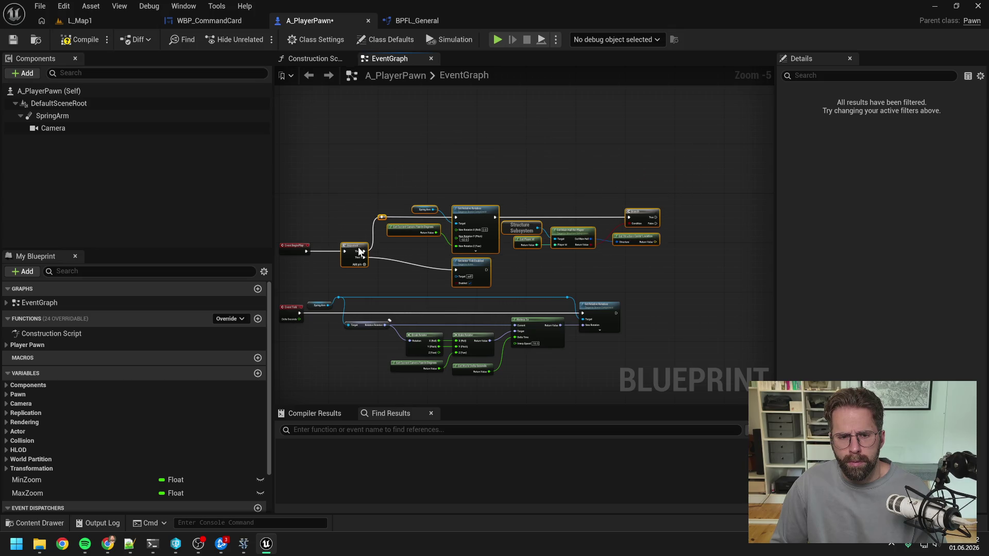
click(546, 281)
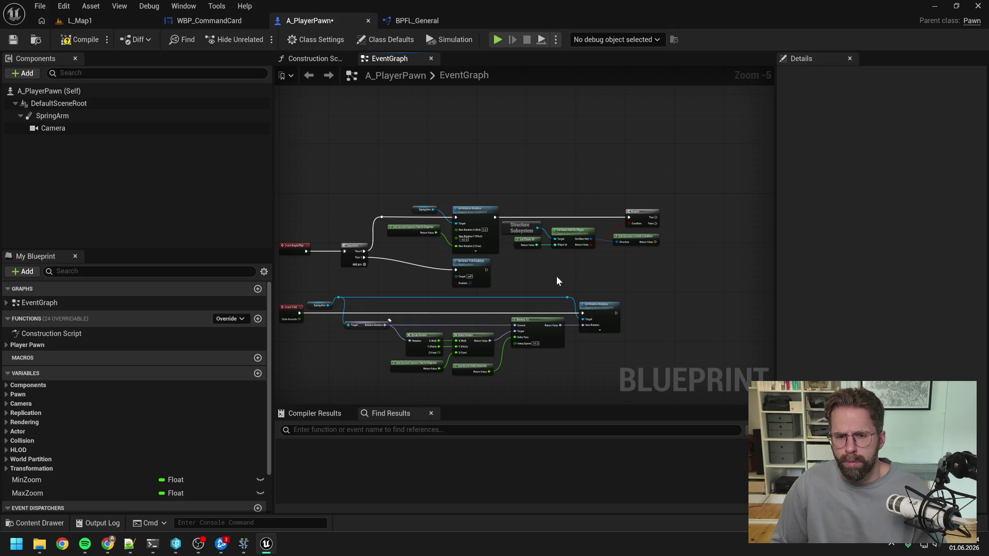
scroll(565, 269, up, 4)
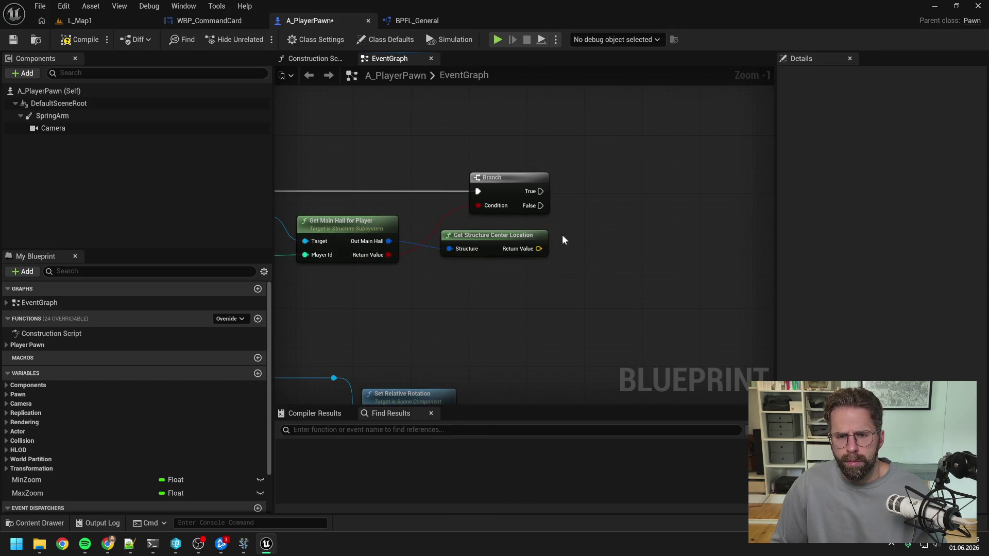
scroll(590, 231, down, 2)
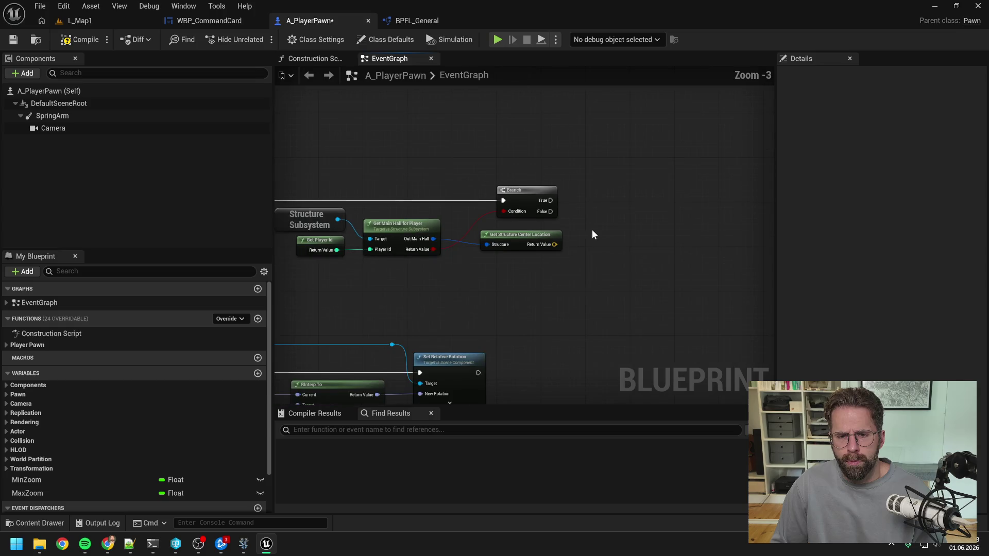
- Add Set Actor Location after Branch True, using the structure center as New Location
right_click(593, 230)
text(set actor)
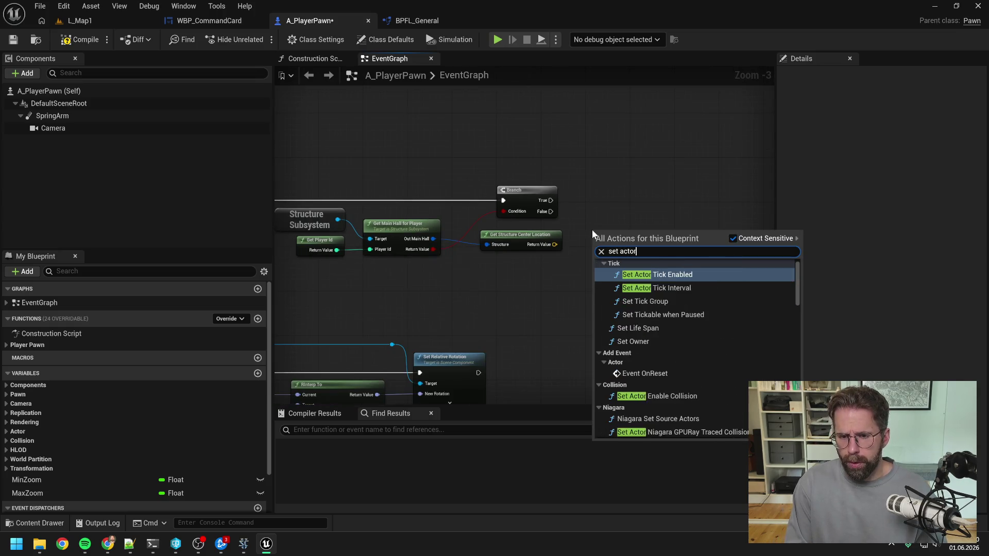
text( loc)
click(641, 301)
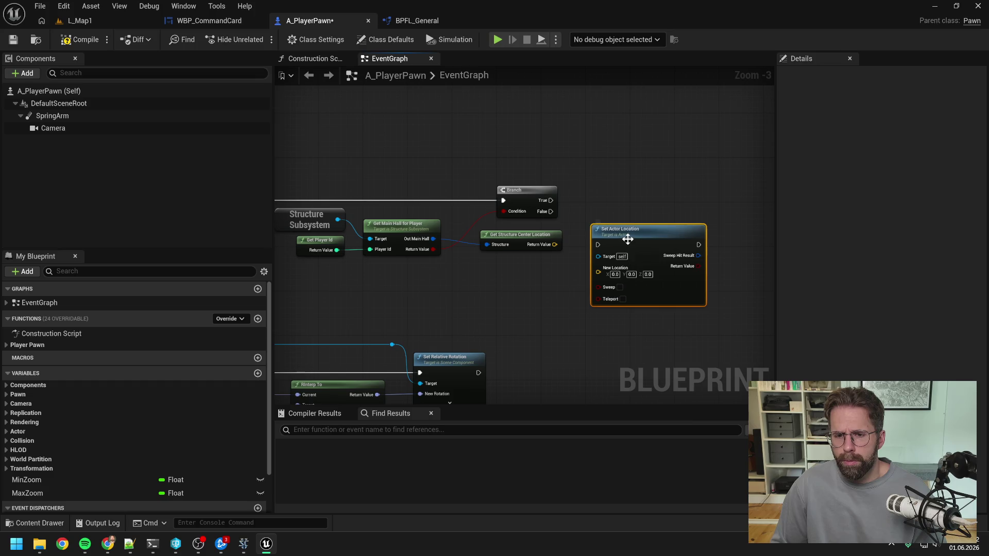
drag(627, 238, 656, 200)
click(575, 243)
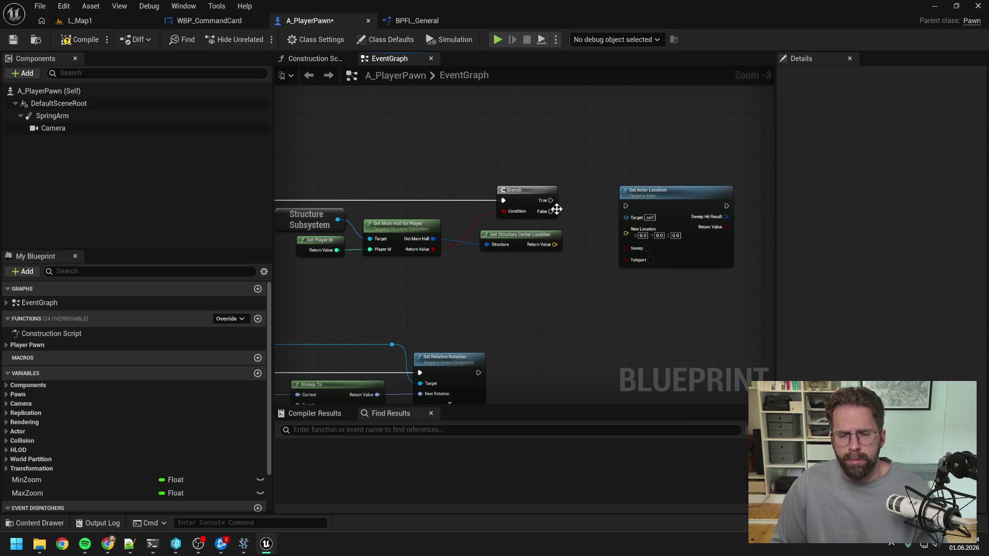
drag(551, 200, 625, 205)
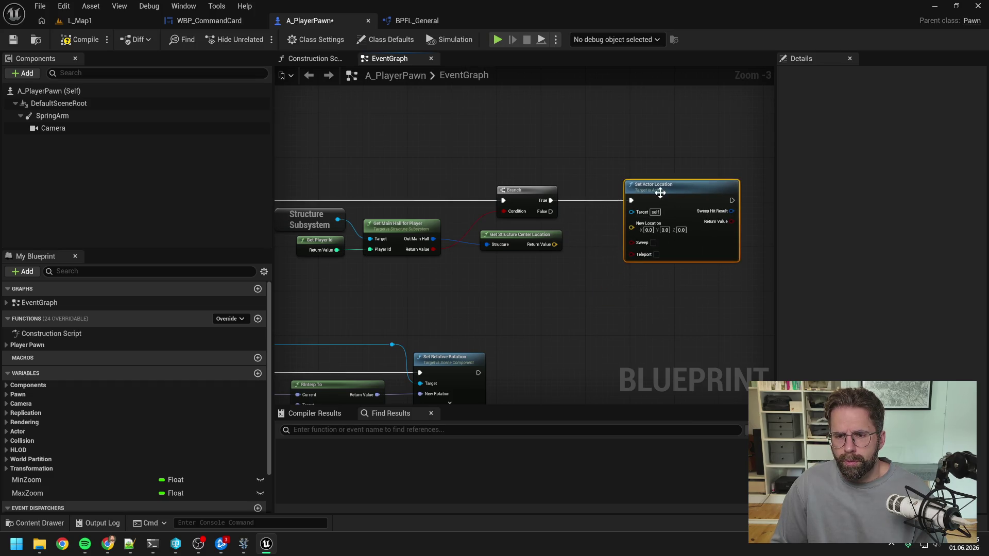
scroll(589, 243, down, 2)
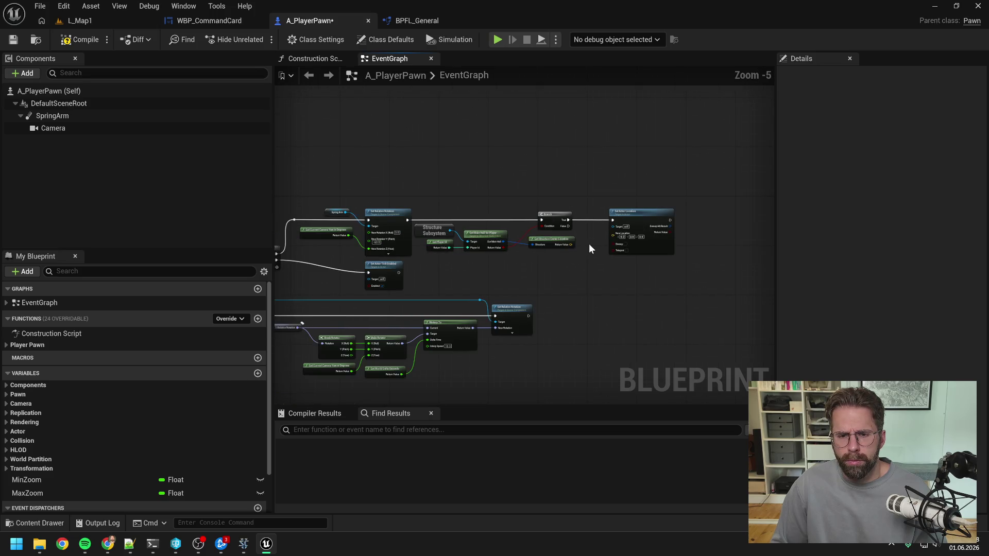
scroll(589, 243, up, 1)
scroll(544, 240, up, 1)
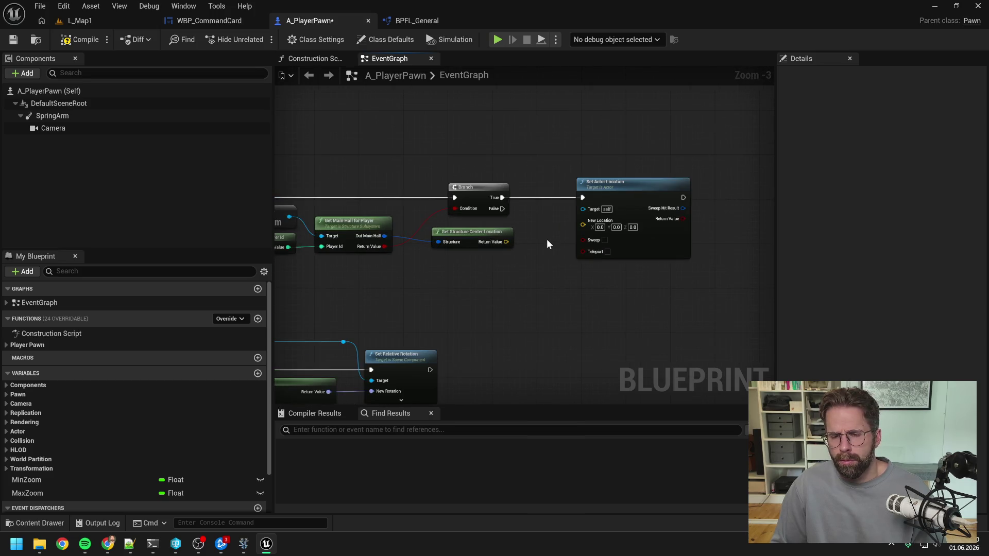
drag(506, 241, 582, 225)
- Run Sequence Then 2 into Set Actor Tick Enabled, move the rotation chain to Then 1, and save
scroll(545, 273, down, 2)
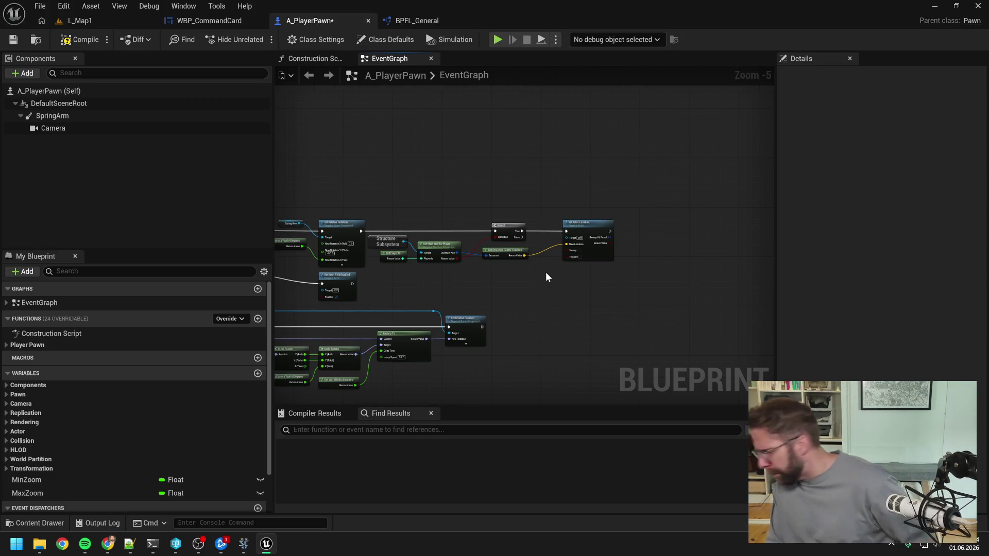
scroll(546, 272, up, 1)
scroll(467, 255, up, 1)
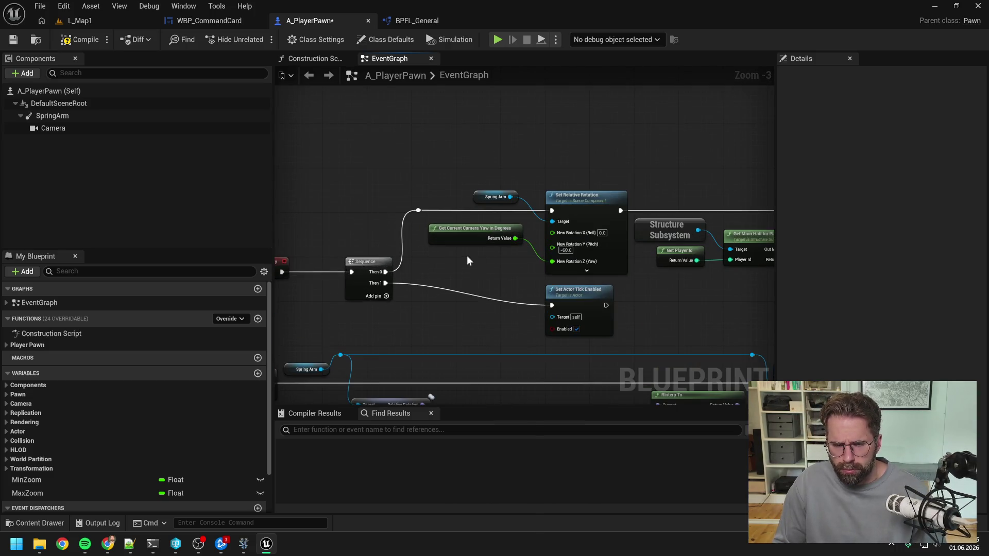
click(386, 296)
drag(386, 294, 551, 305)
drag(387, 284, 418, 210)
alt+click(386, 272)
scroll(463, 282, down, 1)
key(ctrl+s)
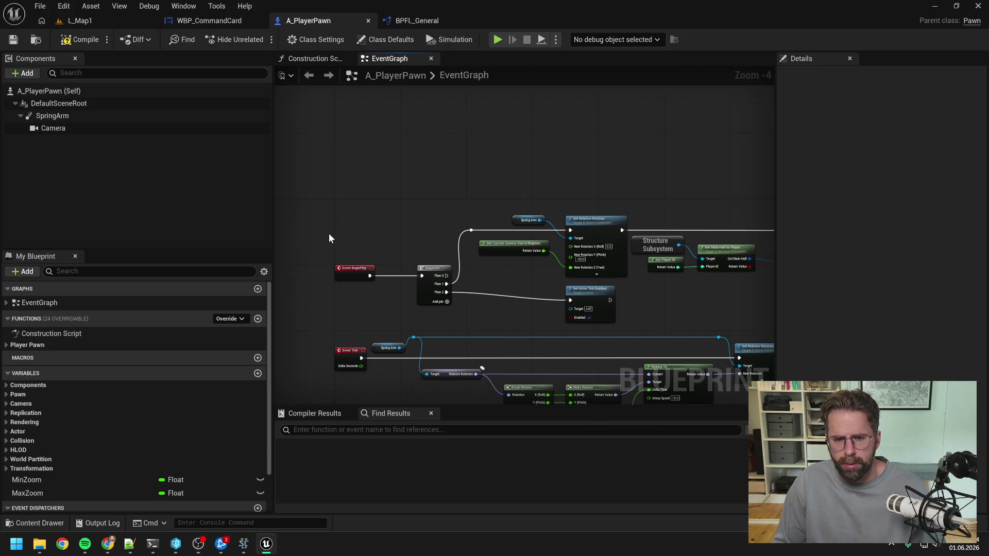
- Add a reroute on the Then 2 wire, straighten BeginPlay to Sequence with Q, and save
mouse_move(326, 236)
mouse_down()
mouse_move(446, 305)
mouse_move(437, 281)
mouse_move(474, 301)
mouse_up()
double_click(491, 276)
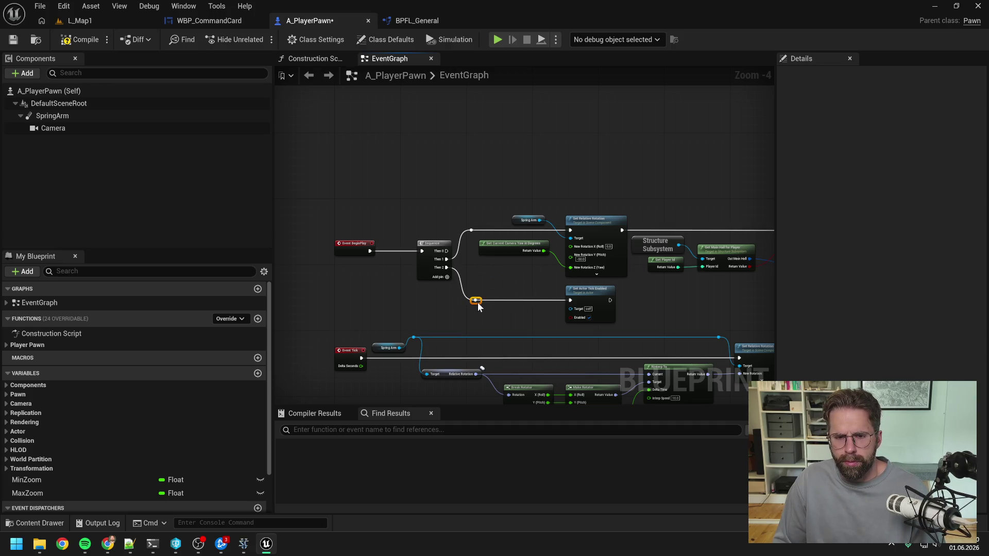
click(503, 283)
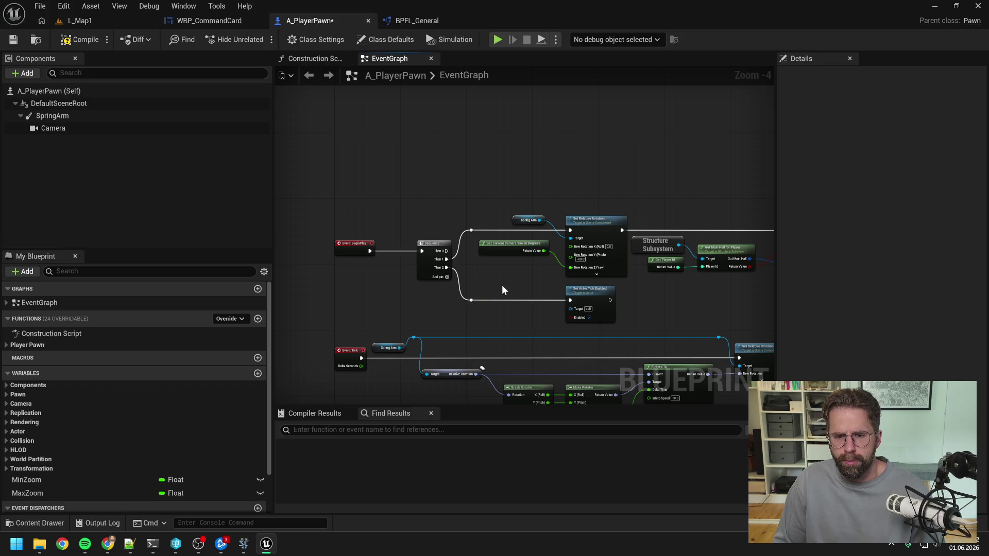
mouse_move(505, 285)
mouse_down()
mouse_move(441, 277)
mouse_move(356, 225)
mouse_move(419, 276)
mouse_up()
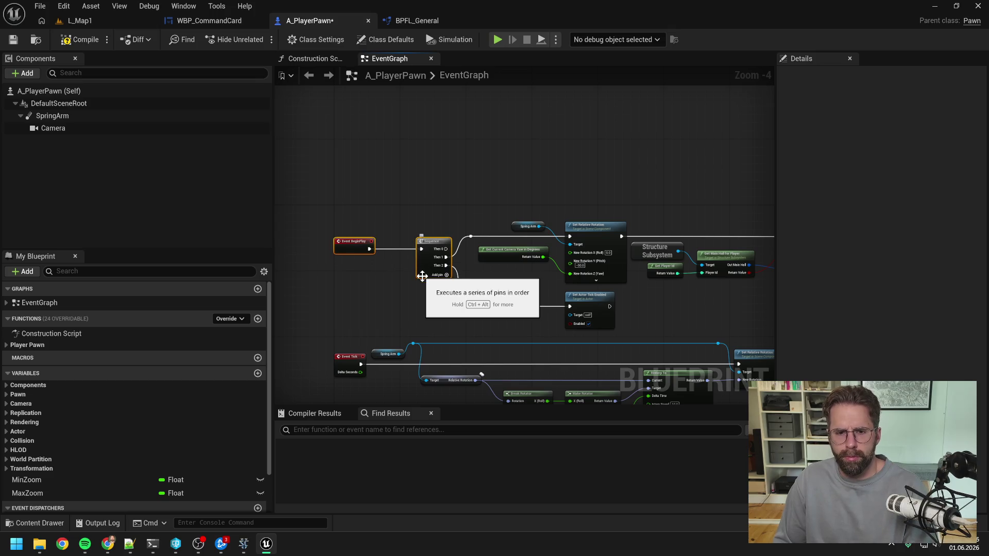
key(q)
click(499, 295)
drag(499, 295, 429, 290)
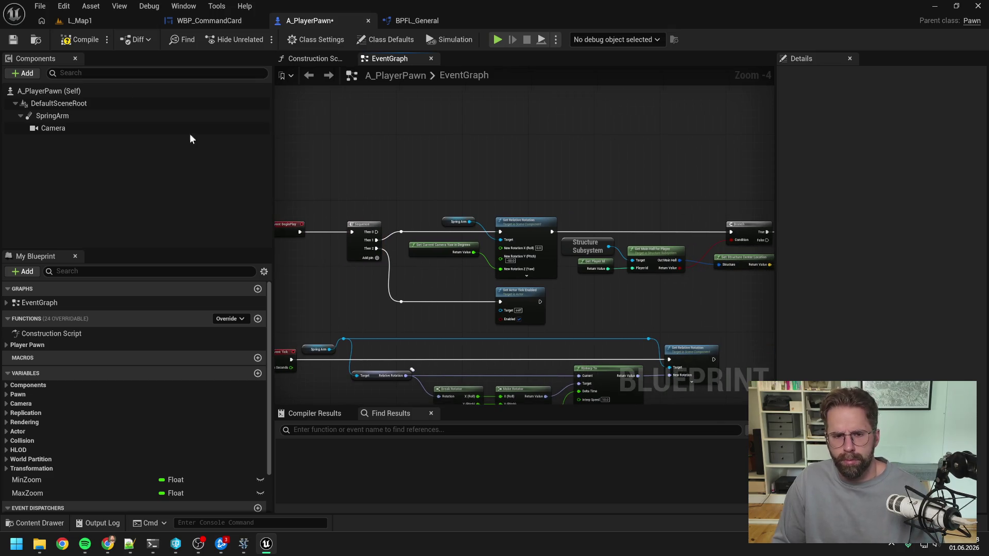
key(ctrl+s)
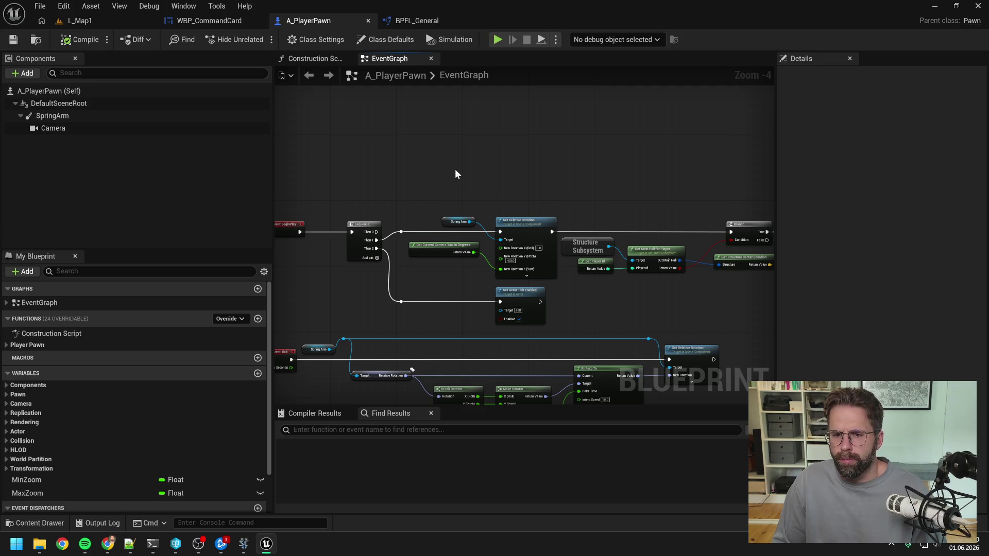
- Pan across the pawn graph to review the finished BeginPlay wiring
mouse_move(455, 169)
mouse_down()
mouse_move(395, 159)
mouse_move(522, 211)
mouse_move(483, 185)
mouse_move(594, 182)
mouse_up()
click(534, 235)
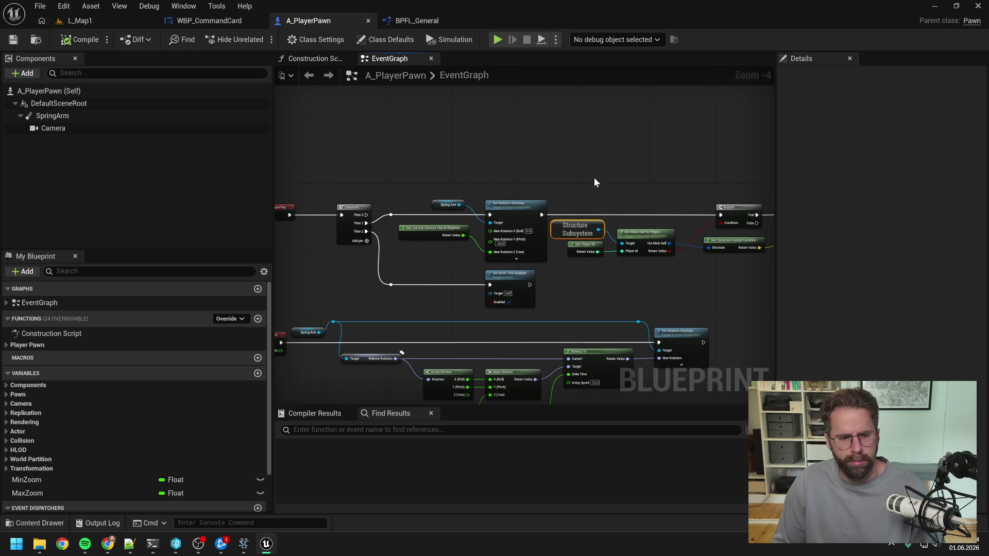
click(594, 183)
scroll(594, 182, down, 2)
scroll(546, 245, up, 3)
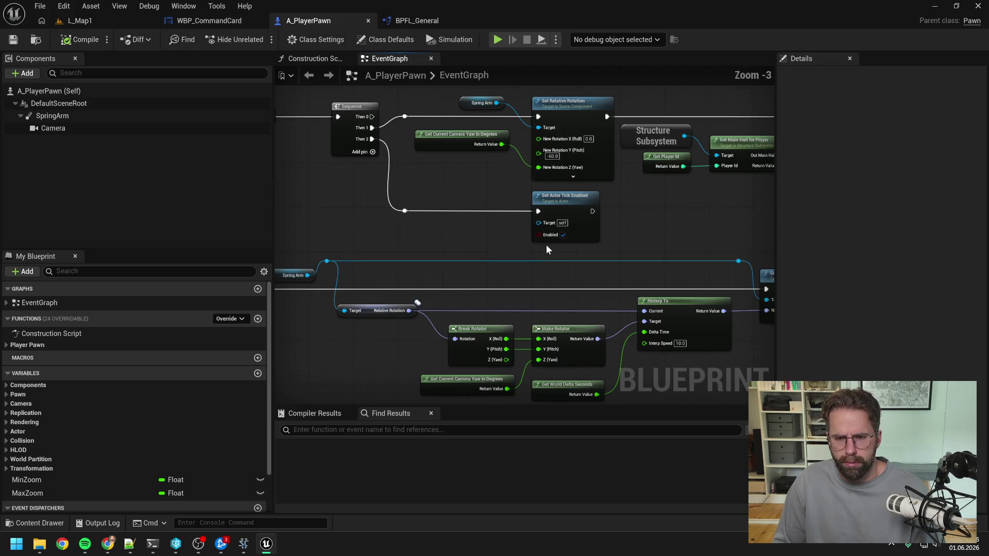
scroll(516, 224, down, 1)
scroll(516, 224, down, 1)
scroll(470, 212, up, 1)
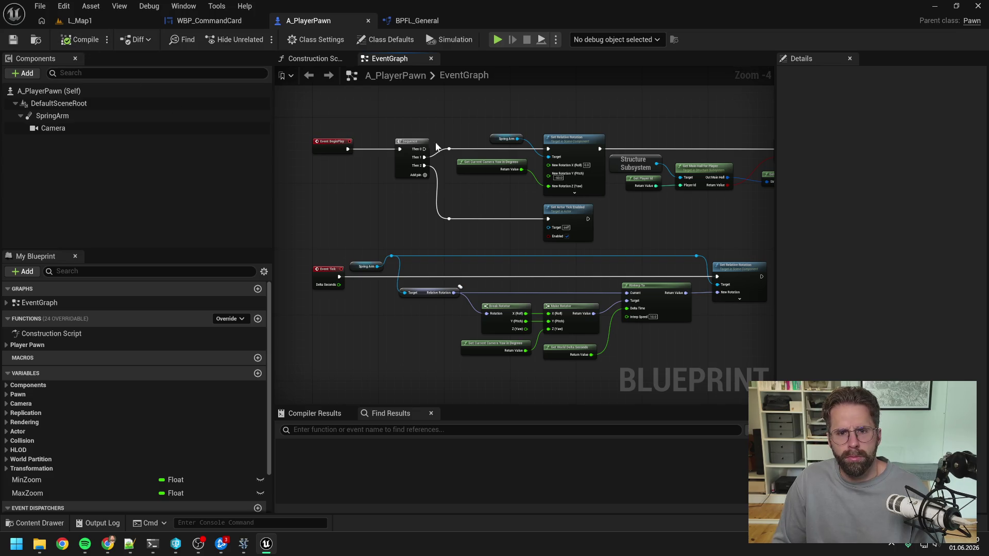
drag(476, 125, 425, 130)
mouse_move(590, 142)
mouse_down()
mouse_move(487, 132)
mouse_move(519, 138)
mouse_up()
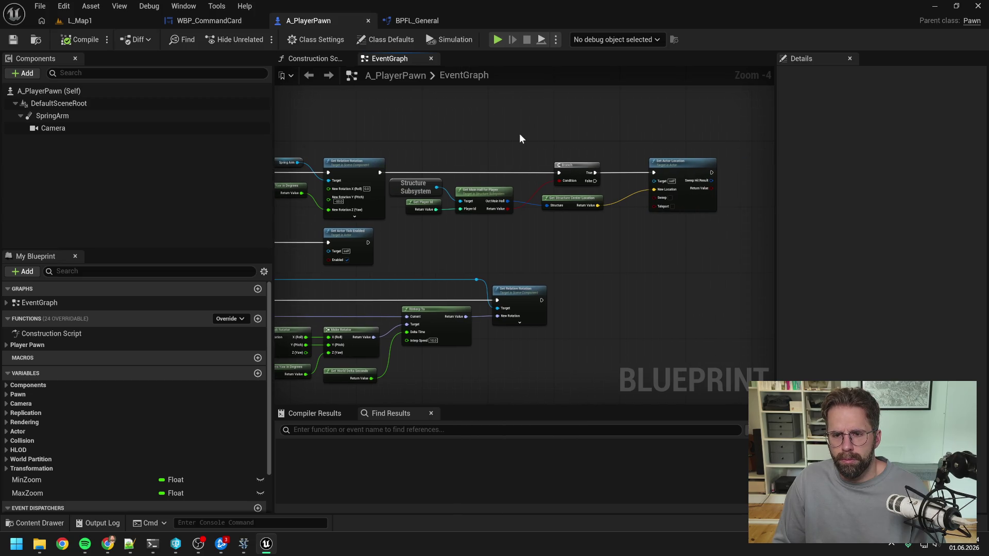
mouse_move(473, 137)
mouse_down()
mouse_move(633, 152)
mouse_move(557, 153)
mouse_up()
- Test-play L_Map1, stop it, and open GetPlayerId from the first Accessed None error
click(77, 21)
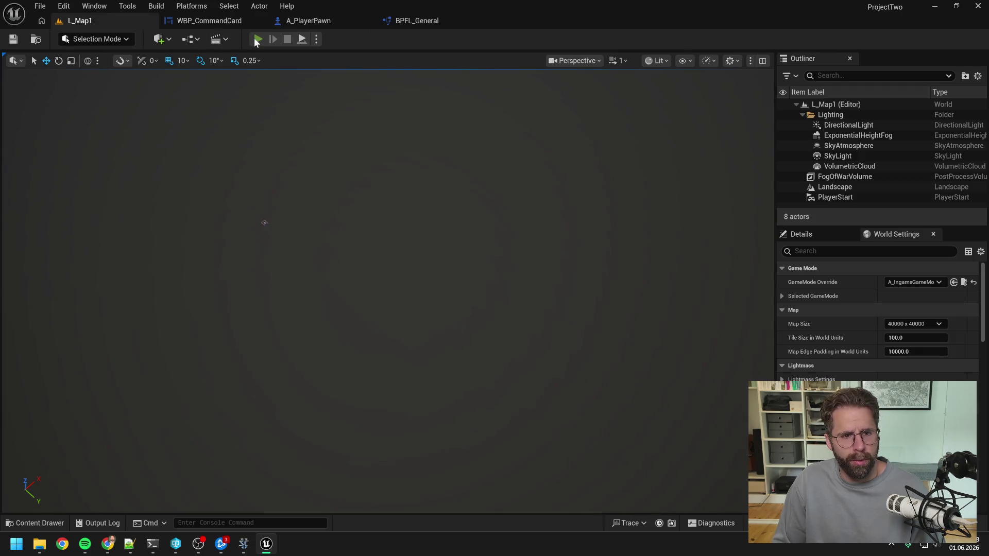
click(259, 39)
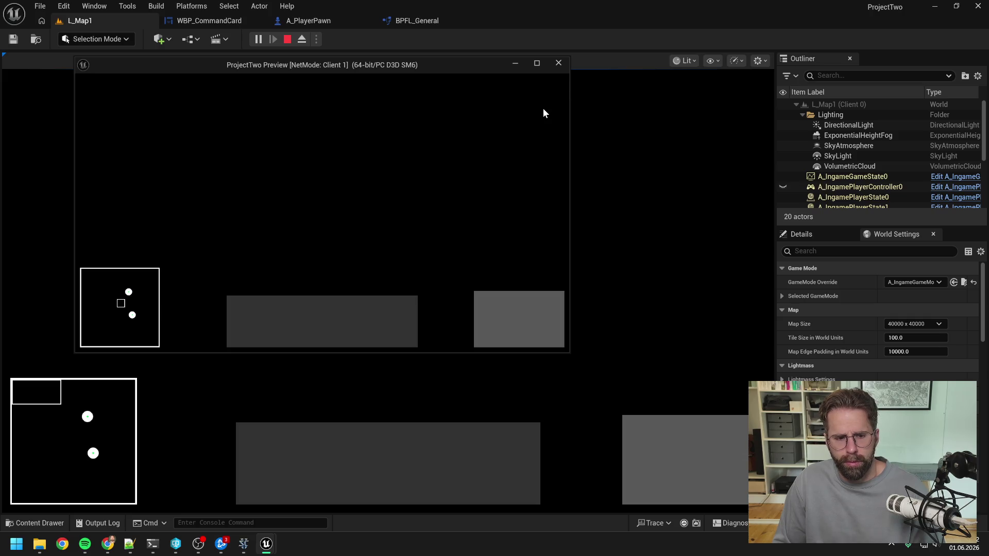
key(Escape)
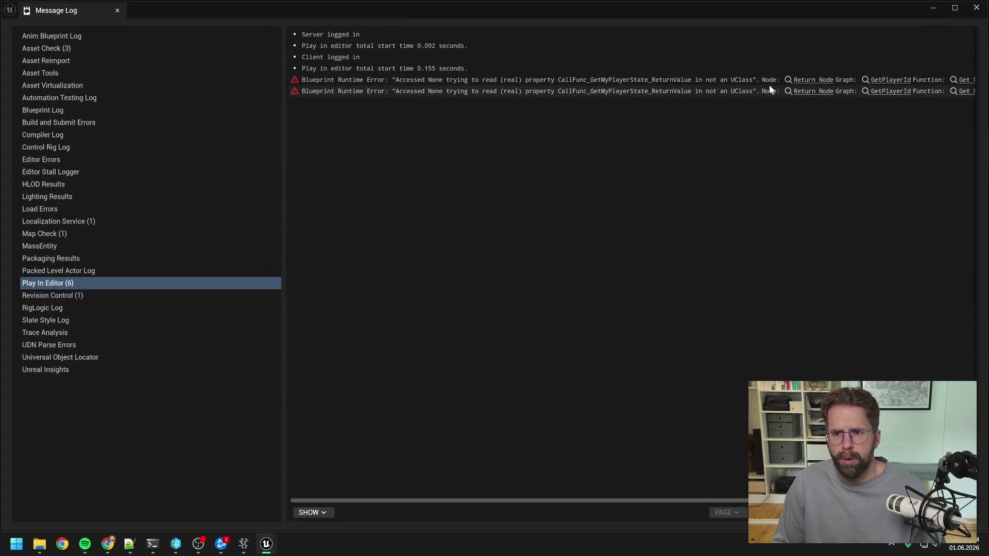
click(768, 80)
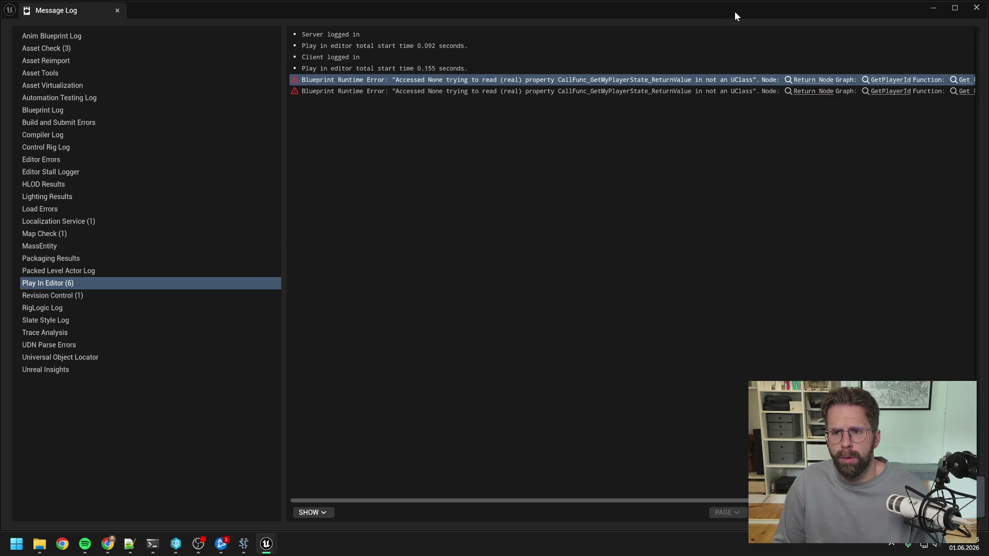
double_click(735, 12)
click(907, 150)
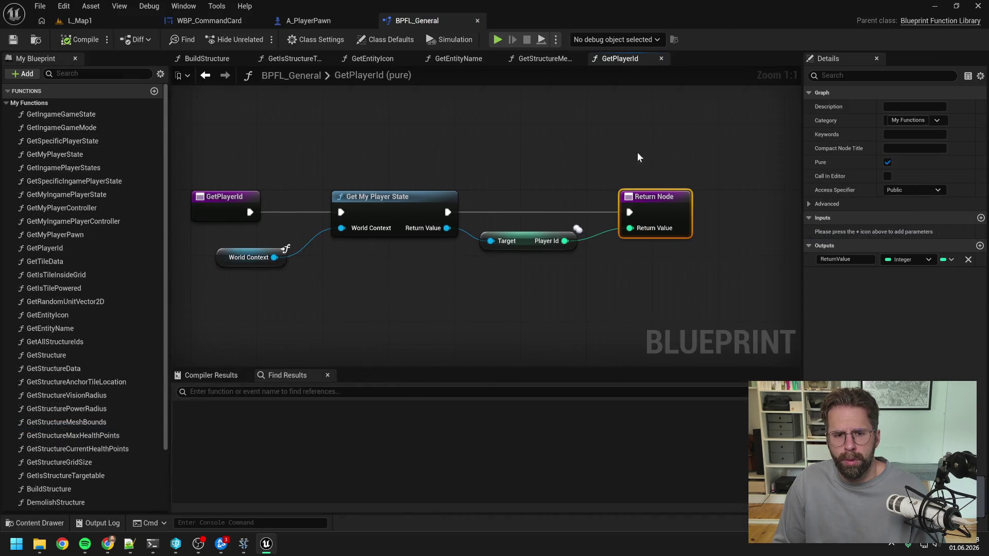
- Inspect the GetMyPlayerState function graph, then return to A_PlayerPawn's EventGraph
click(610, 158)
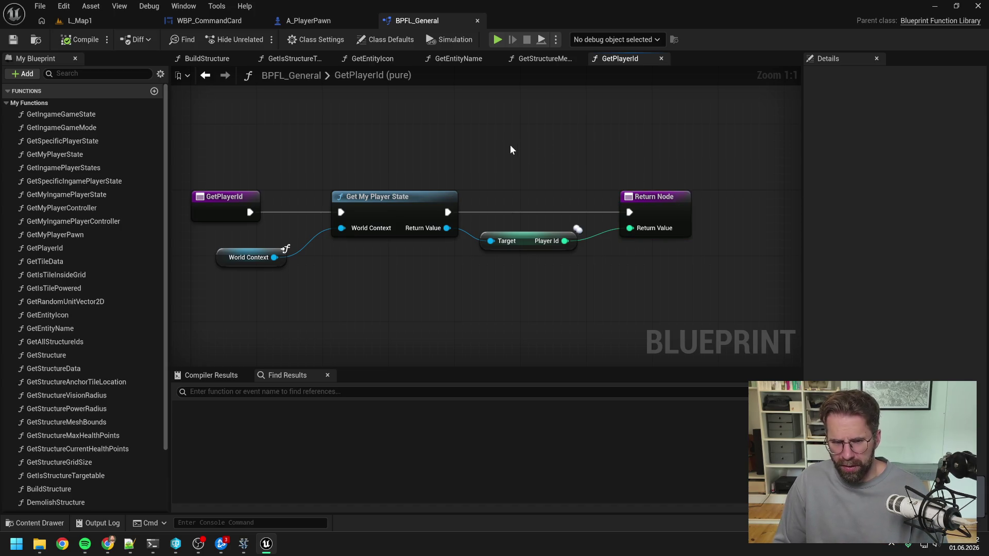
double_click(394, 211)
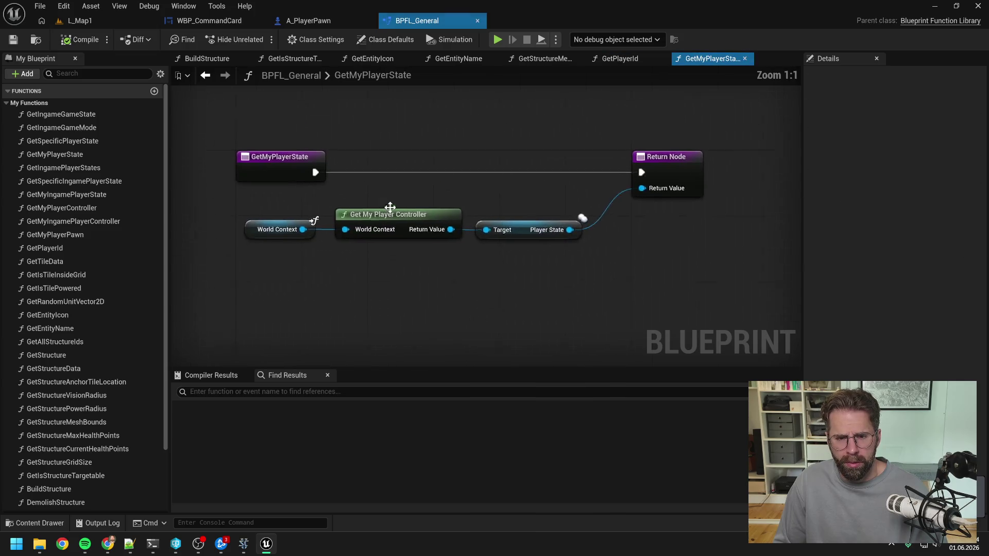
drag(515, 211, 490, 213)
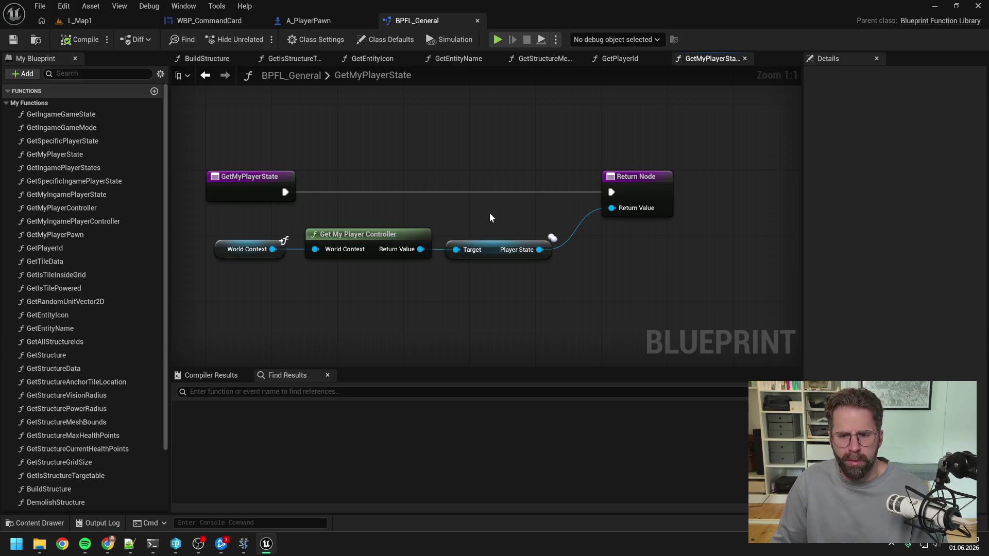
click(317, 21)
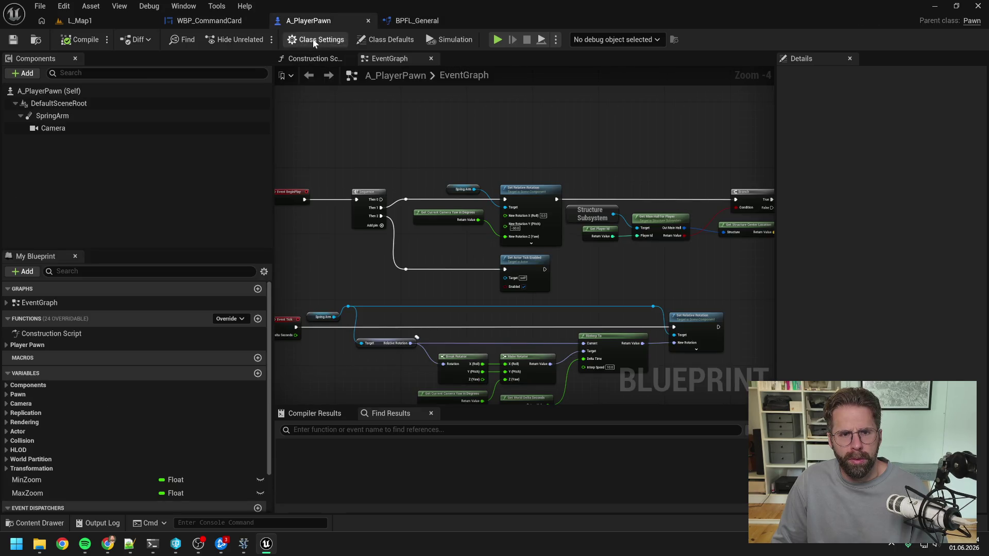
- Start the game at the Branch breakpoint and step into GetPlayerId
drag(573, 149, 473, 131)
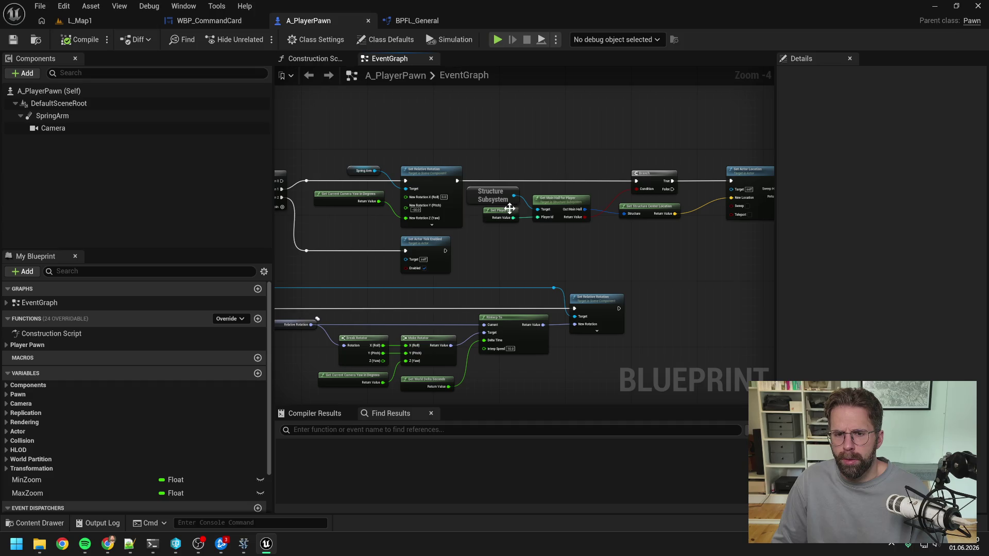
click(642, 176)
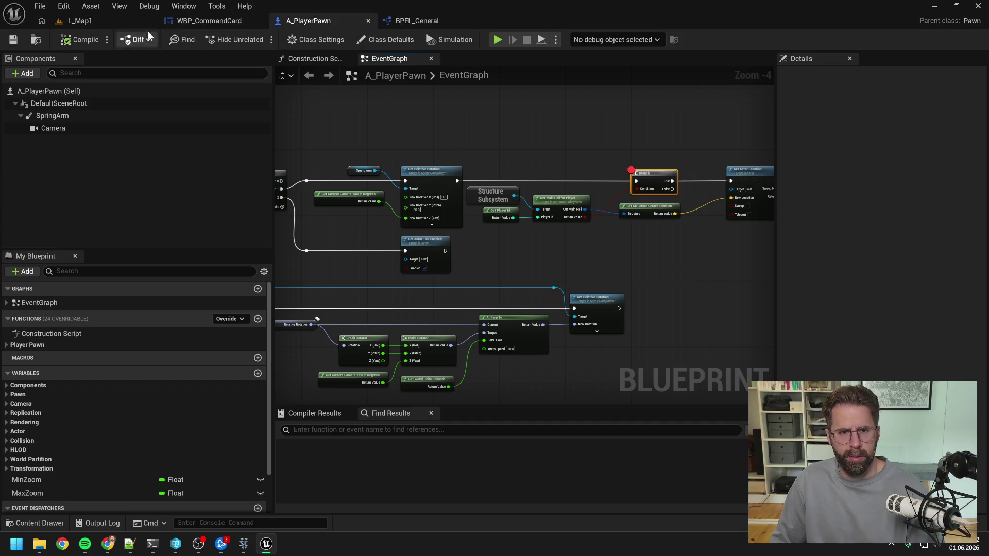
click(77, 21)
click(255, 41)
key(F11)
key(F11)
key(F11)
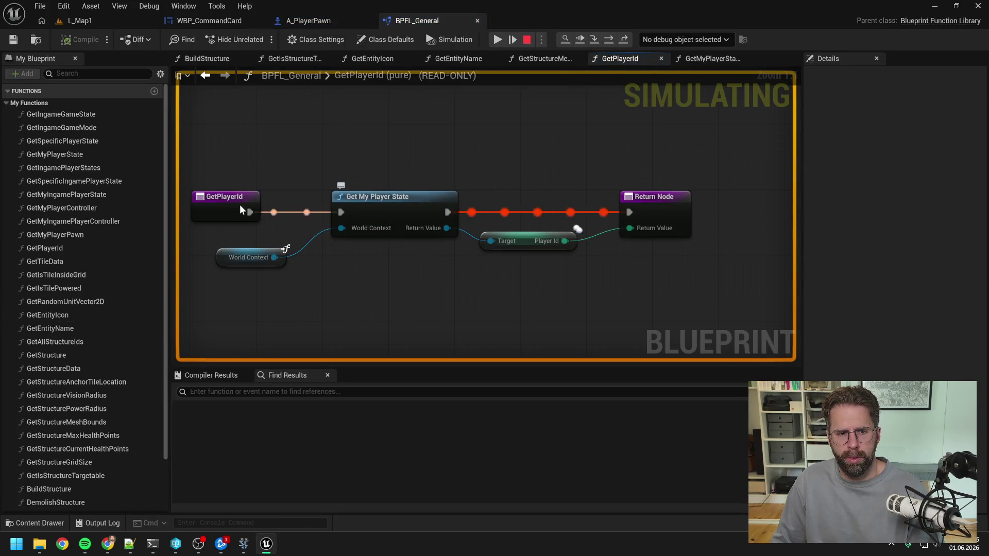
click(239, 205)
key(F9)
click(498, 40)
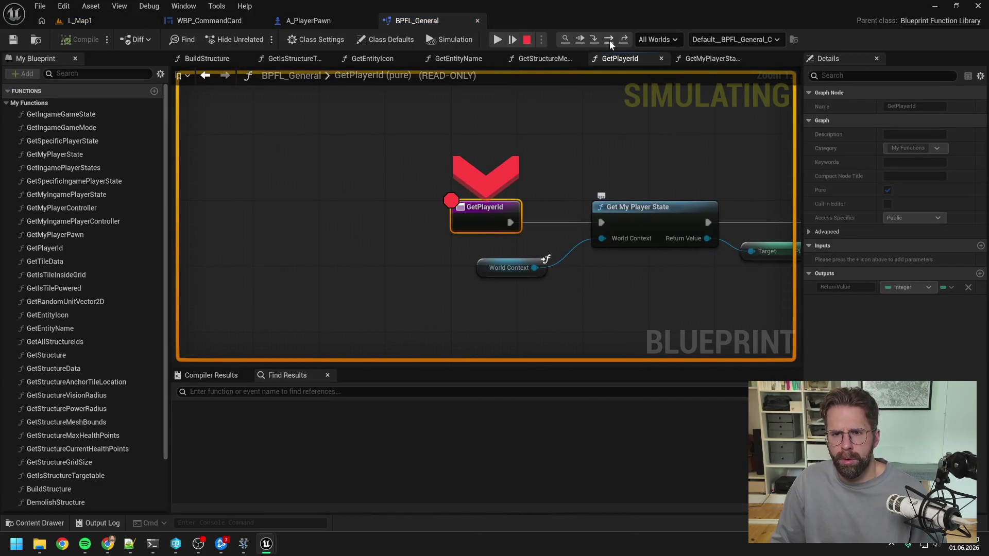
- Step through GetMyPlayerState and out of GetPlayerId back to the pawn's event graph
click(609, 40)
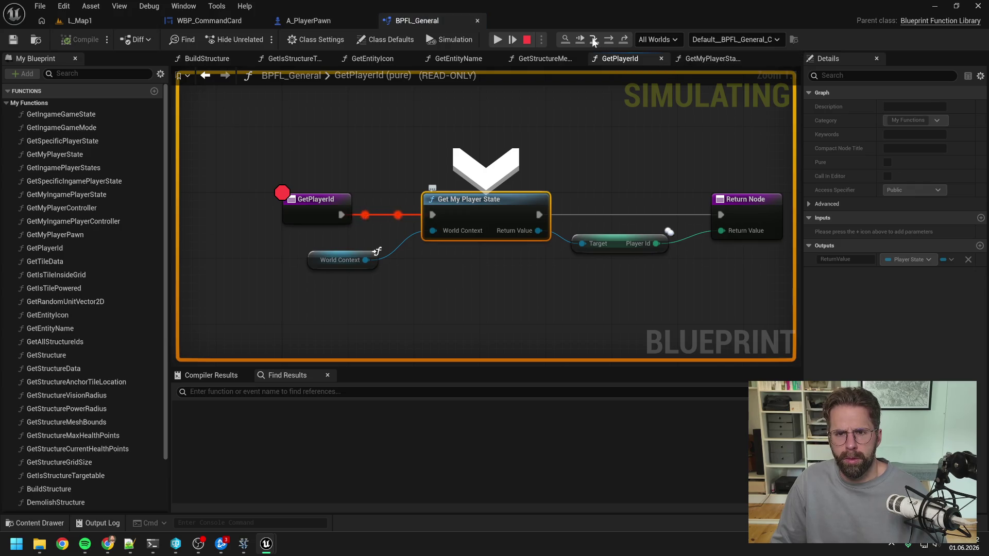
click(594, 40)
click(605, 40)
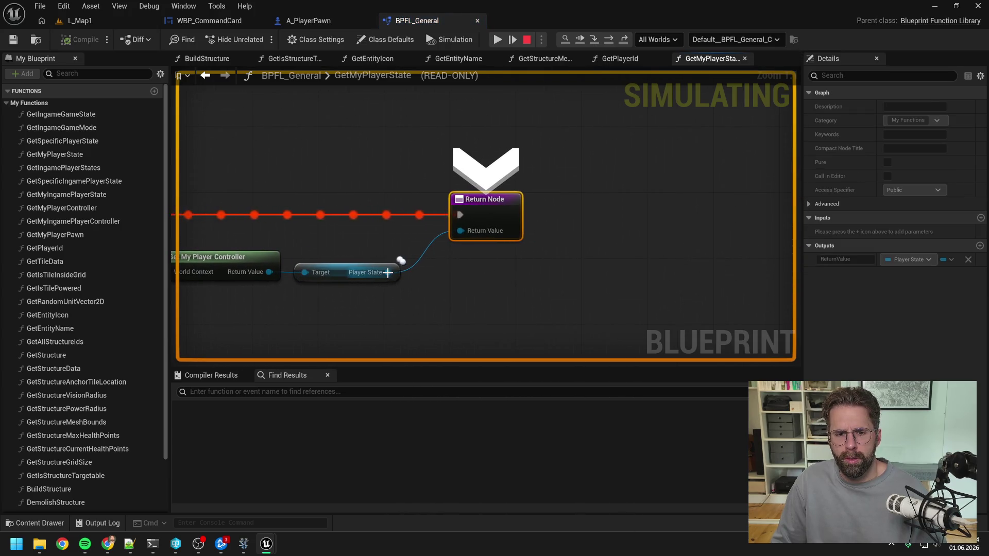
mouse_move(388, 271)
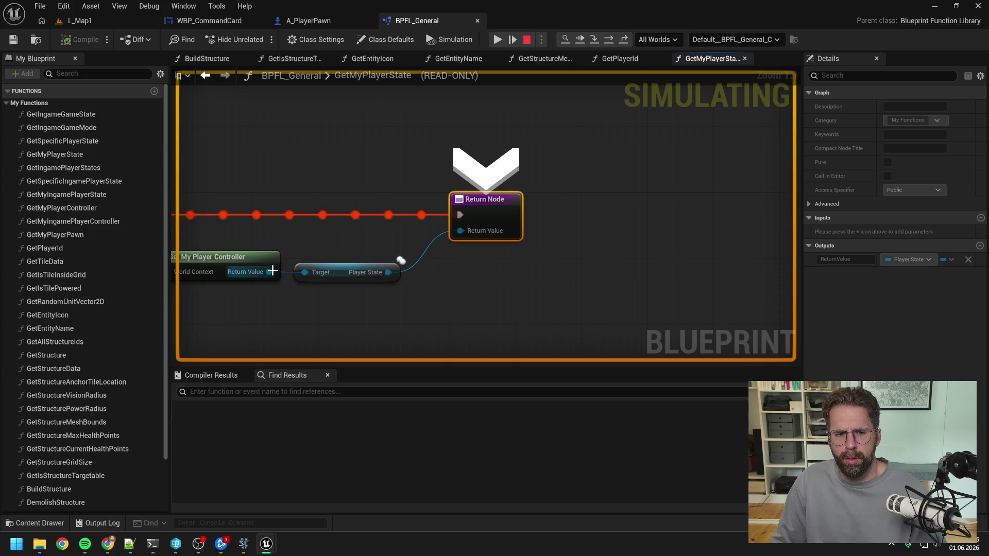
click(623, 39)
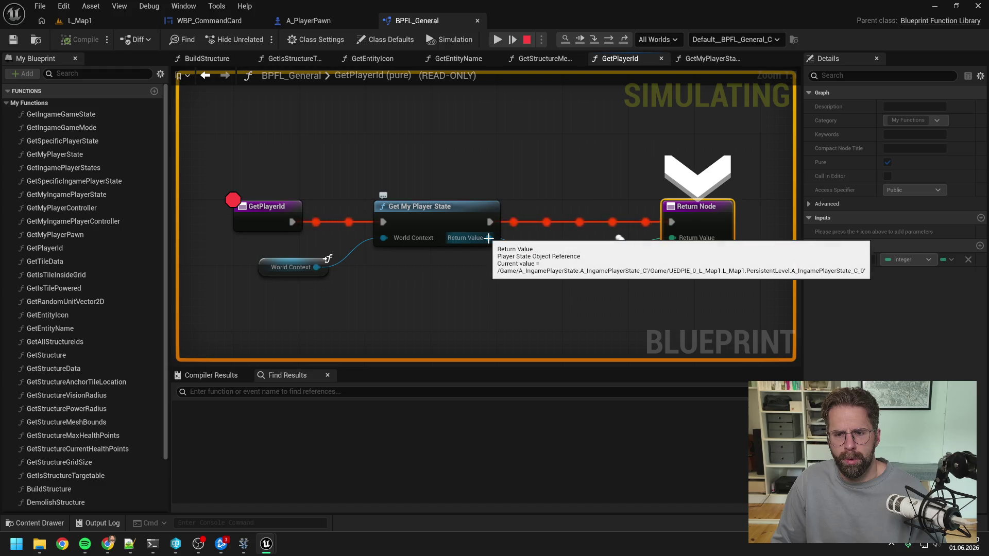
key(F10)
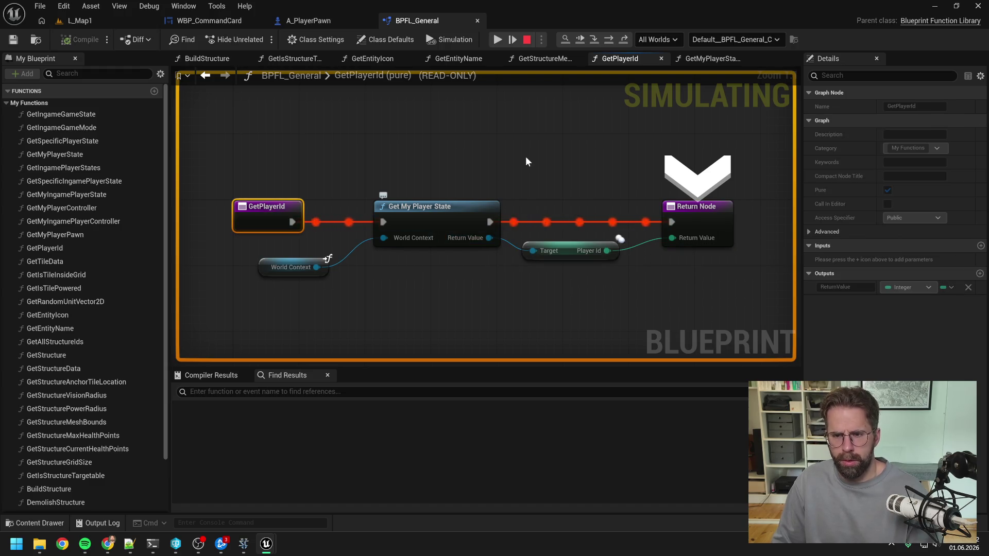
click(623, 39)
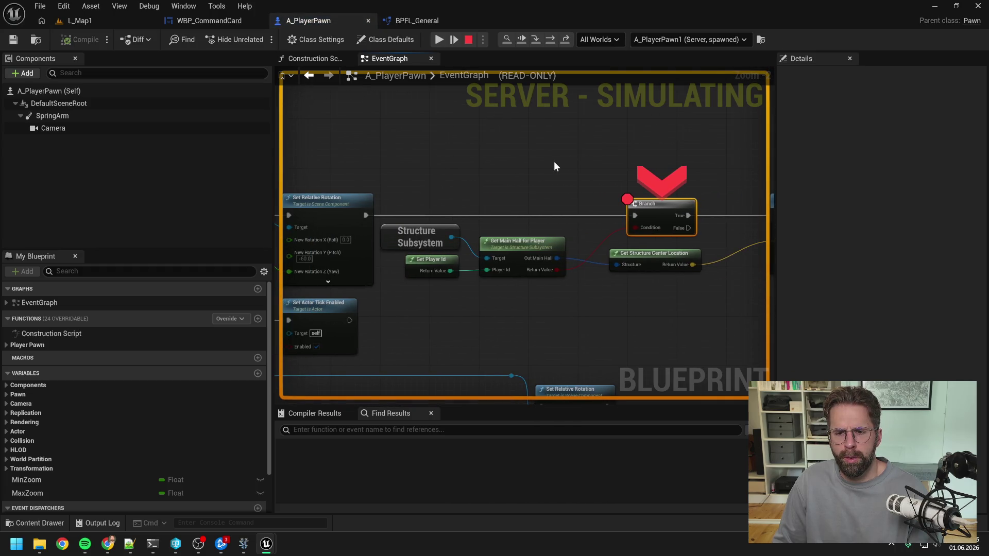
- Confirm Get Player Id returns 258, resume, stop the session, and remove the Branch breakpoint
mouse_move(450, 273)
click(550, 39)
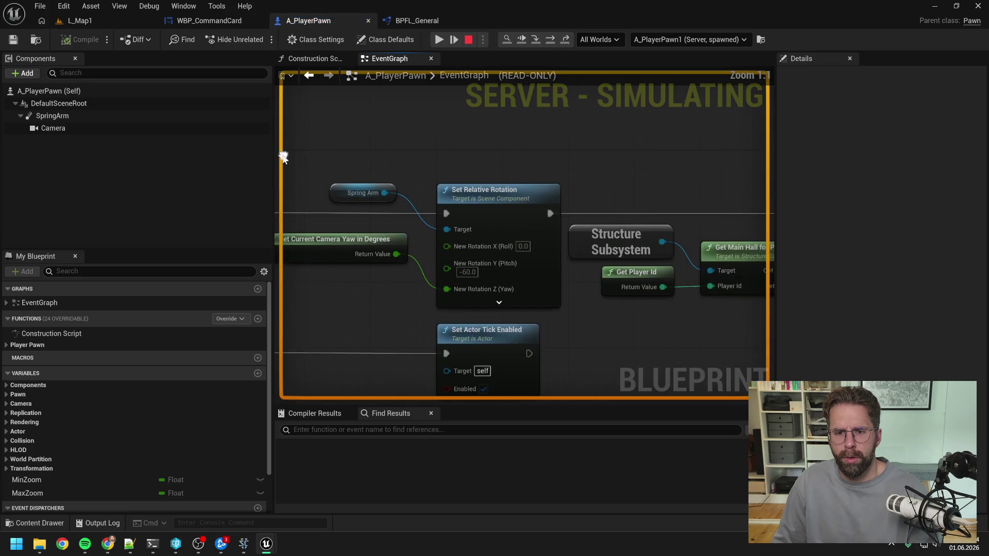
scroll(404, 132, down, 3)
mouse_move(582, 209)
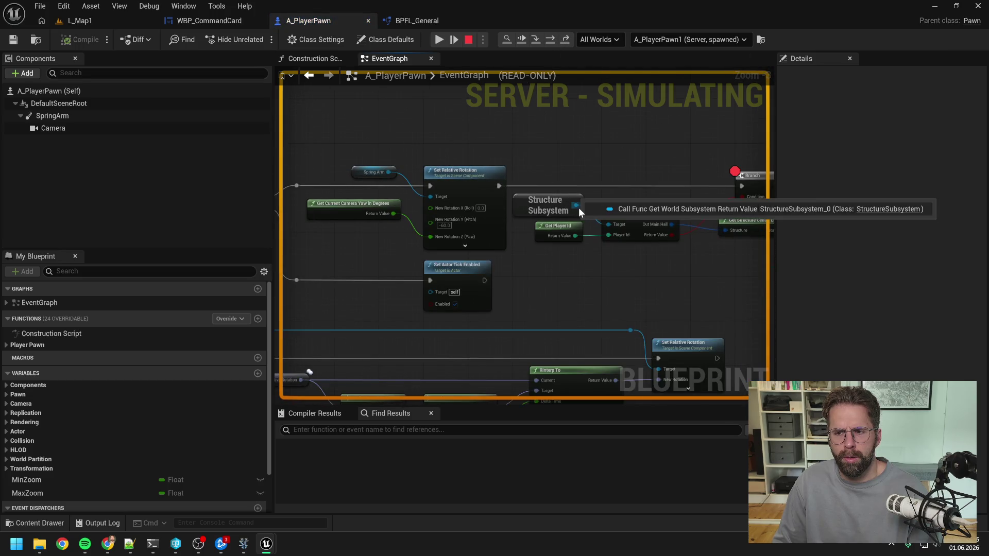
drag(578, 208, 552, 148)
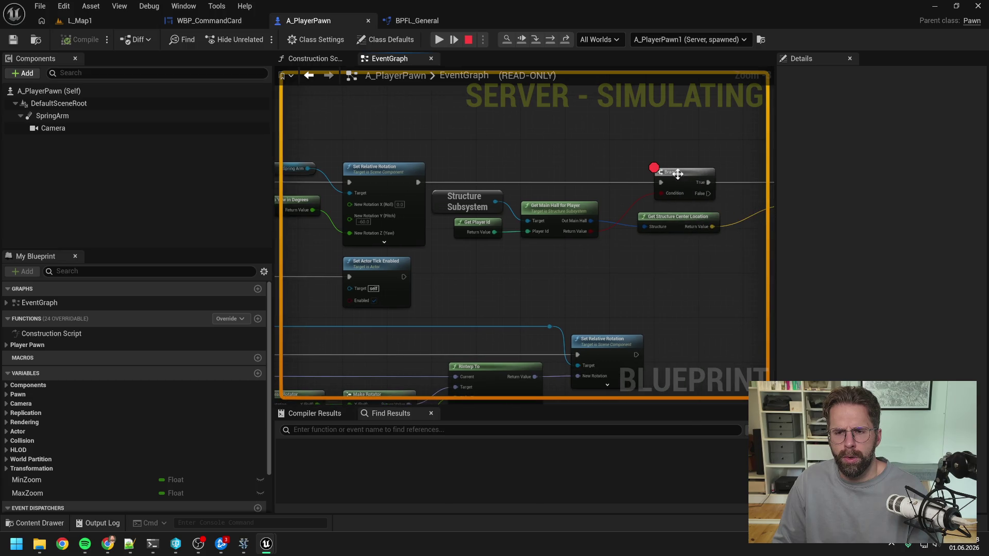
click(468, 40)
drag(572, 144, 515, 148)
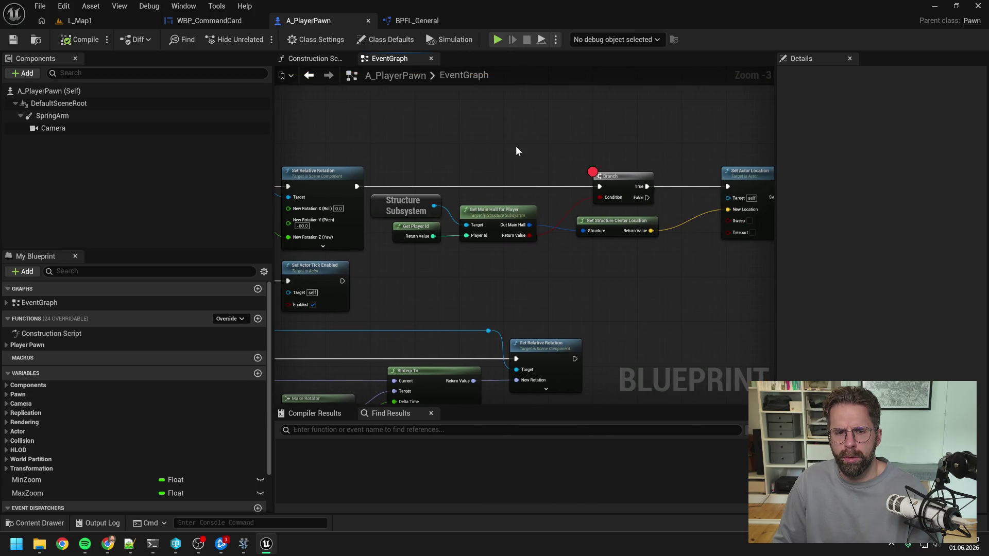
click(626, 183)
key(F9)
- Compile A_PlayerPawn, replay the level, and jump to GetPlayerId from the repeated Accessed None error
click(559, 143)
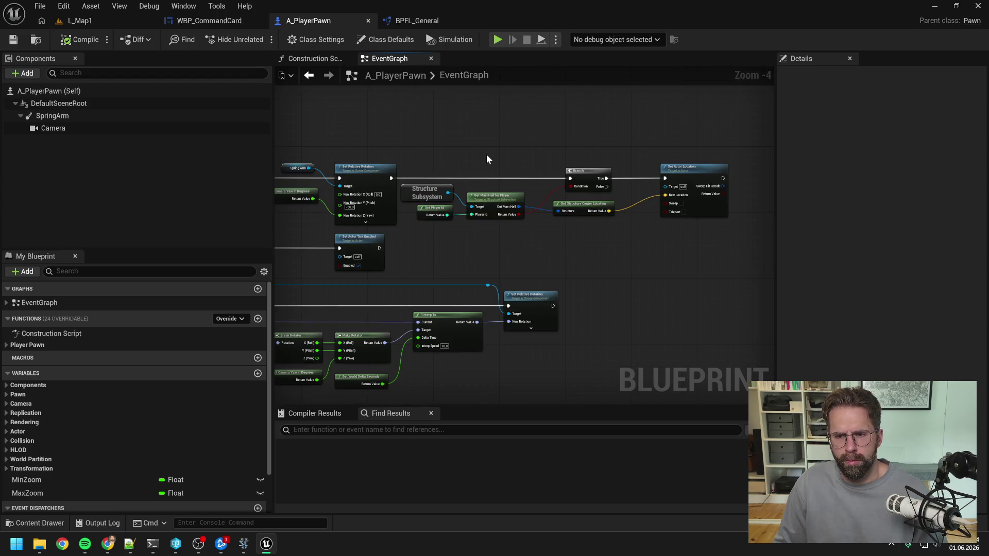
scroll(486, 154, up, 2)
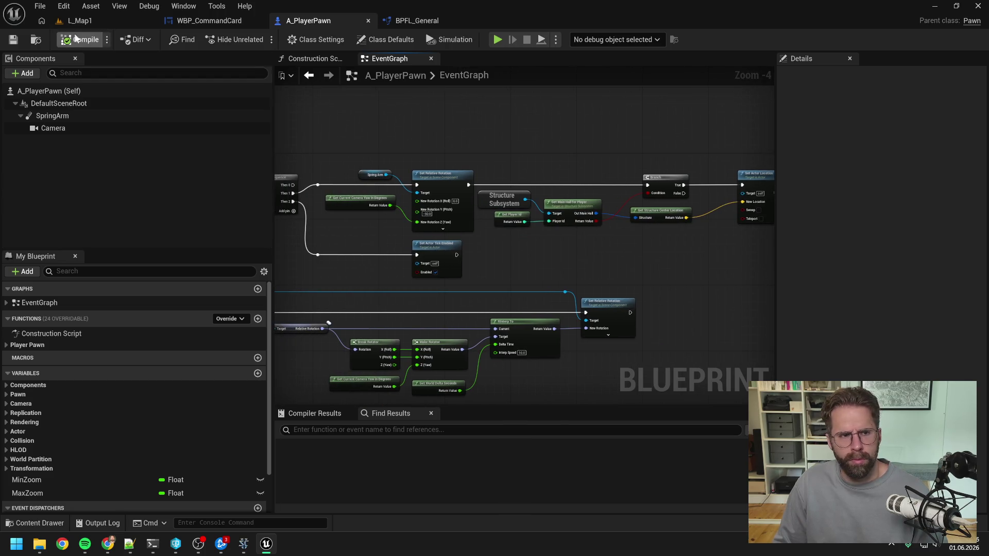
click(80, 21)
click(258, 39)
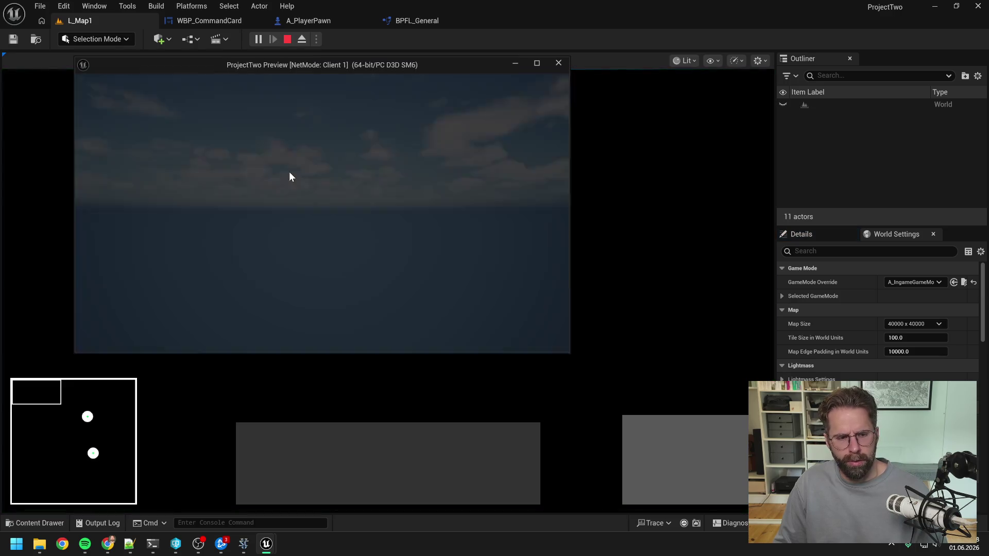
key(Escape)
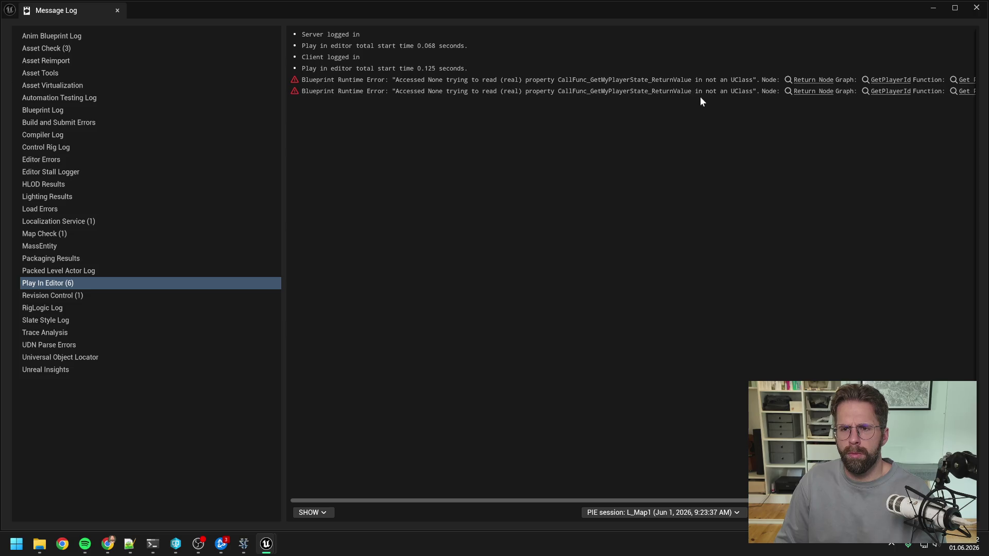
click(808, 80)
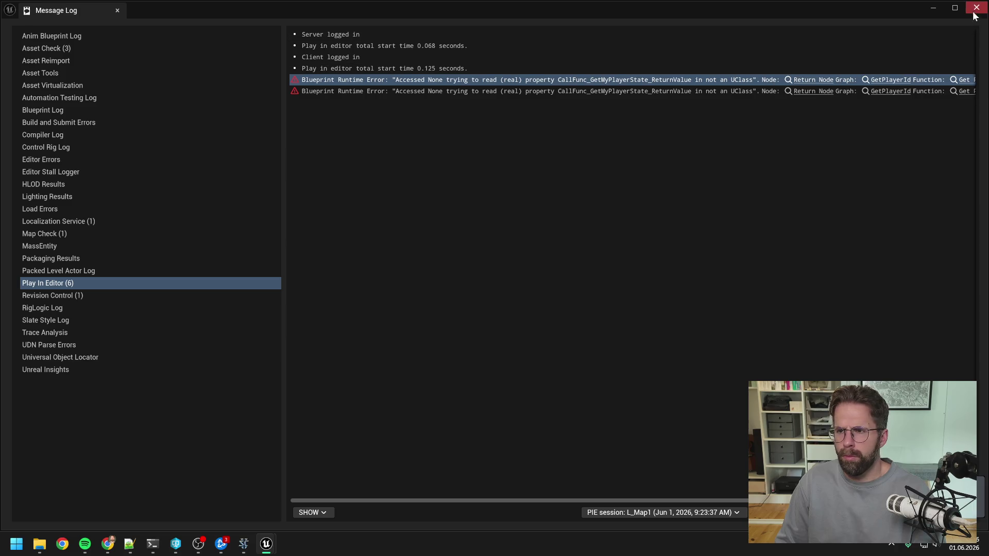
click(976, 7)
click(576, 188)
- Insert an Is Valid check after Get My Player State, with Is Valid leading to the Return Node
drag(575, 188, 721, 178)
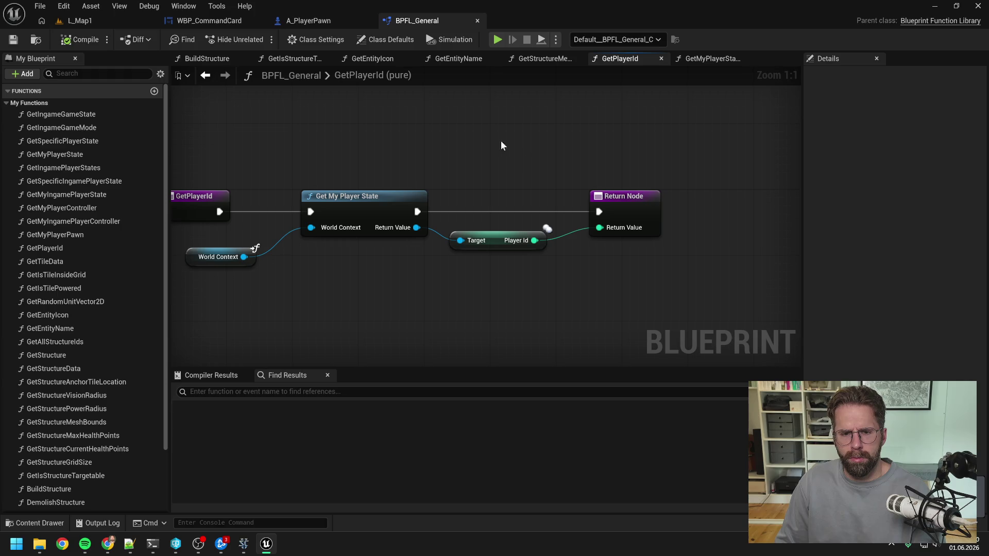
drag(501, 142, 603, 234)
drag(620, 201, 729, 202)
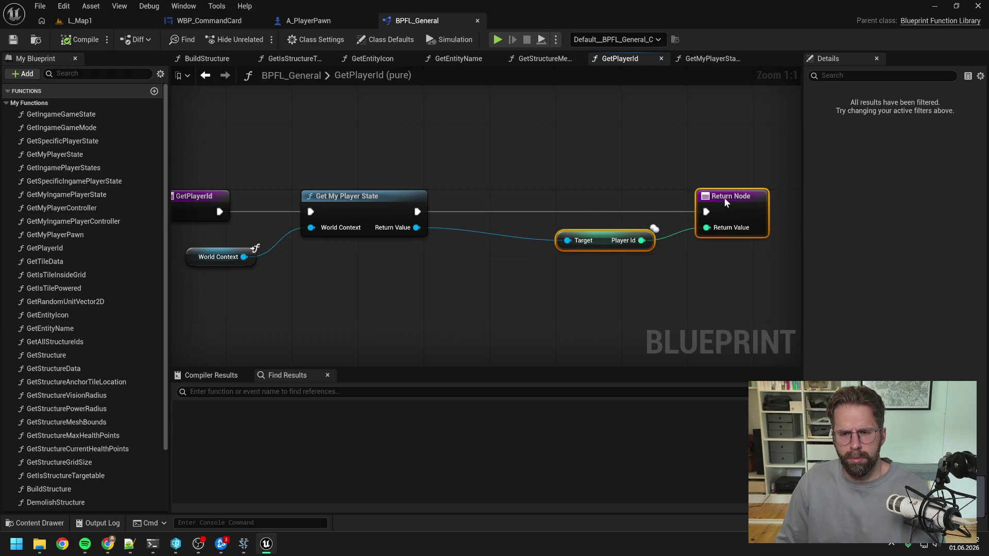
click(446, 258)
mouse_move(416, 227)
mouse_down()
mouse_move(442, 260)
mouse_move(449, 255)
mouse_up()
text(is valid)
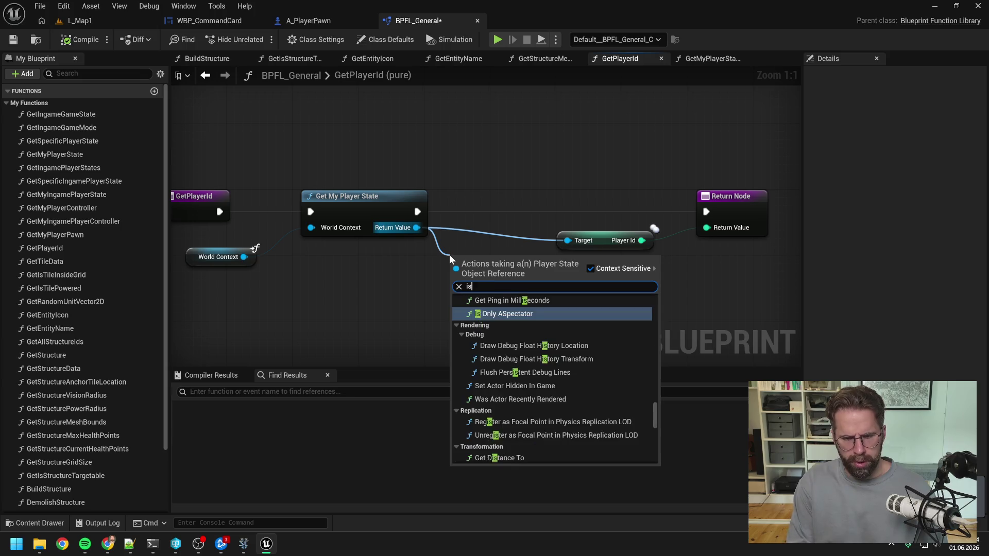
click(486, 358)
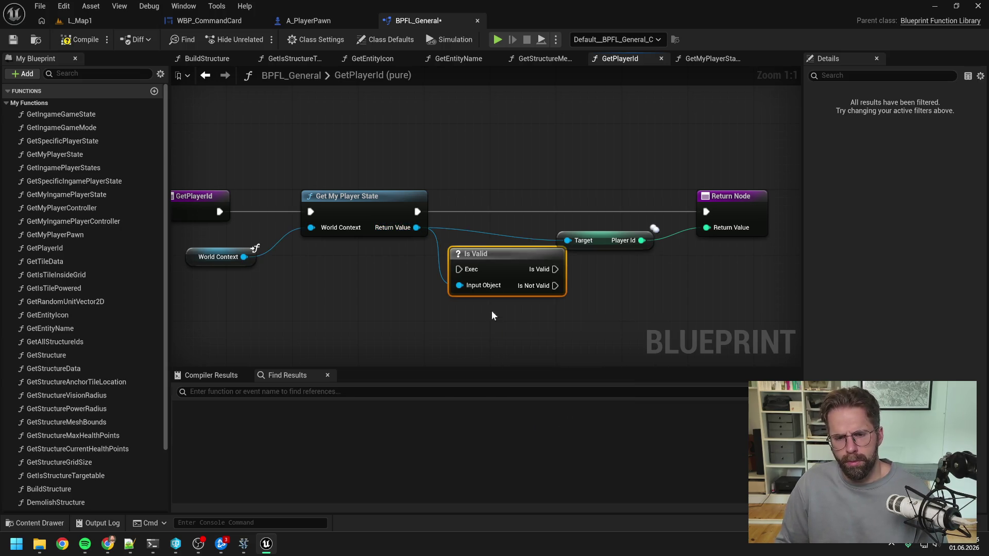
drag(592, 176, 717, 249)
drag(706, 211, 796, 211)
key(Escape)
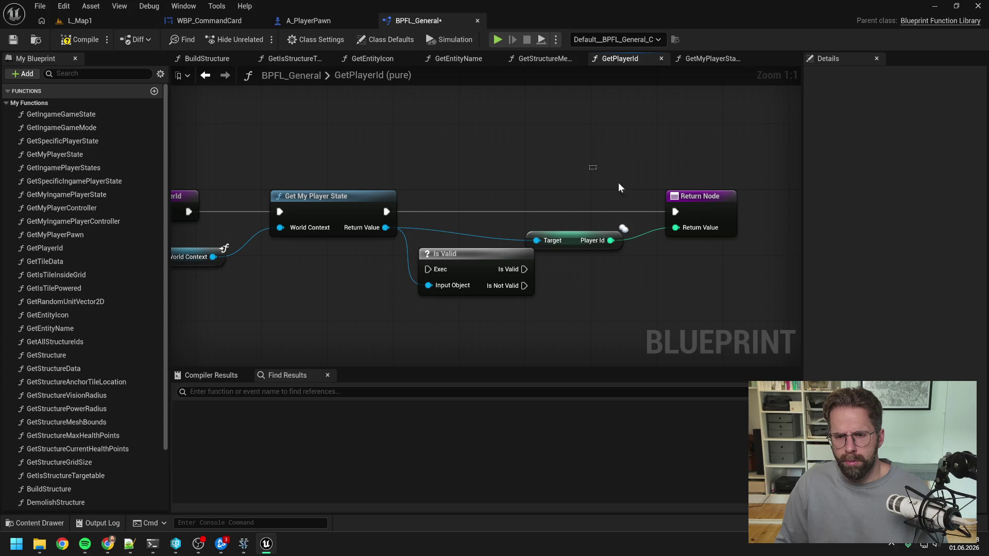
drag(713, 207, 781, 207)
drag(492, 257, 494, 203)
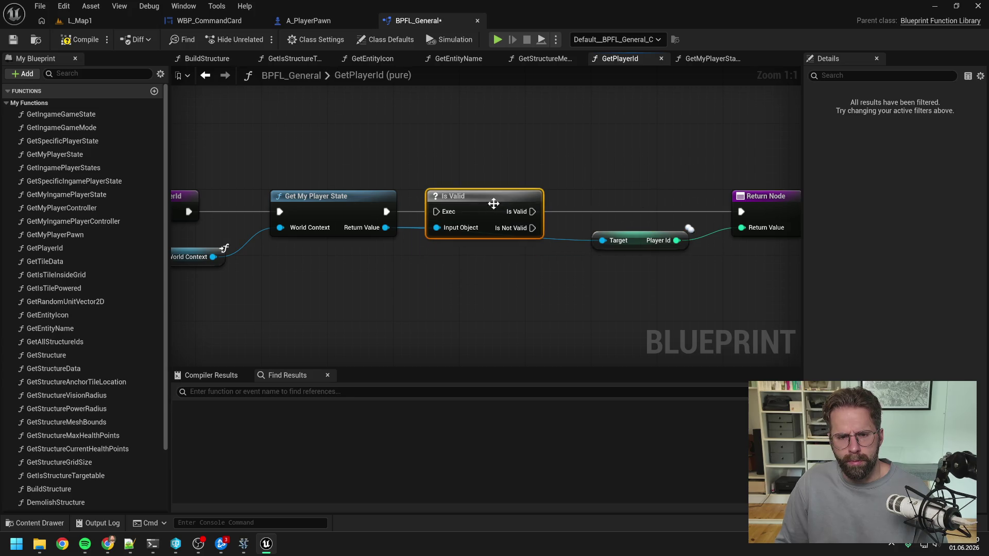
drag(386, 212, 436, 211)
drag(533, 212, 741, 212)
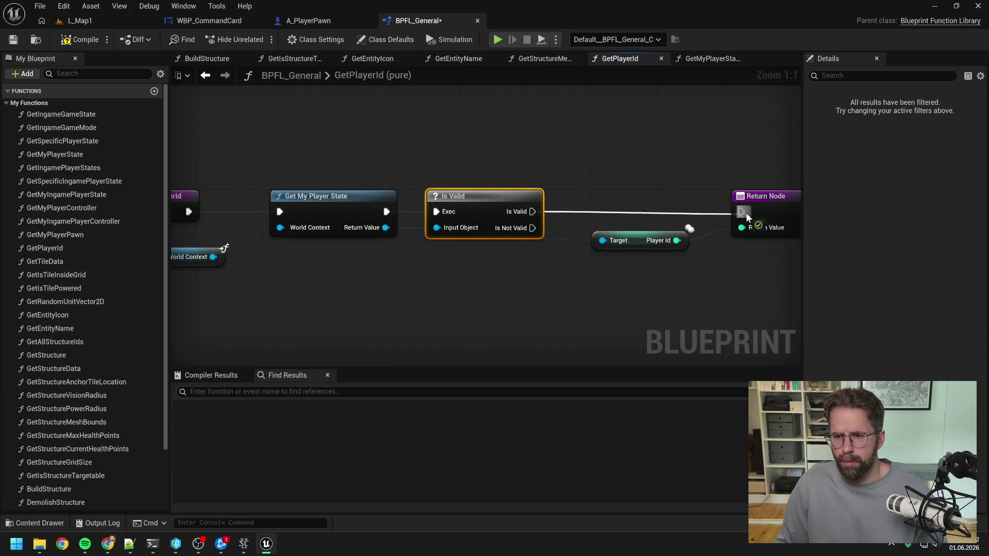
- Add a second Return Node on Is Not Valid returning -1, rerouting the wire above
click(768, 206)
key(ctrl+c)
key(ctrl+v)
drag(532, 228, 602, 303)
click(651, 320)
text(-1)
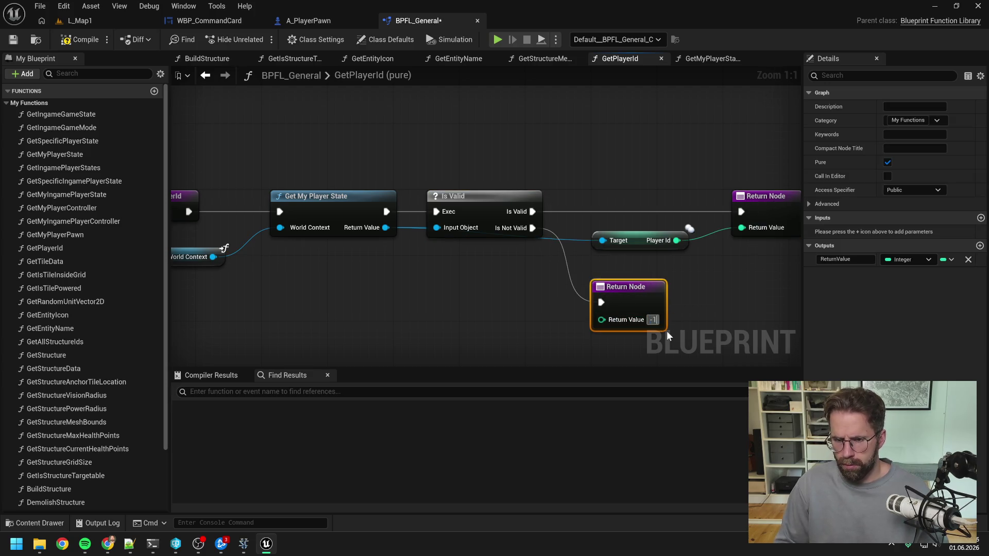
click(558, 242)
double_click(573, 239)
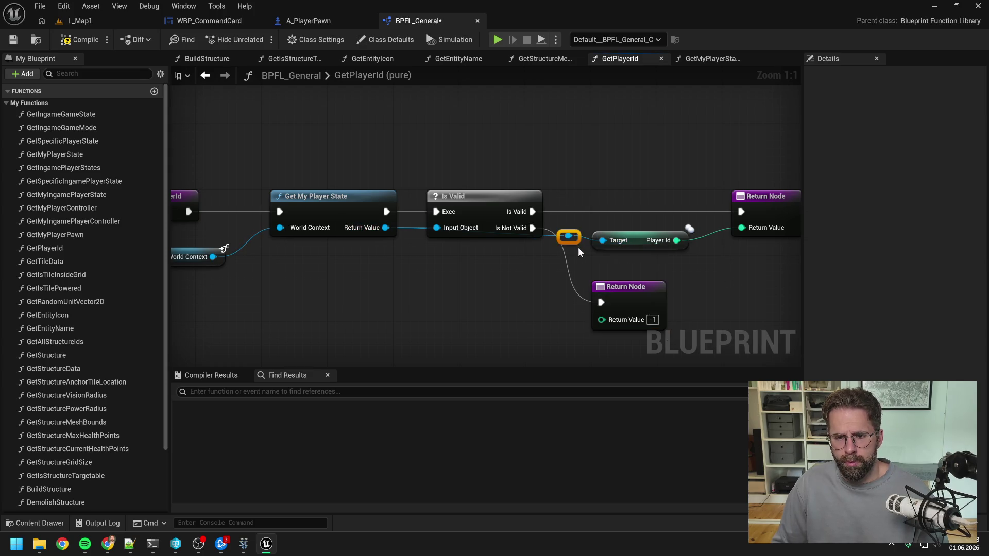
mouse_move(570, 234)
mouse_down()
mouse_move(573, 222)
mouse_move(538, 178)
mouse_up()
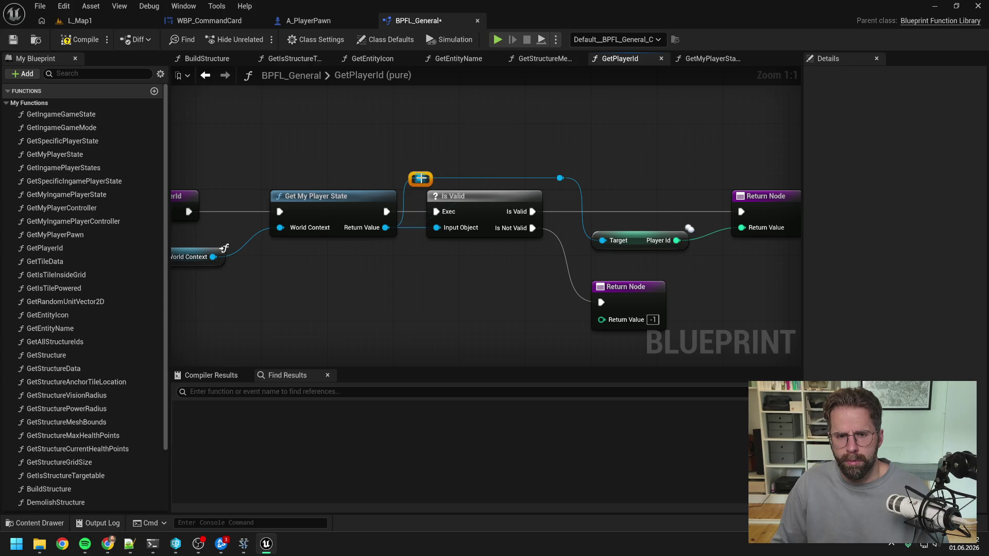
drag(647, 166, 560, 175)
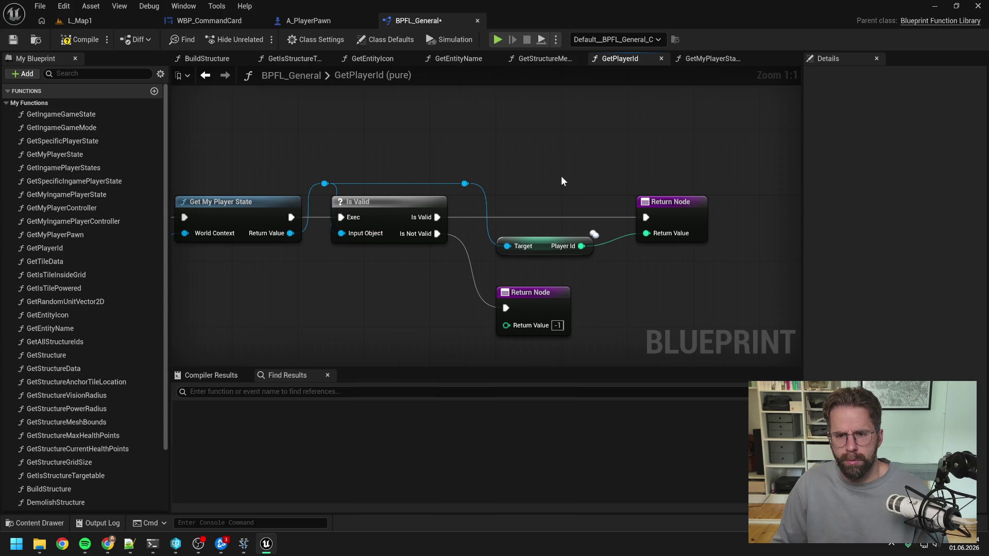
- Compile, briefly test-play the level, and return to A_PlayerPawn
click(83, 41)
click(87, 20)
click(259, 39)
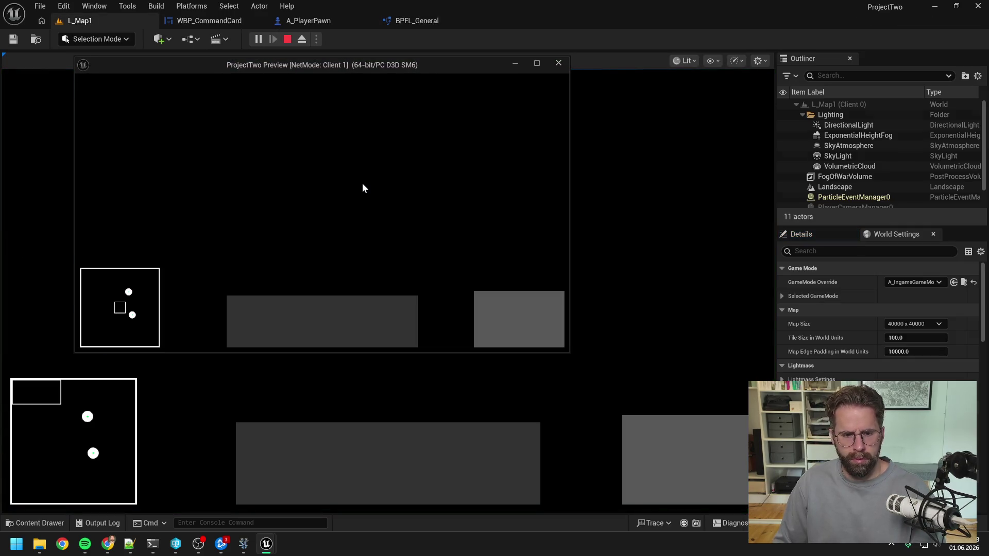
key(Escape)
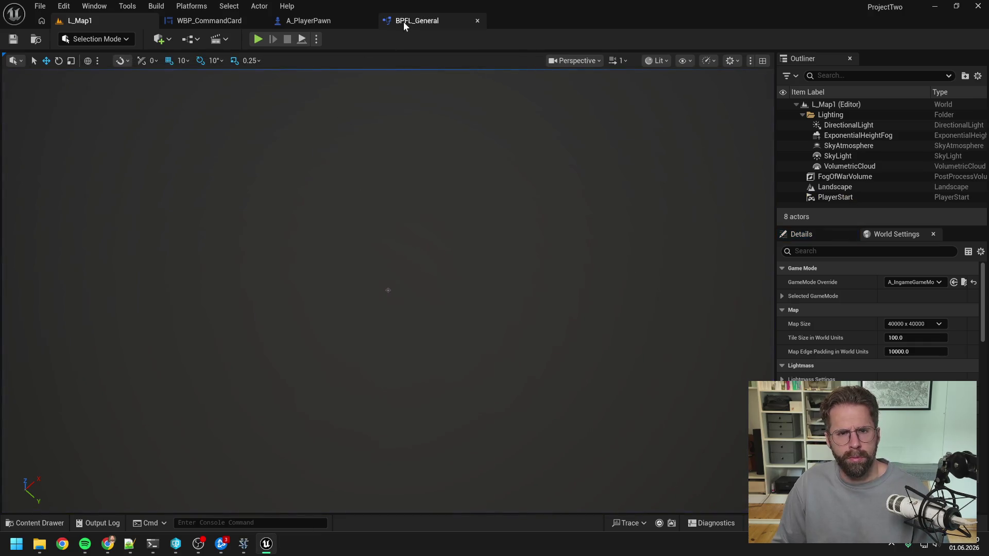
click(330, 22)
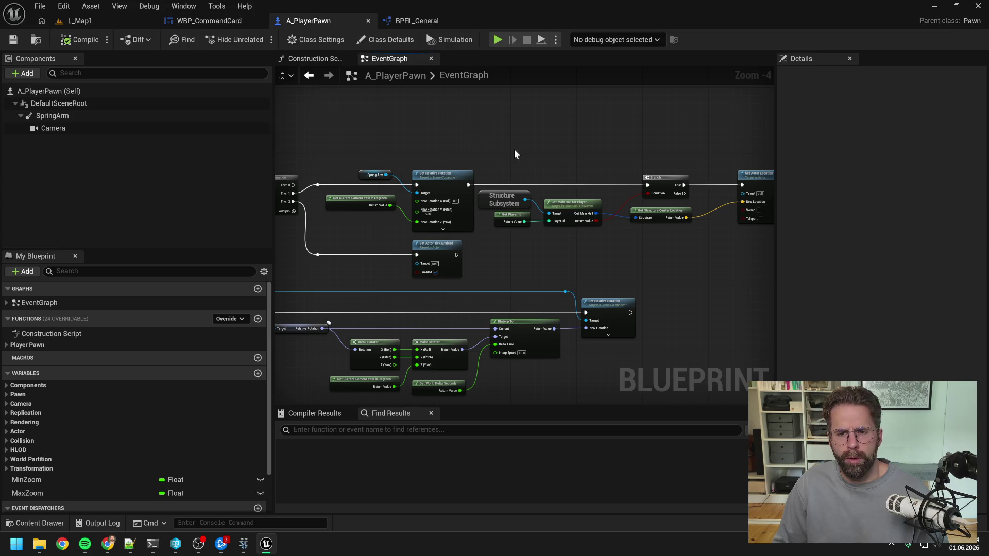
- Duplicate the Structure Subsystem node in the A_PlayerPawn event graph
mouse_move(554, 158)
mouse_down()
mouse_move(523, 151)
mouse_move(522, 171)
mouse_up()
click(545, 222)
key(ctrl+c)
key(ctrl+v)
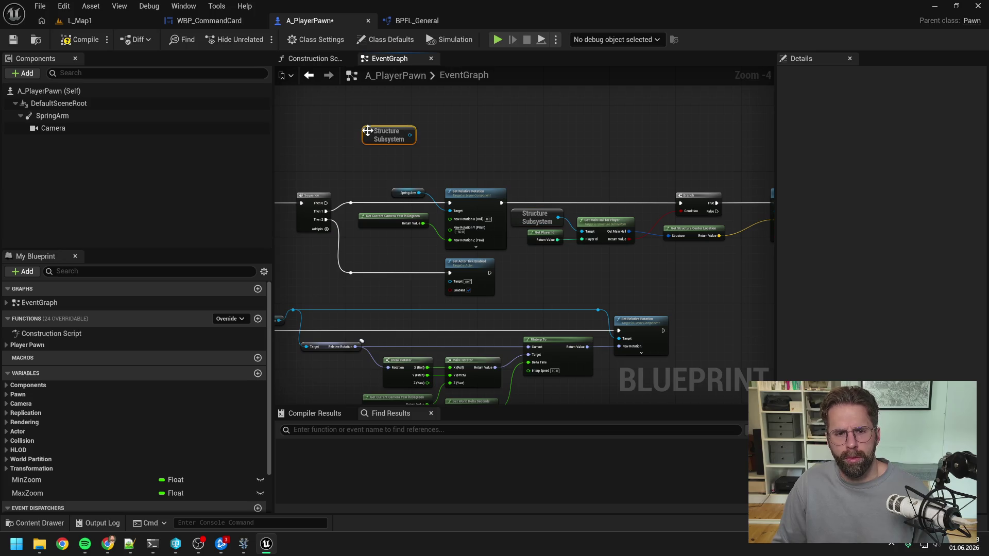
- From the copy's output, add a Bind Event to On Structure Added node, then search the content drawer for 'a visua'
drag(410, 136, 434, 146)
text(handle str)
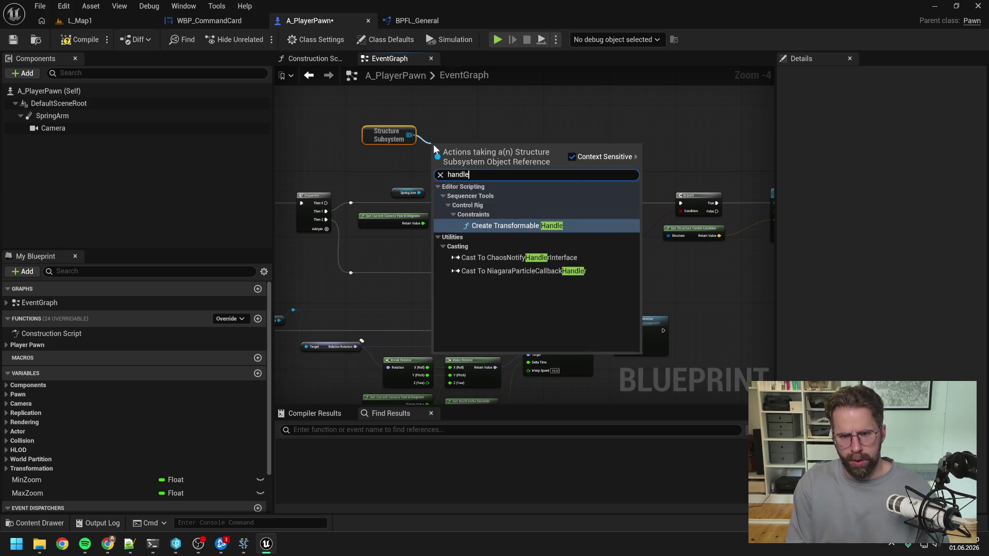
key(BackSpace)
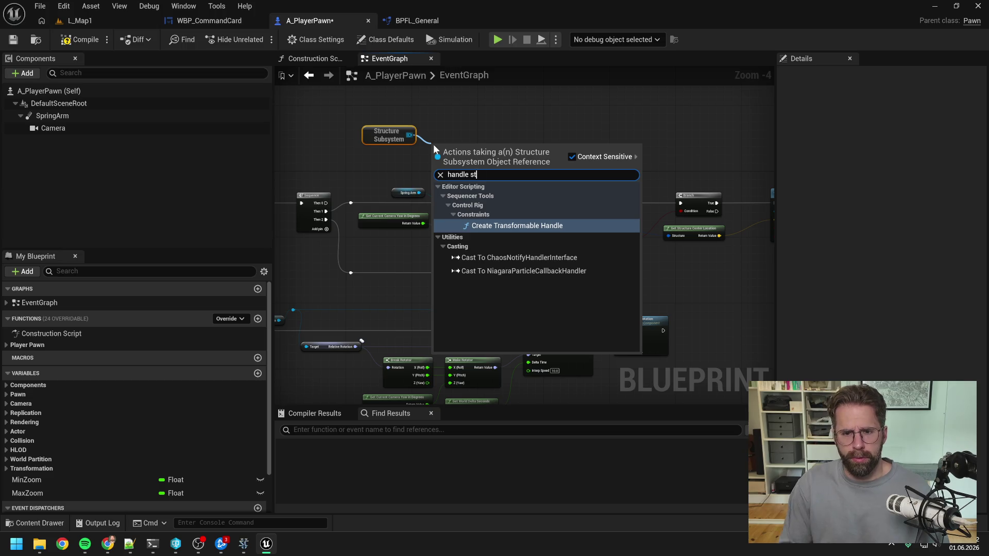
key(Escape)
scroll(515, 139, up, 1)
mouse_move(471, 139)
mouse_down()
mouse_move(496, 149)
mouse_move(447, 133)
mouse_move(457, 151)
mouse_up()
text(handle)
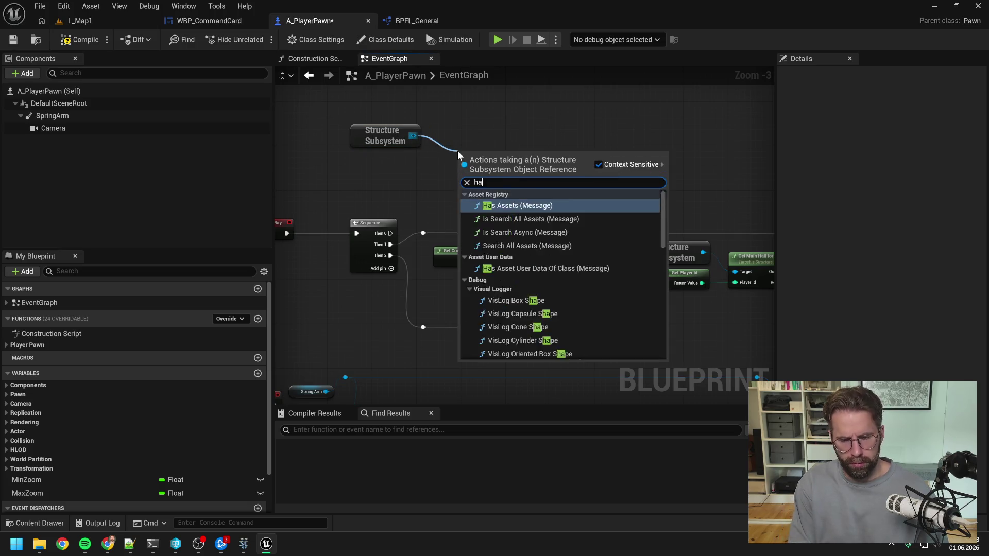
key(BackSpace)
key(BackSpace)
key(BackSpace)
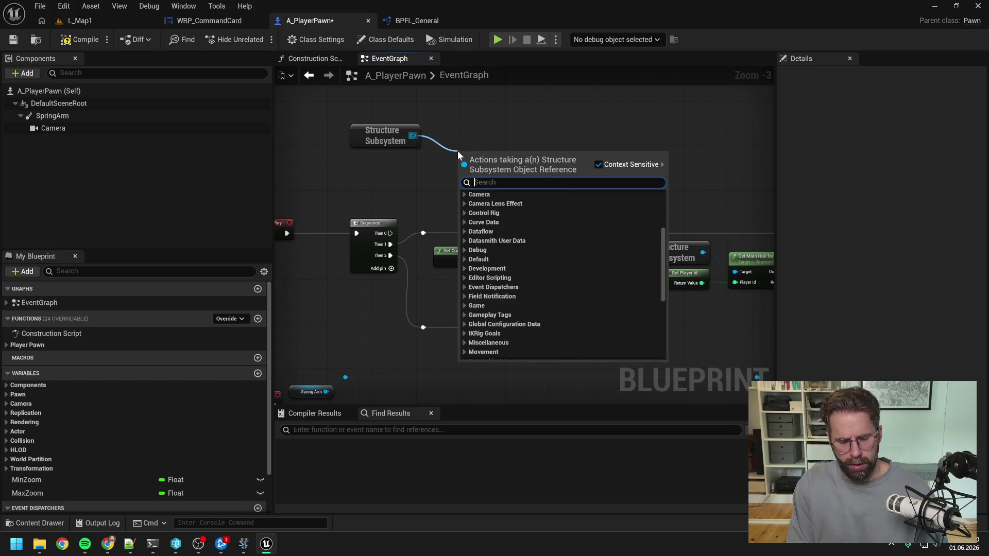
text(bin add)
click(512, 205)
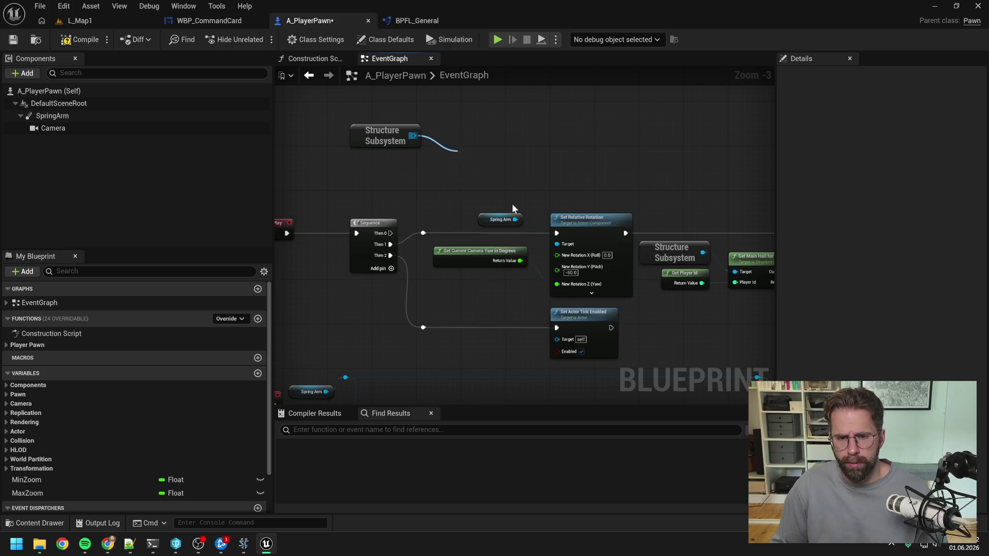
key(ctrl+space)
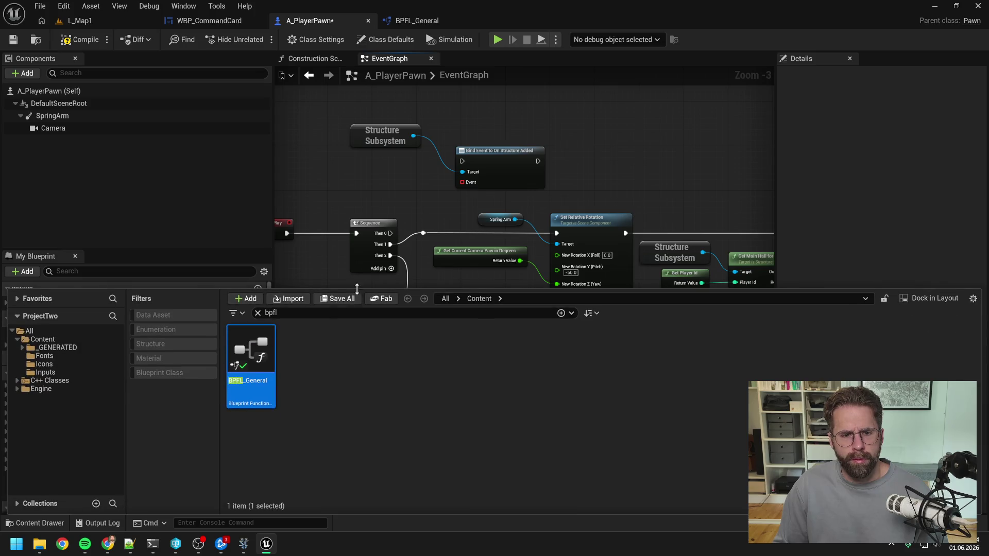
text(a visua)
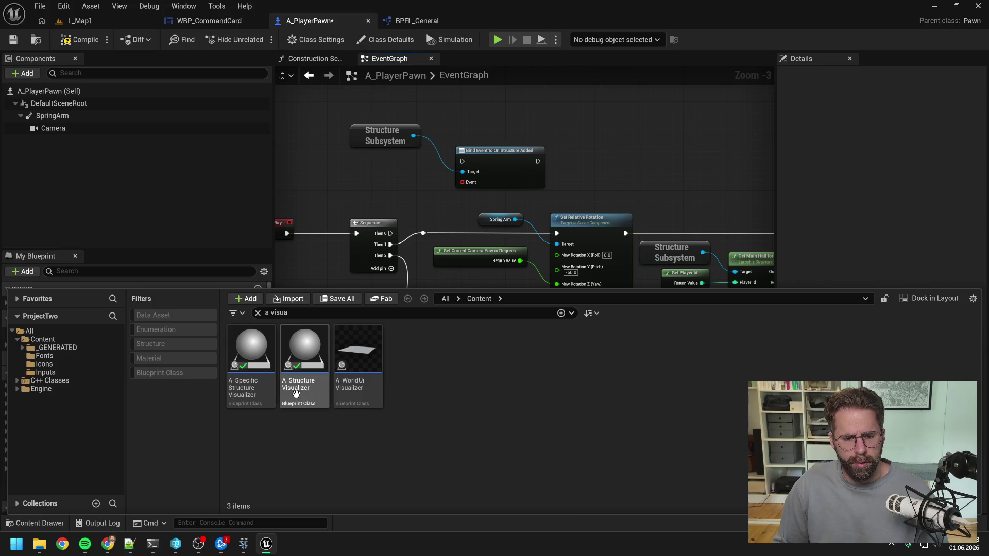
- Open the A_StructureVisualizer blueprint and close its other graph tabs
double_click(320, 381)
click(301, 57)
right_click(302, 56)
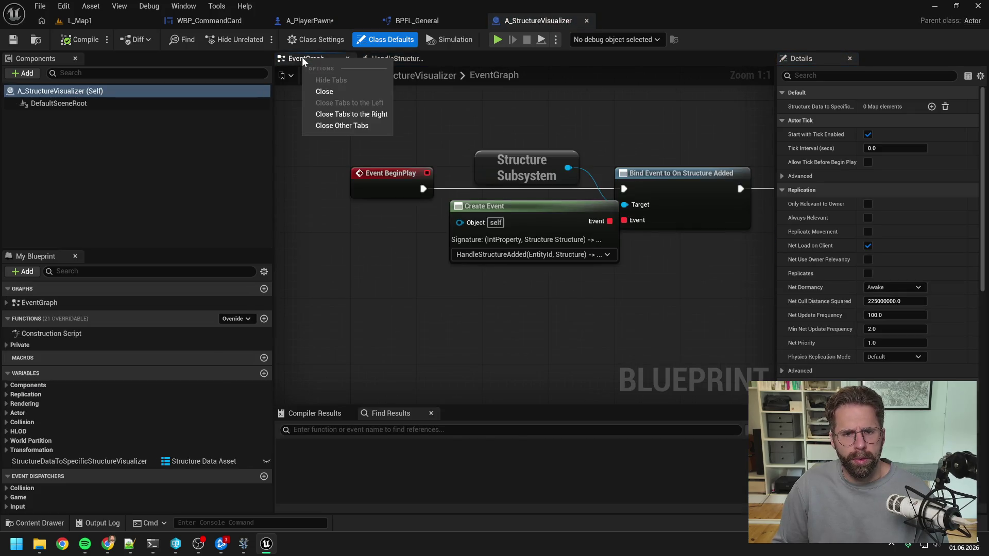
click(350, 125)
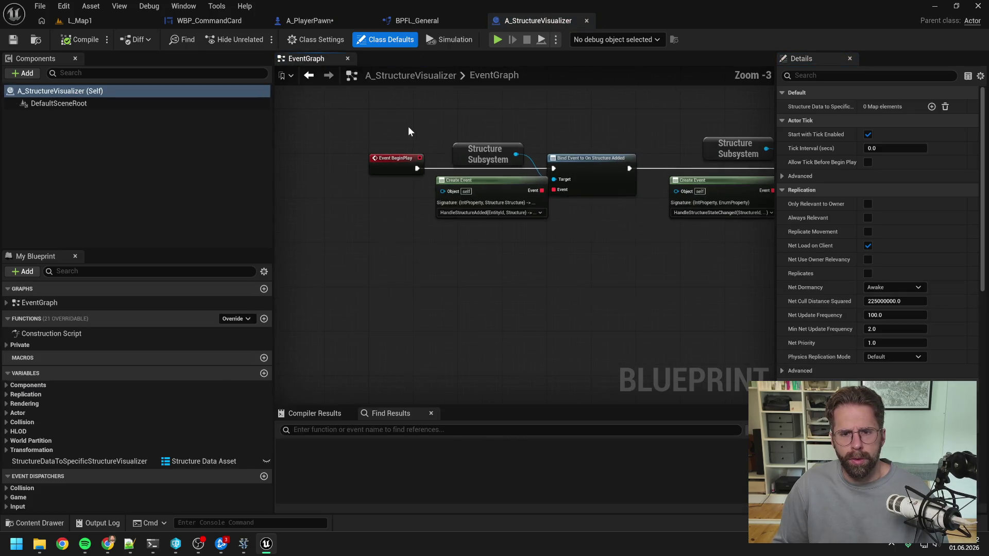
drag(584, 158, 596, 158)
click(604, 119)
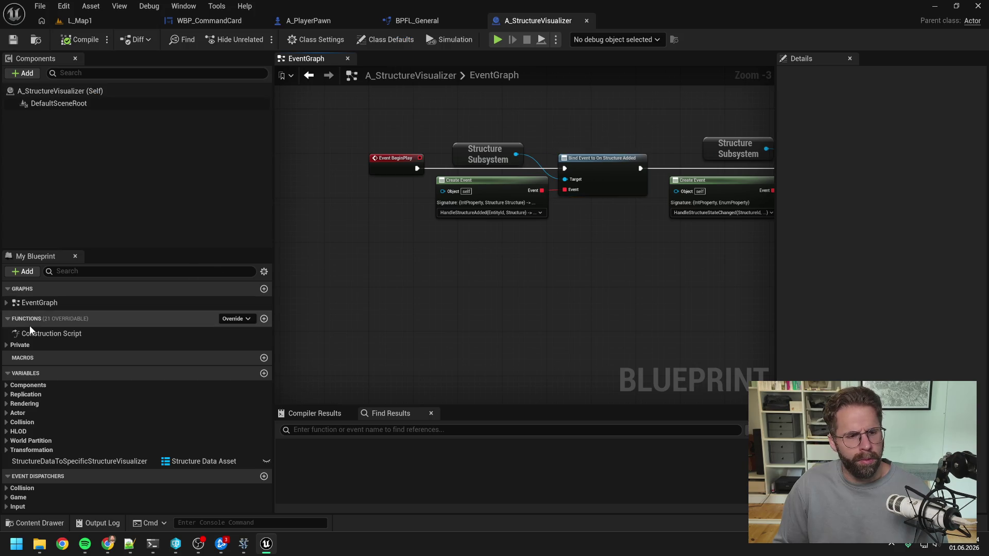
- Inspect the HandleStructureAdded function, including its ADD, Spawn Visual, Is Valid and FIND nodes
click(77, 271)
text(add)
double_click(79, 329)
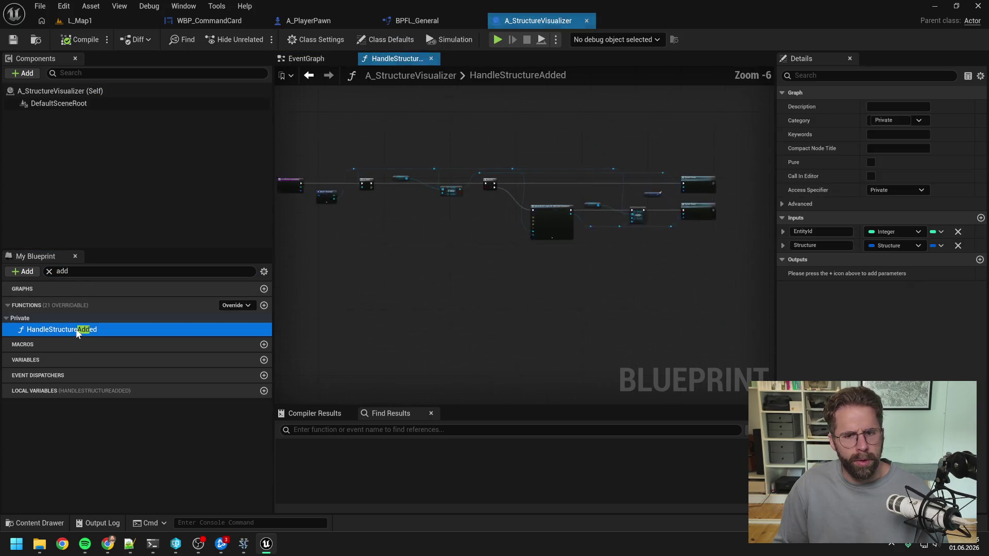
mouse_move(393, 278)
mouse_down()
mouse_move(510, 268)
mouse_move(450, 280)
mouse_move(587, 278)
mouse_up()
scroll(517, 265, down, 1)
drag(719, 322, 518, 310)
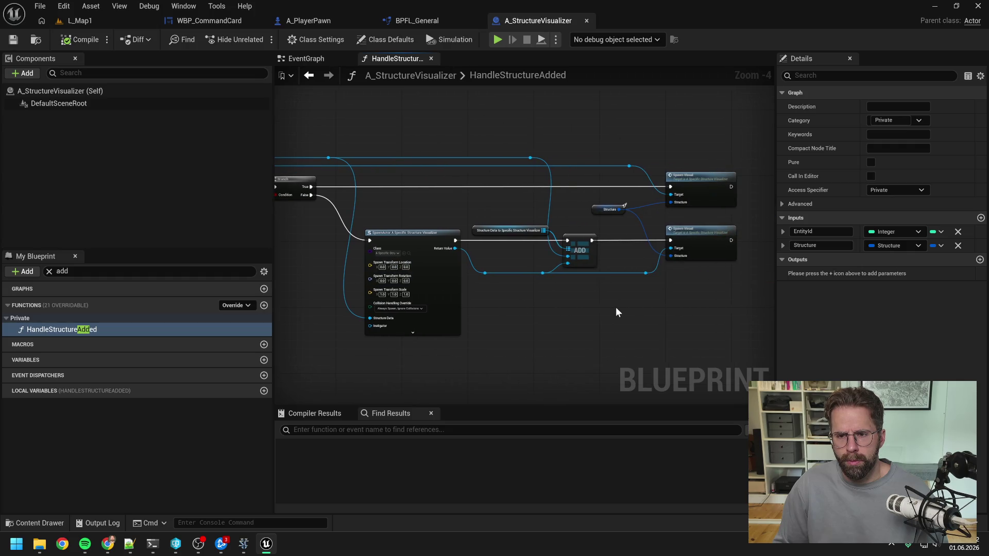
drag(617, 312, 953, 320)
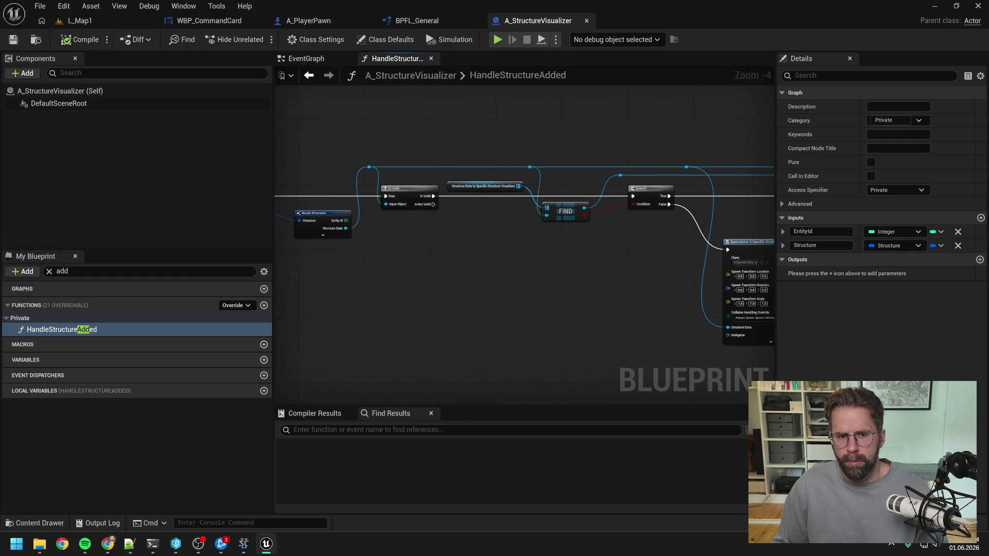
- Review the EventGraph's State Changed and Structure Removed bindings and the Get All Structures loop
click(306, 58)
drag(632, 233, 478, 233)
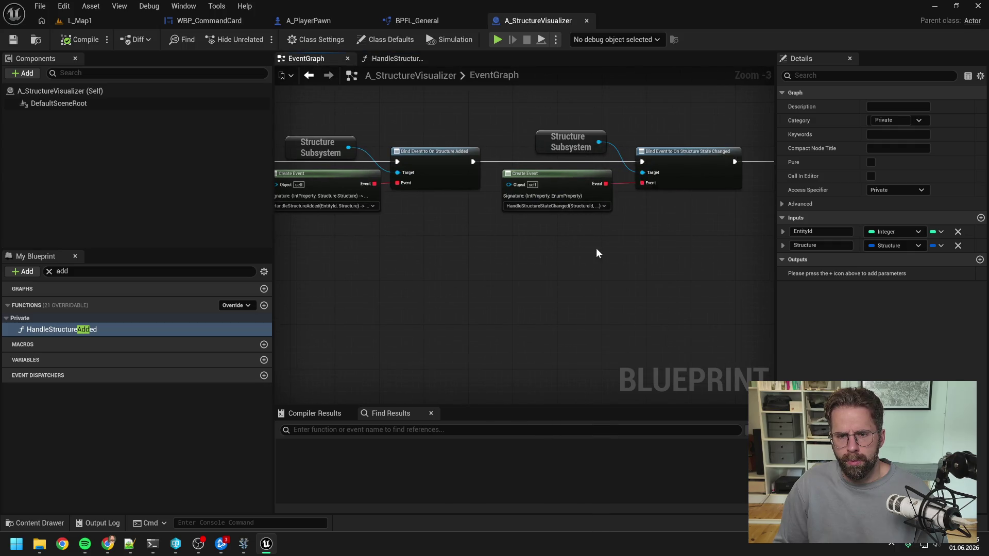
drag(595, 249, 532, 251)
drag(645, 274, 456, 258)
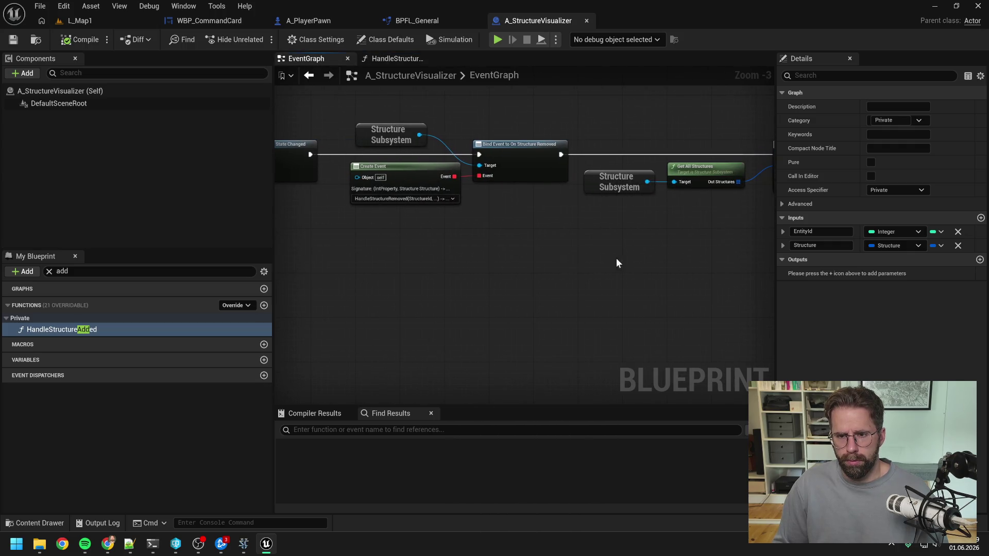
drag(616, 263, 507, 268)
mouse_move(592, 263)
mouse_down()
mouse_move(480, 254)
mouse_move(560, 249)
mouse_up()
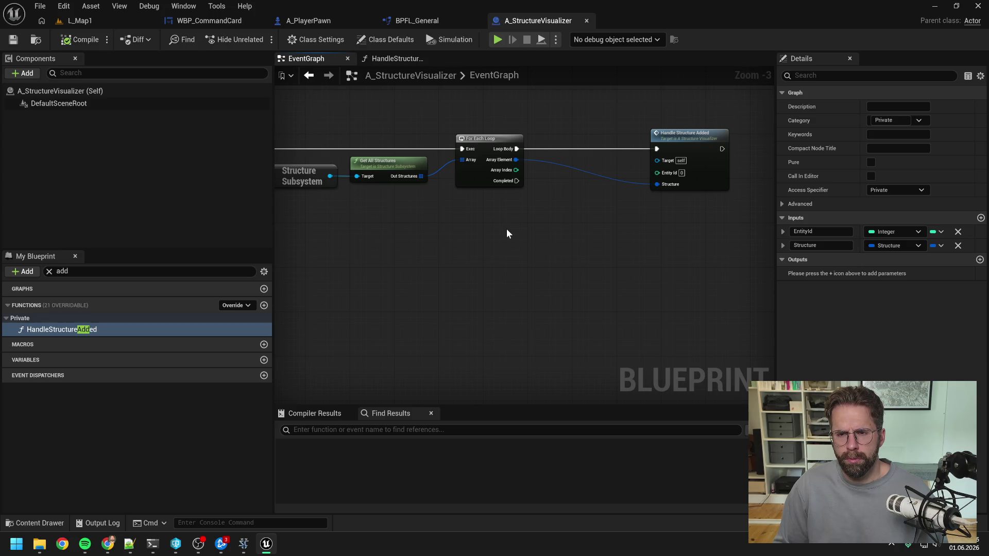
drag(508, 232, 561, 246)
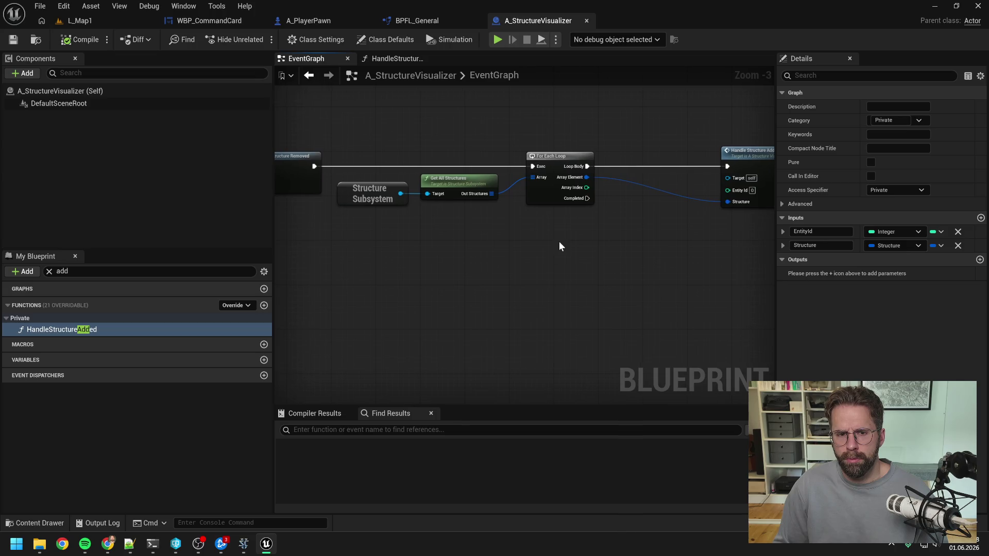
- Copy the Structure Subsystem, Get All Structures and For Each Loop nodes
drag(379, 144, 477, 222)
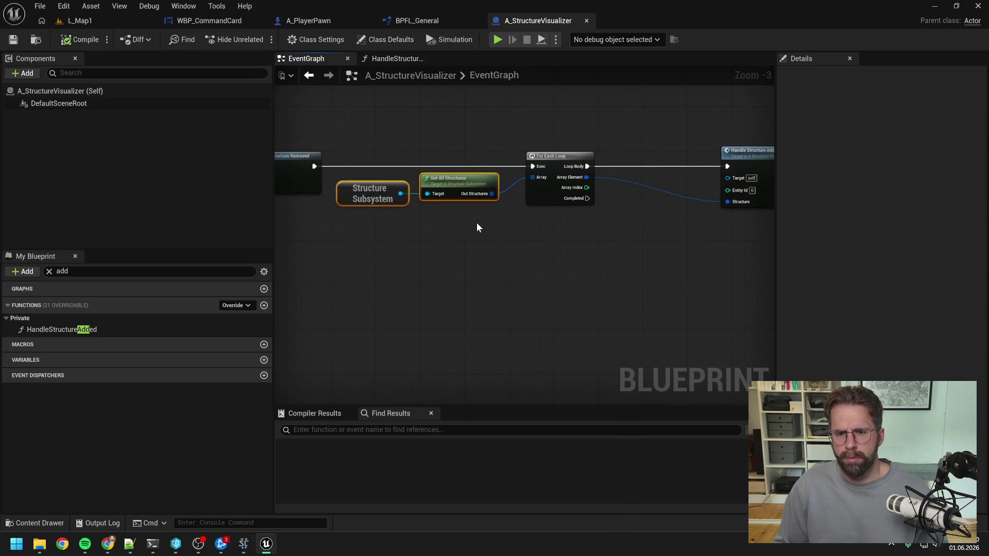
ctrl+click(542, 157)
key(ctrl+c)
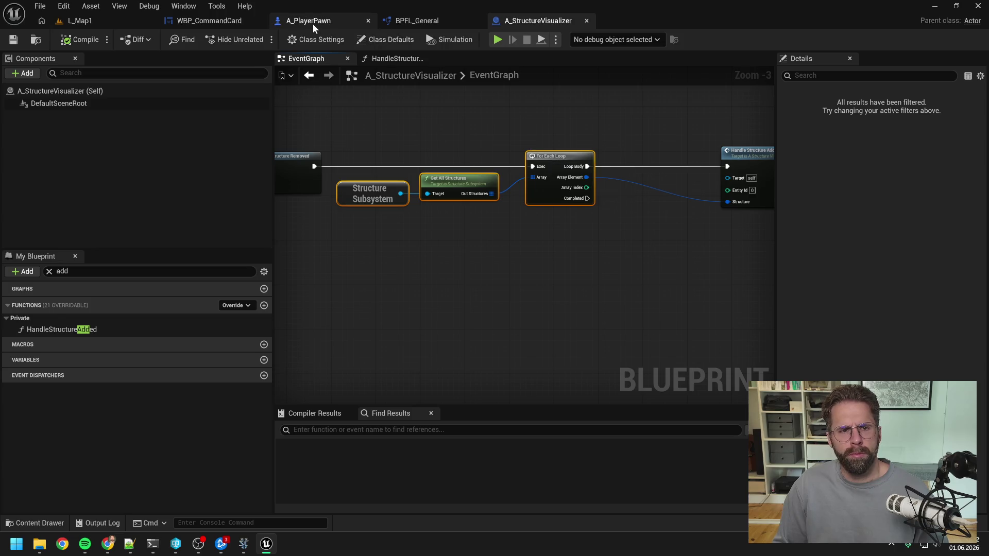
- Paste the structure loop into A_PlayerPawn, run it from Sequence Then 0, and add a Print String in its body
click(310, 20)
key(ctrl+v)
click(597, 129)
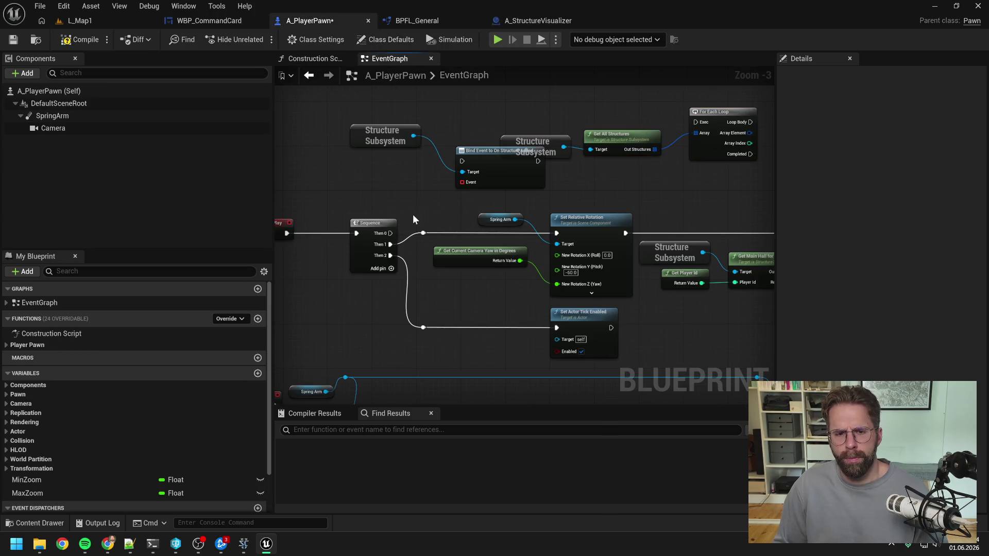
click(383, 226)
mouse_move(390, 234)
mouse_down()
mouse_move(592, 135)
mouse_move(695, 122)
mouse_move(534, 176)
mouse_move(619, 180)
mouse_up()
click(714, 112)
right_click(616, 168)
text(print)
key(Return)
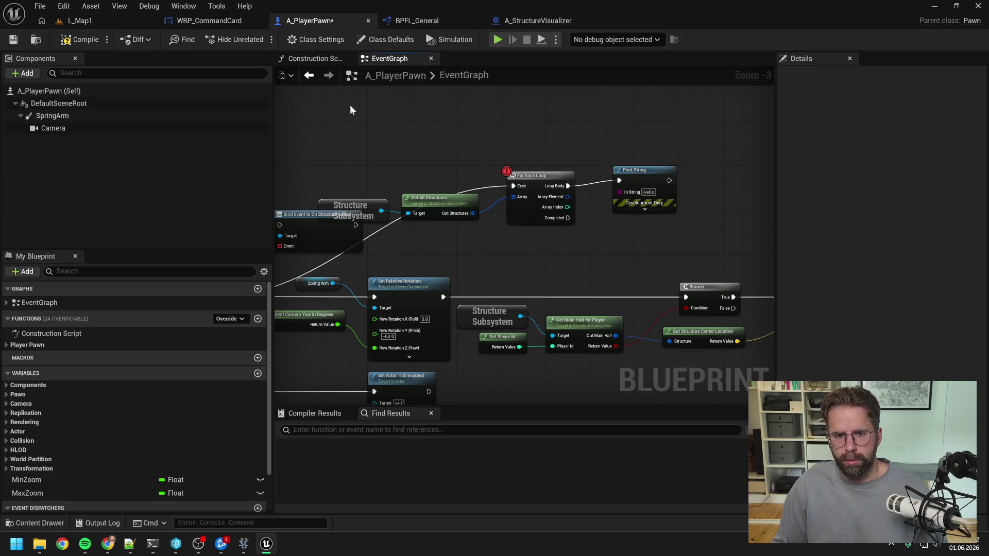
- Compile and run a debug session, confirming Out Structures is empty
click(82, 42)
click(91, 21)
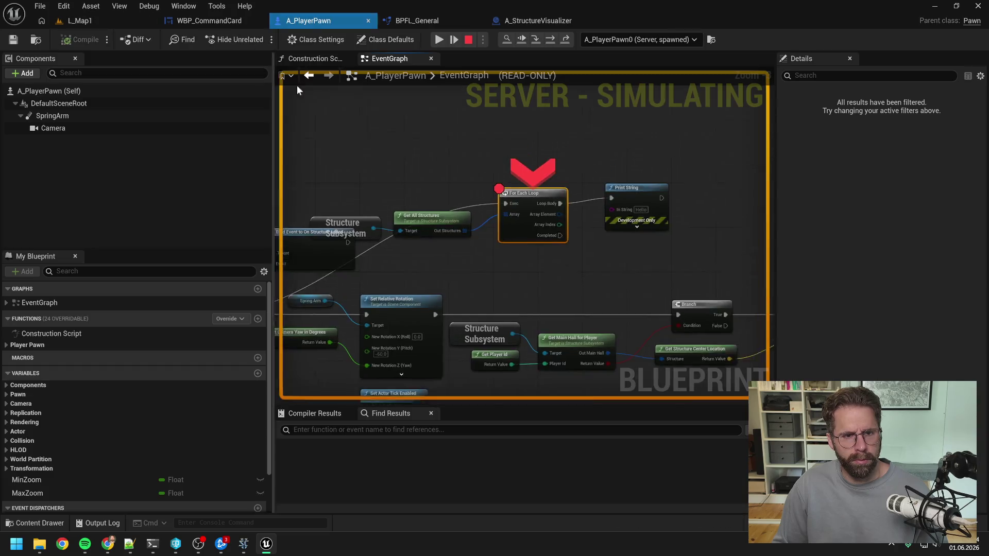
mouse_move(542, 253)
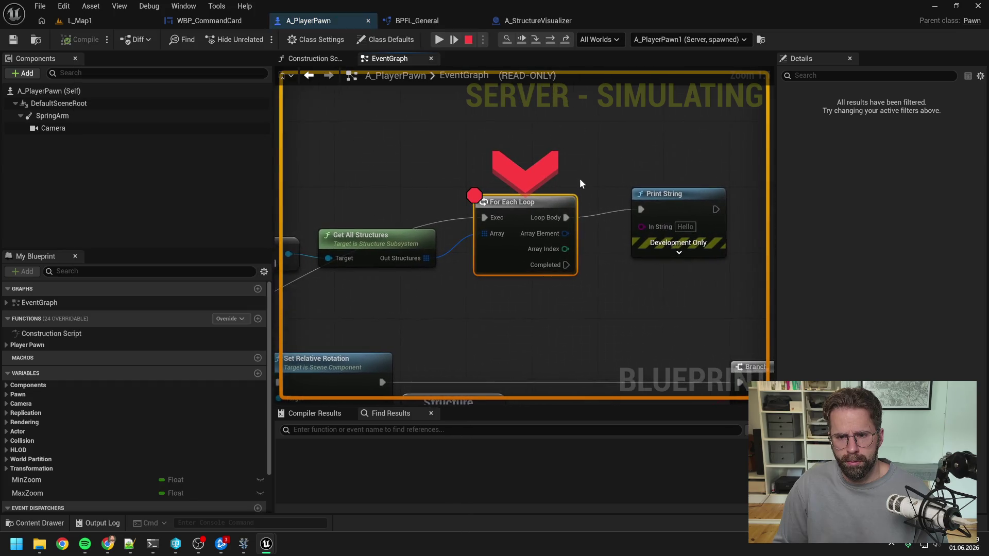
mouse_move(423, 255)
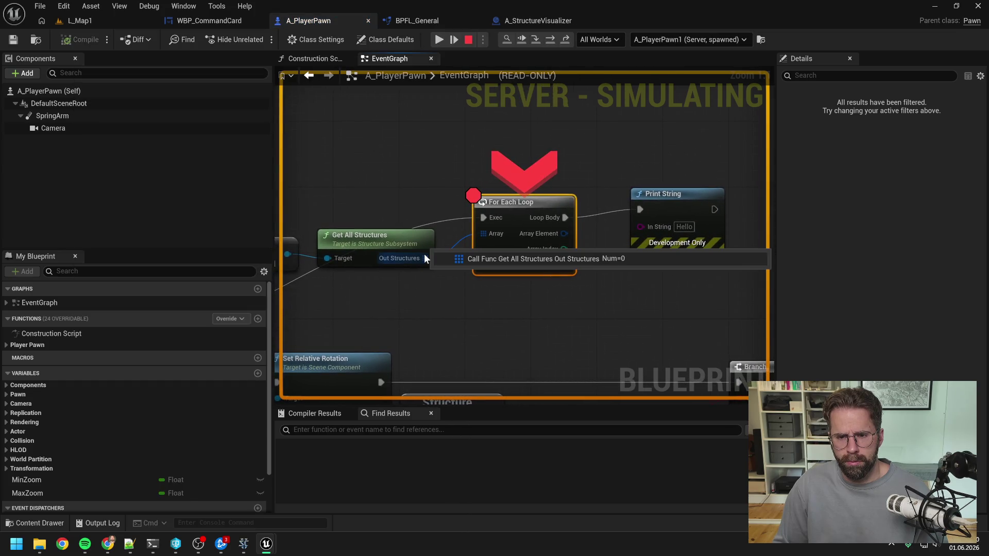
click(548, 39)
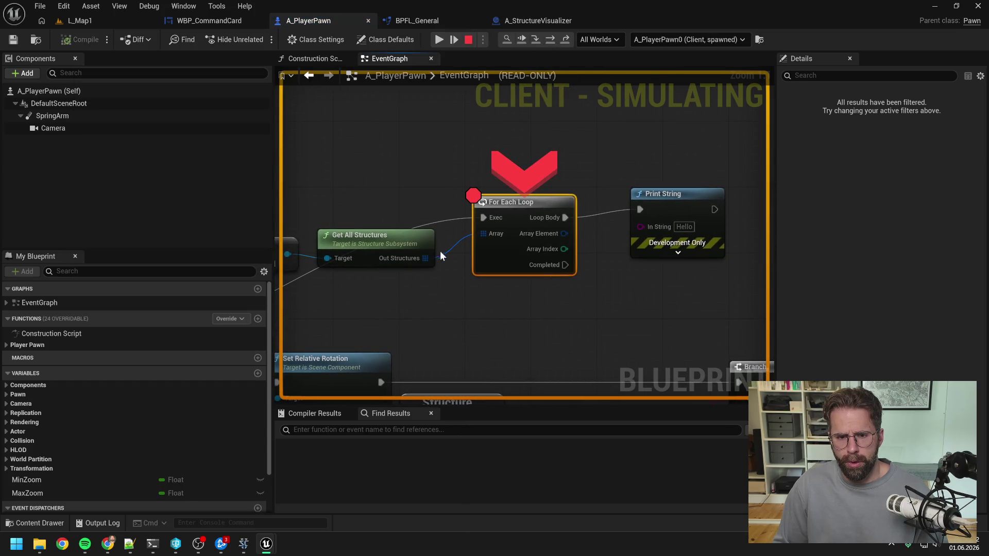
click(468, 40)
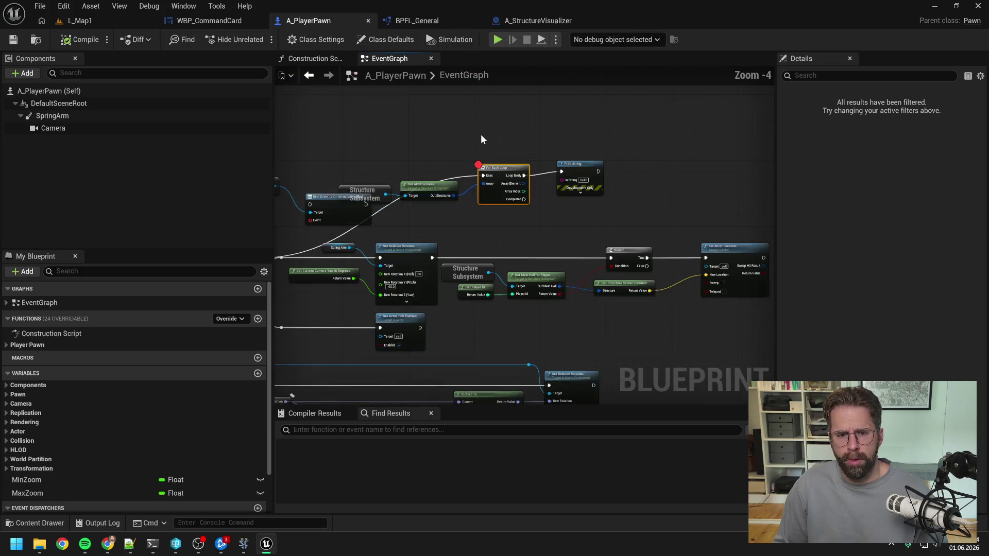
- Delete the debug loop nodes and wire Sequence Then 0 into the Bind Event node
drag(387, 150, 581, 196)
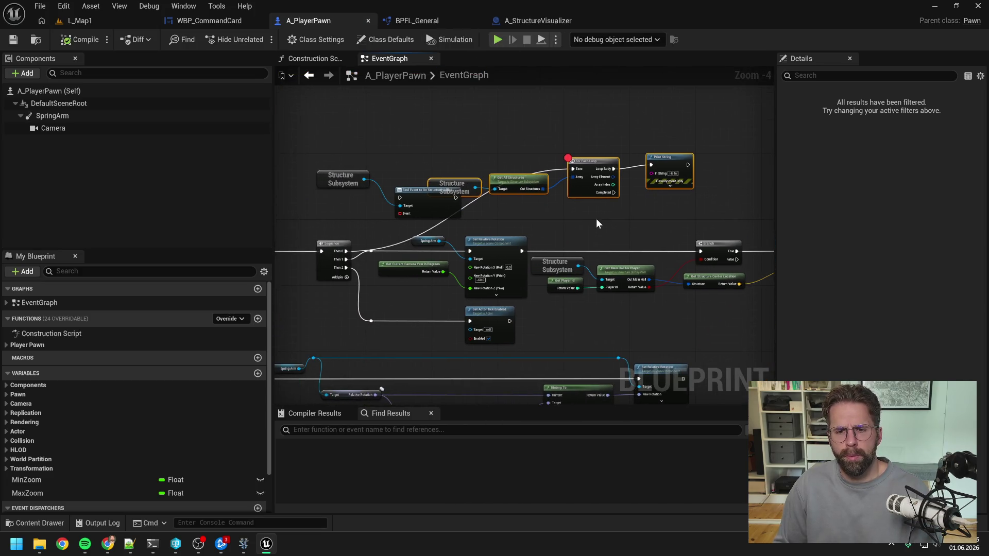
key(Delete)
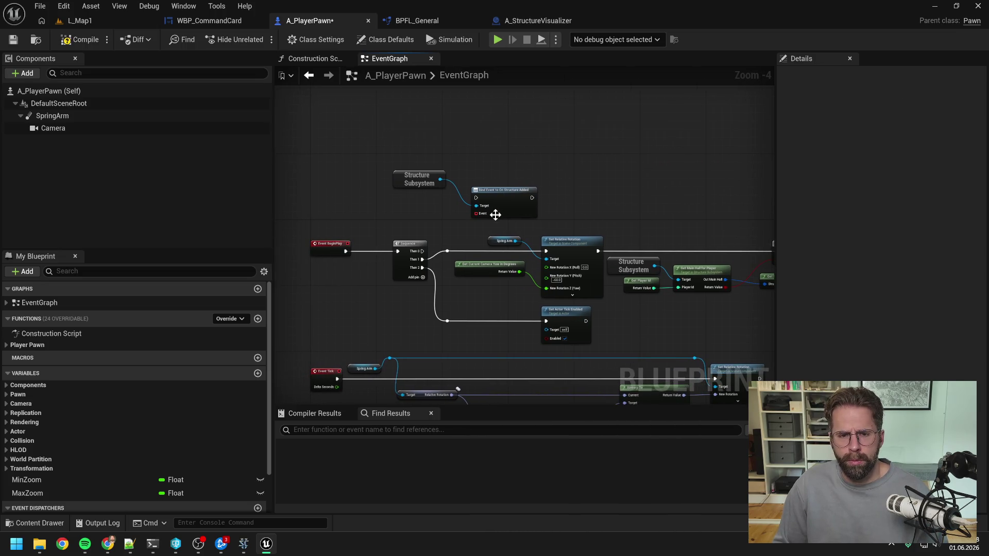
mouse_move(422, 251)
mouse_down()
mouse_move(476, 197)
mouse_move(420, 198)
mouse_up()
mouse_move(634, 190)
mouse_down()
mouse_move(537, 168)
mouse_move(388, 173)
mouse_up()
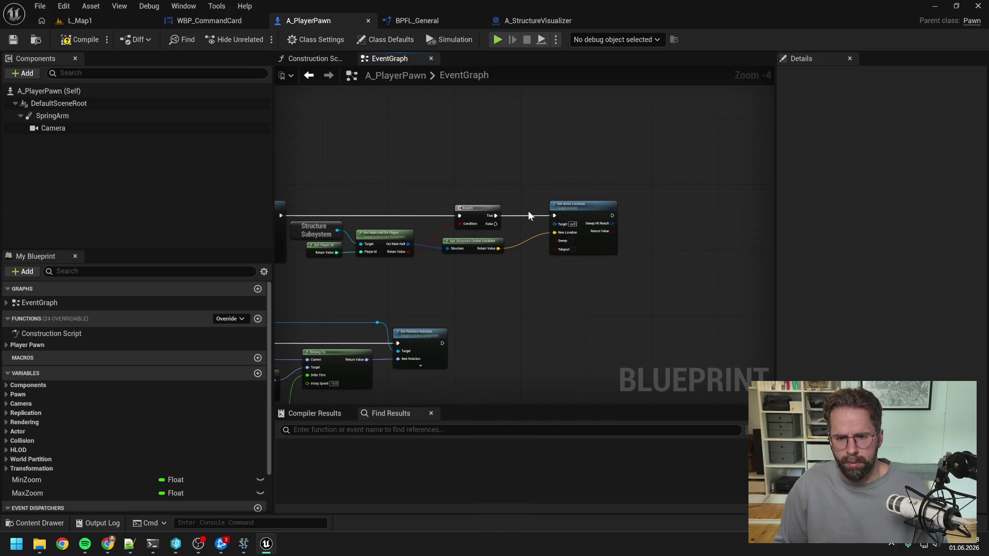
- Create a Boolean variable named Initialized and place a setter for it
click(258, 374)
text(Initia)
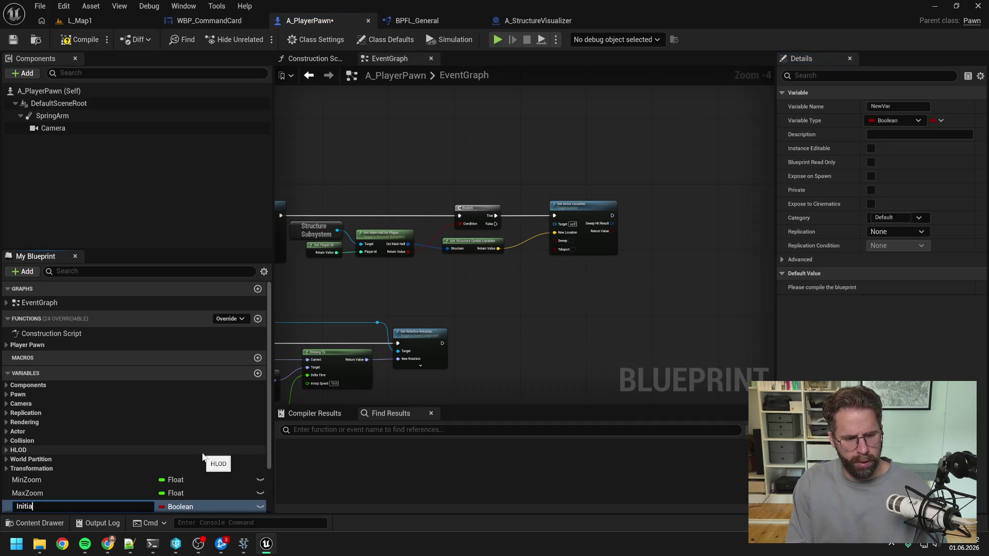
text(lized)
key(Return)
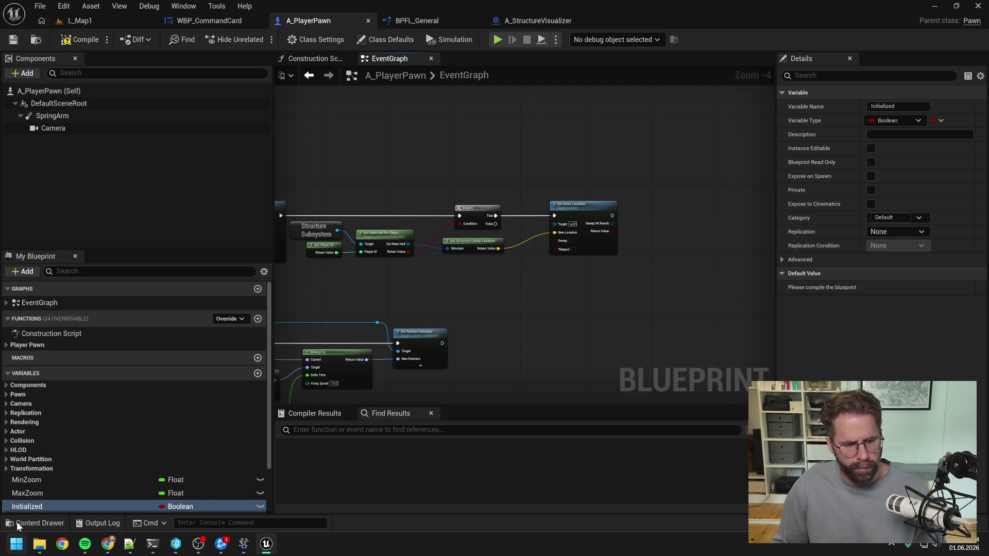
mouse_move(27, 506)
mouse_down()
mouse_move(517, 288)
mouse_move(511, 274)
mouse_up()
click(538, 305)
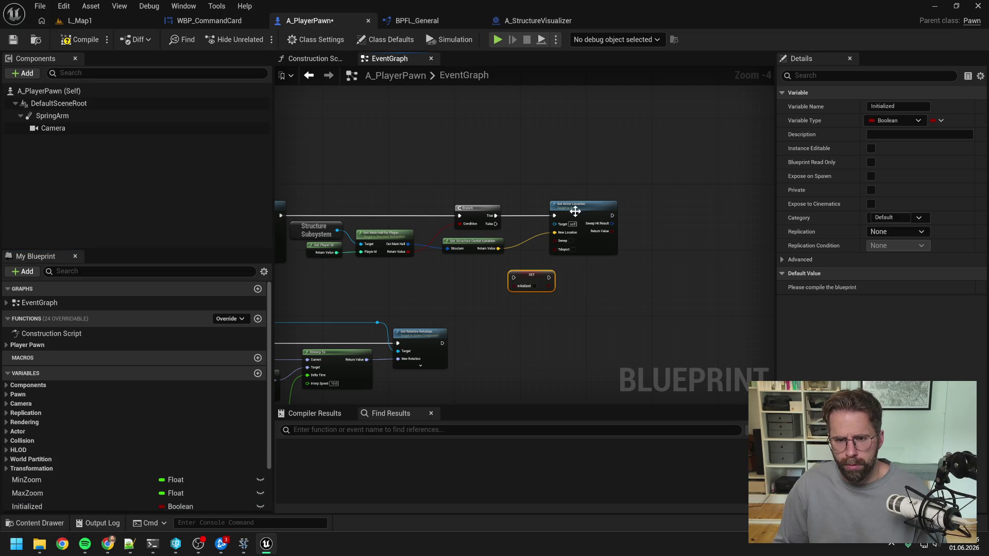
- Insert SET Initialized (true) between Branch True and Set Actor Location, then compile
drag(574, 211, 607, 211)
drag(543, 274, 547, 237)
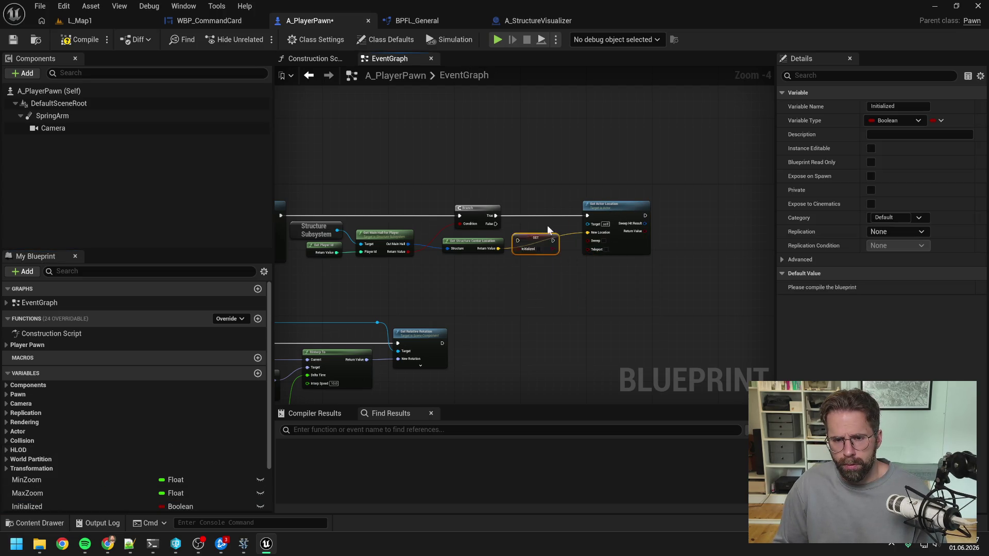
click(508, 214)
drag(497, 215, 502, 214)
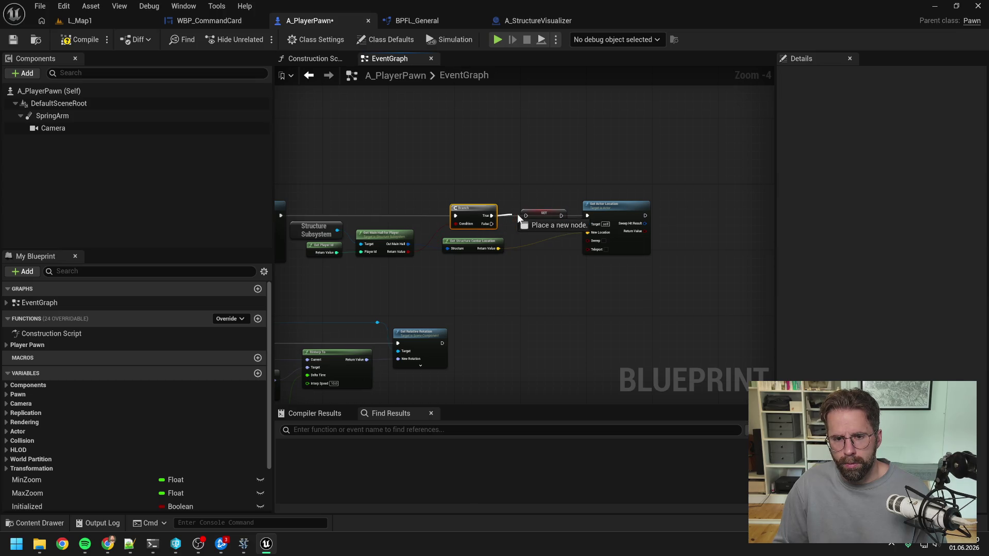
click(546, 224)
alt+click(561, 215)
drag(558, 220, 587, 215)
click(552, 190)
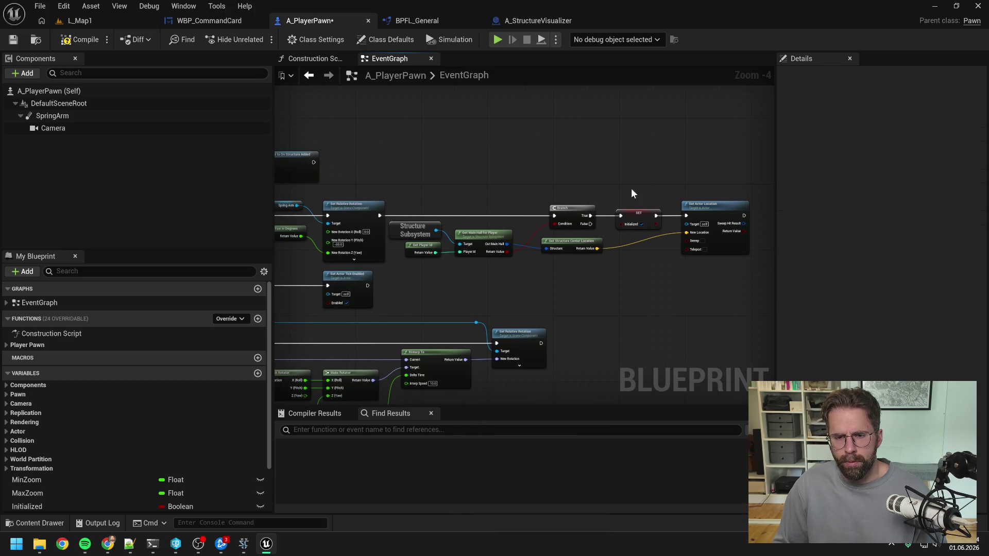
click(79, 39)
drag(425, 166, 582, 156)
drag(463, 156, 533, 136)
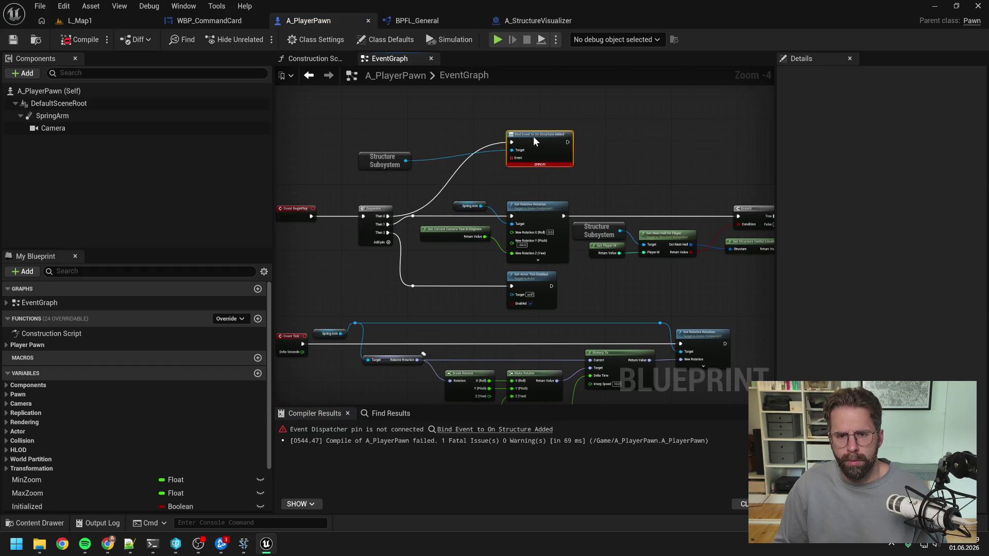
- Reroute the bind wire and feed it a Create Event calling a newly generated matching function
double_click(491, 143)
drag(491, 143, 429, 142)
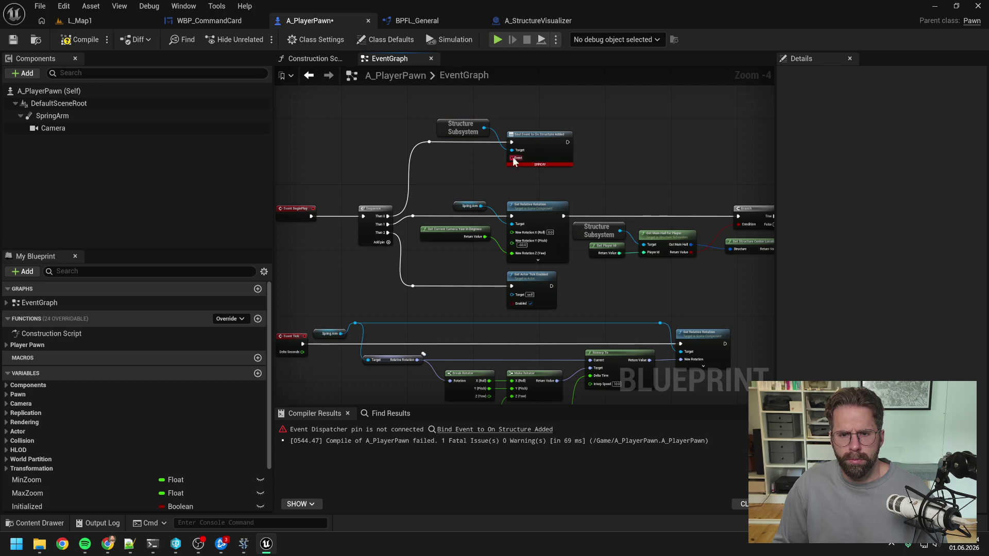
drag(511, 158, 460, 168)
click(469, 234)
click(495, 250)
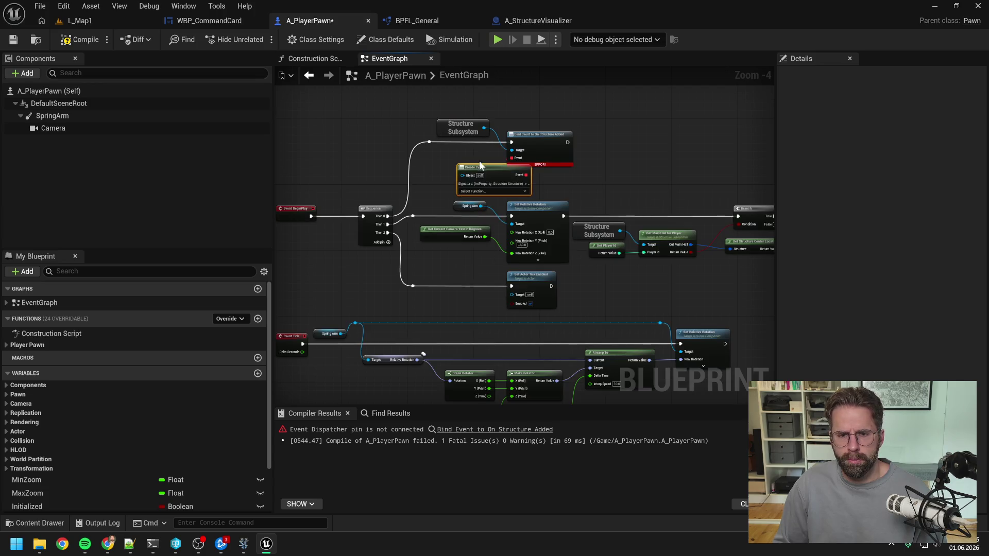
drag(456, 119, 469, 119)
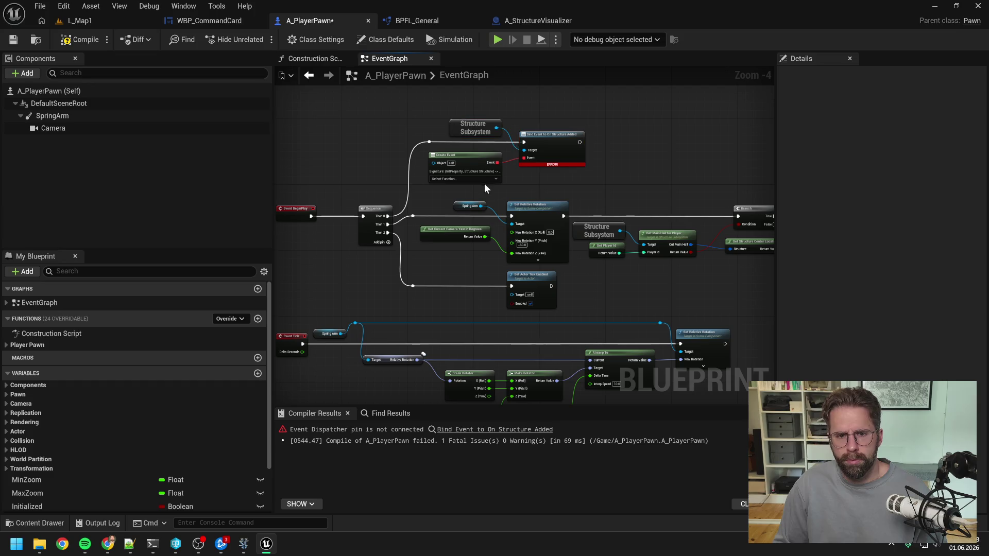
click(463, 179)
click(502, 212)
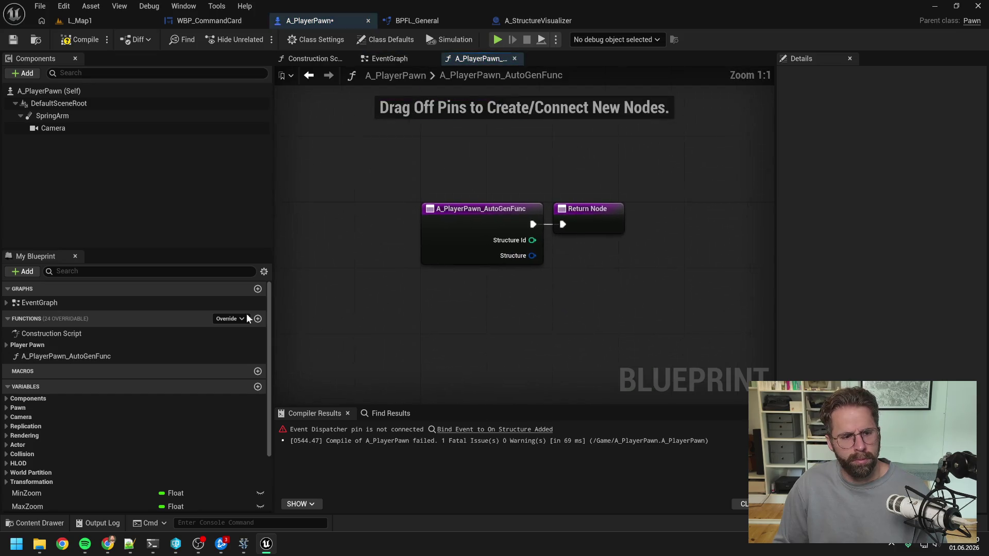
- Rename the generated function to HandleStructureAdded and compile
text(HandleStructure)
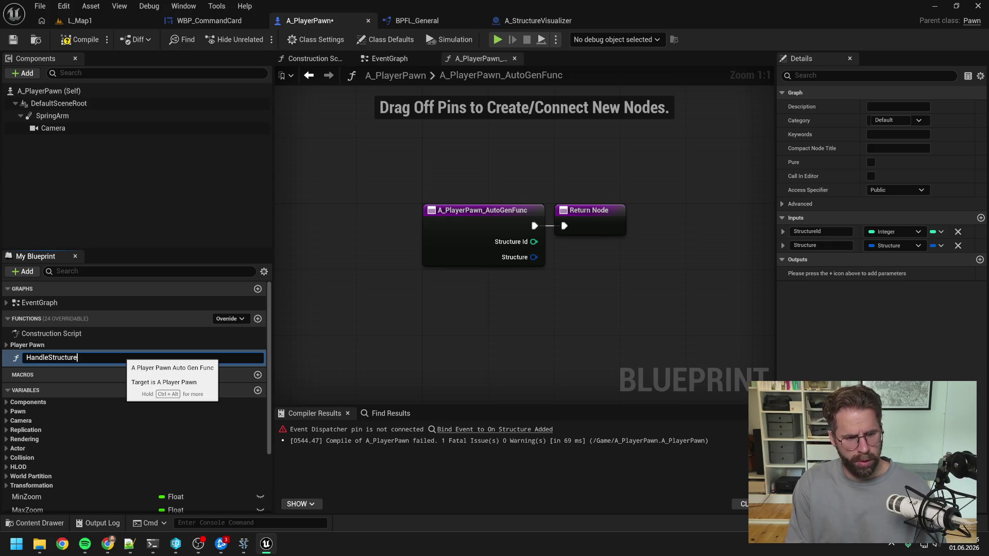
text(Added)
key(Return)
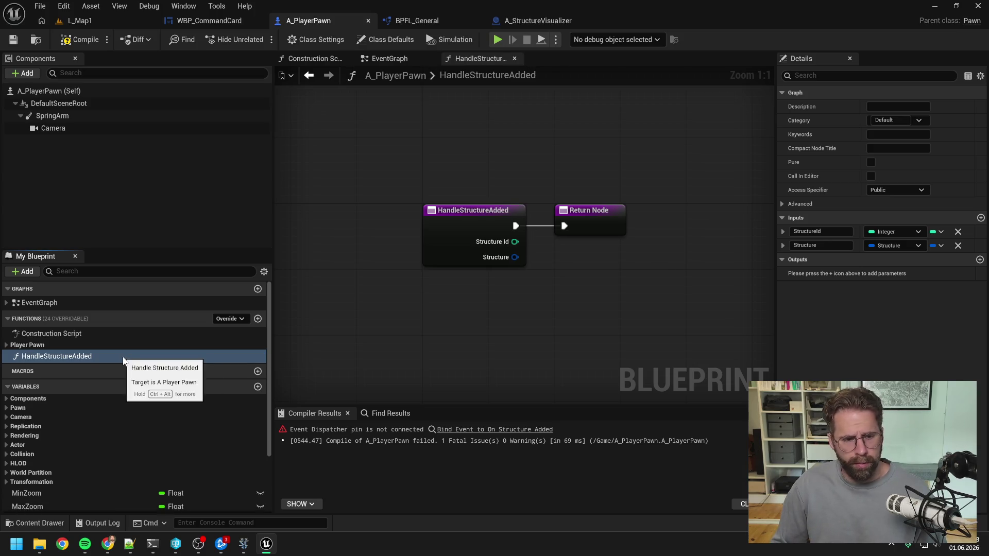
click(80, 40)
drag(585, 301, 474, 295)
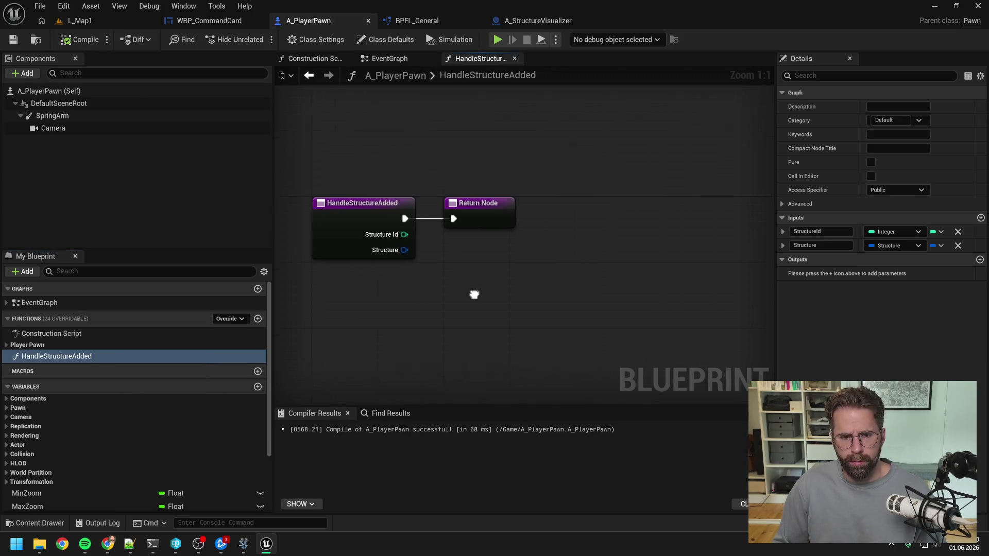
scroll(432, 294, down, 1)
drag(435, 228, 563, 227)
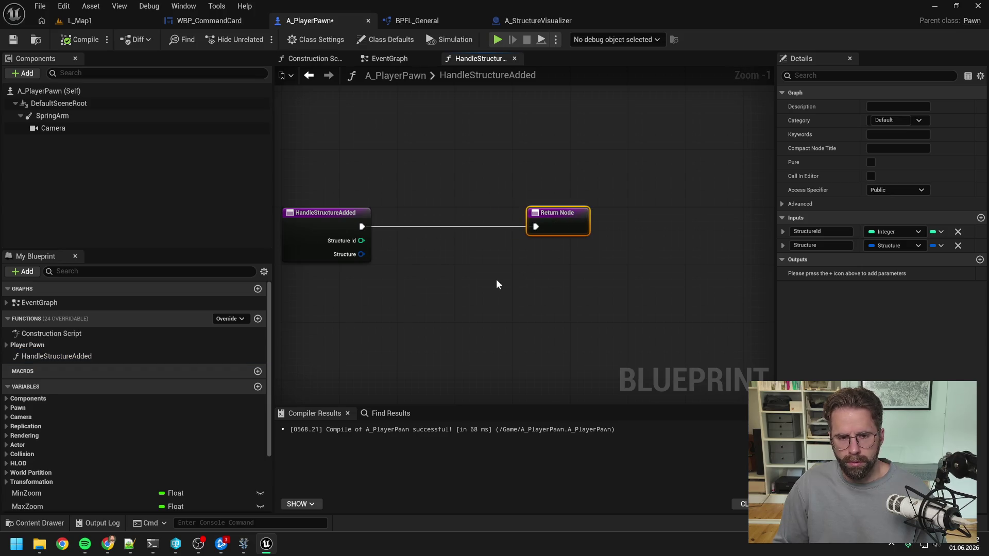
scroll(141, 412, down, 3)
- Add an Initialized getter driving a Branch, delete the Return Node, and wire the entry into the Branch
mouse_move(122, 438)
mouse_down()
mouse_move(419, 212)
mouse_move(415, 204)
mouse_up()
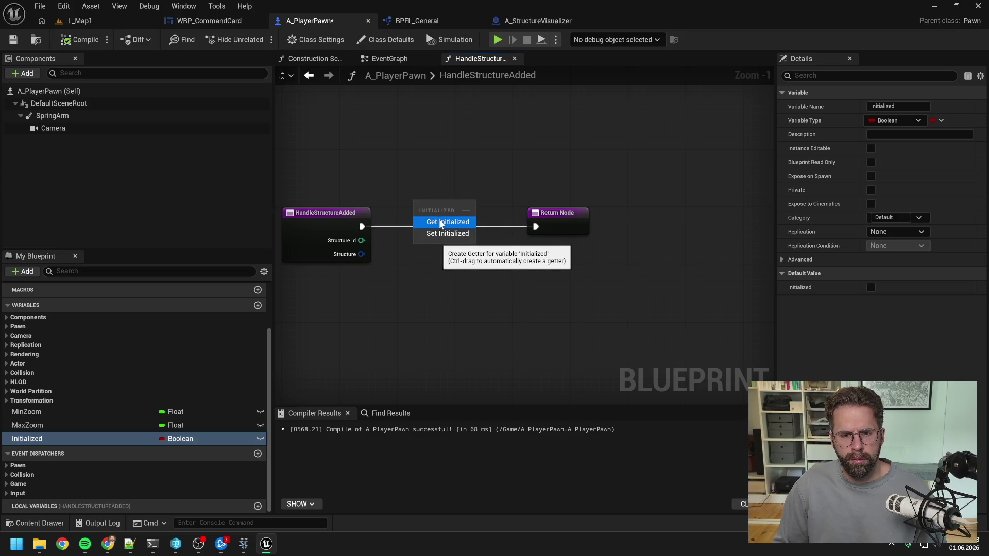
click(440, 222)
drag(461, 208, 474, 244)
text(br)
key(Return)
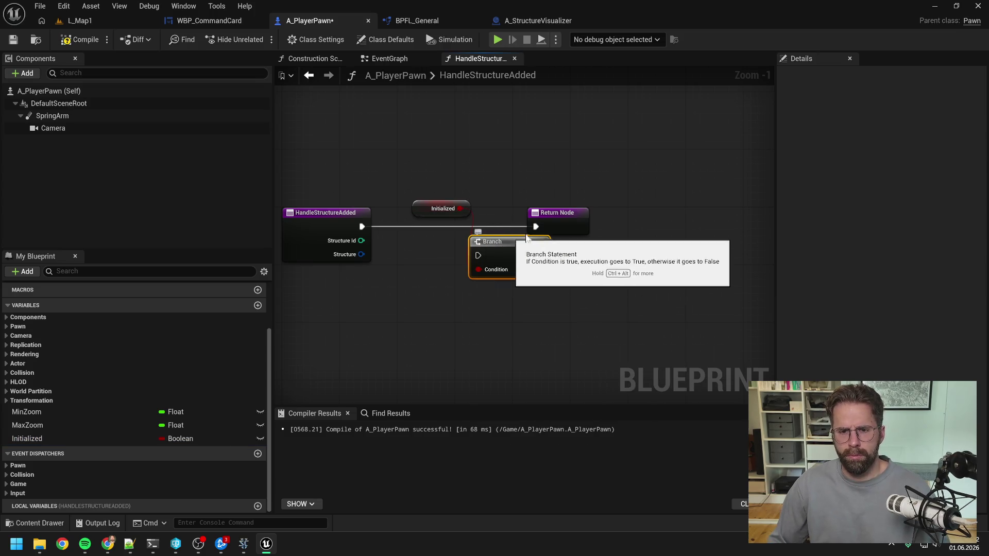
click(549, 223)
key(Delete)
drag(481, 253, 481, 254)
drag(507, 249, 514, 220)
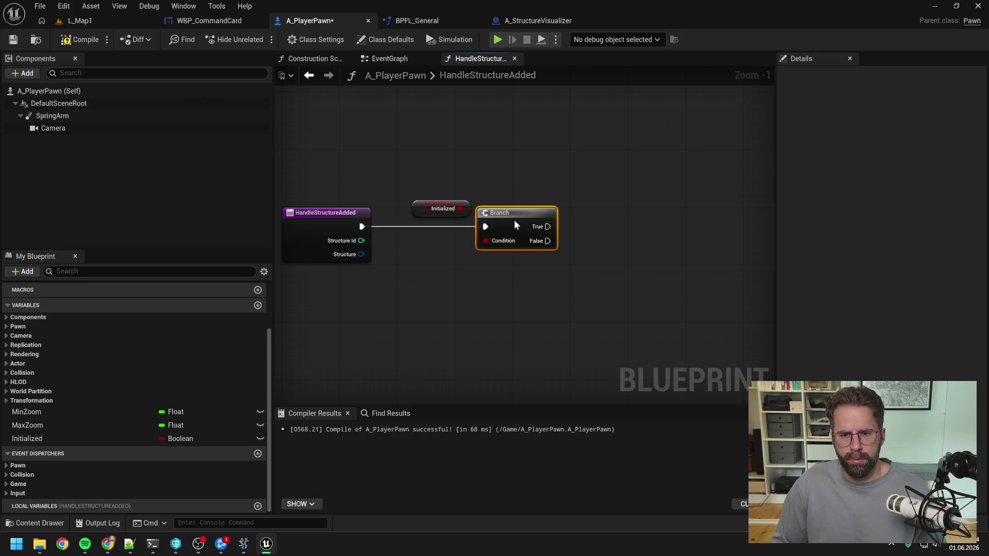
click(518, 288)
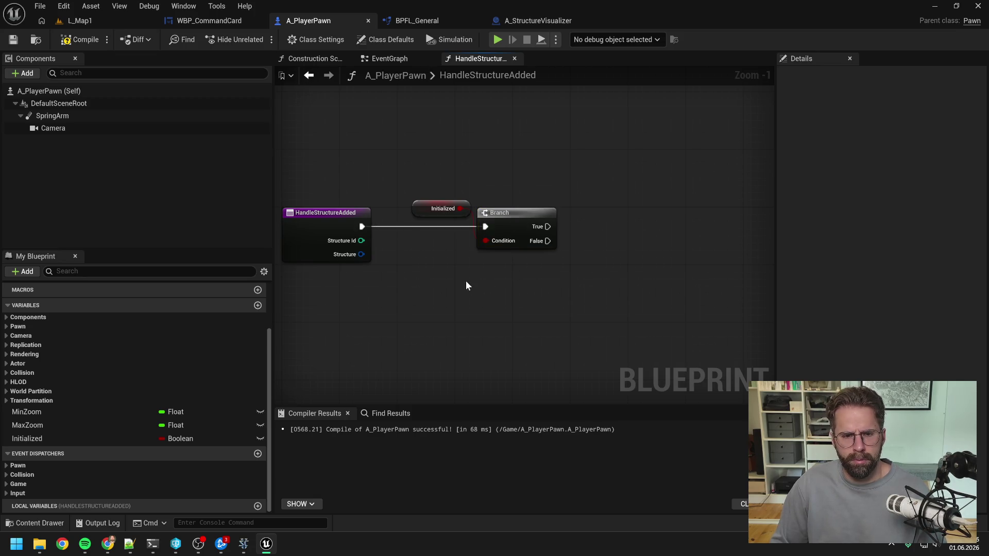
- Add a Break Structure node from the Structure input
drag(360, 254, 472, 287)
text(br)
key(Return)
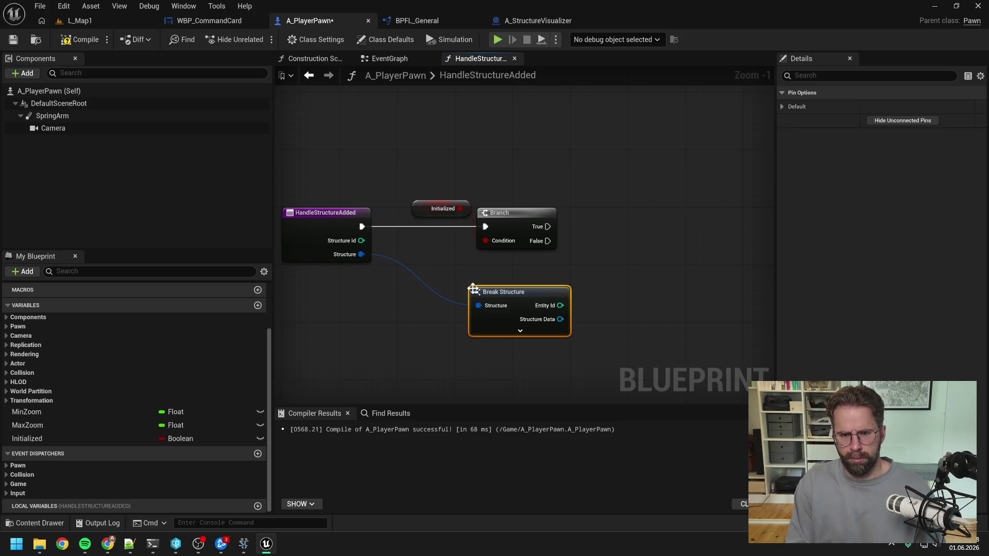
- Expand Break Structure and compare its Player Id with Get Player Id using an == node
click(628, 317)
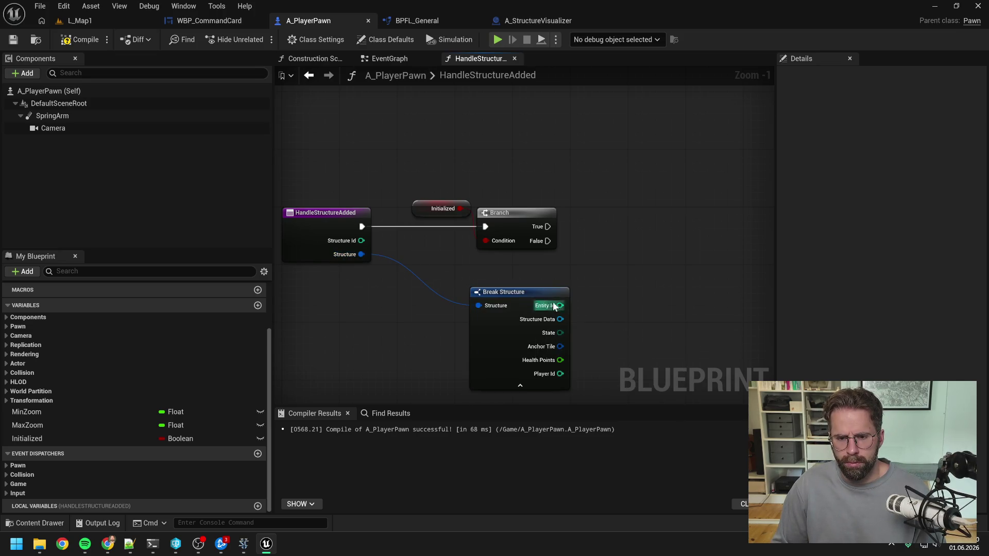
drag(525, 293, 515, 265)
right_click(499, 338)
text(get player id)
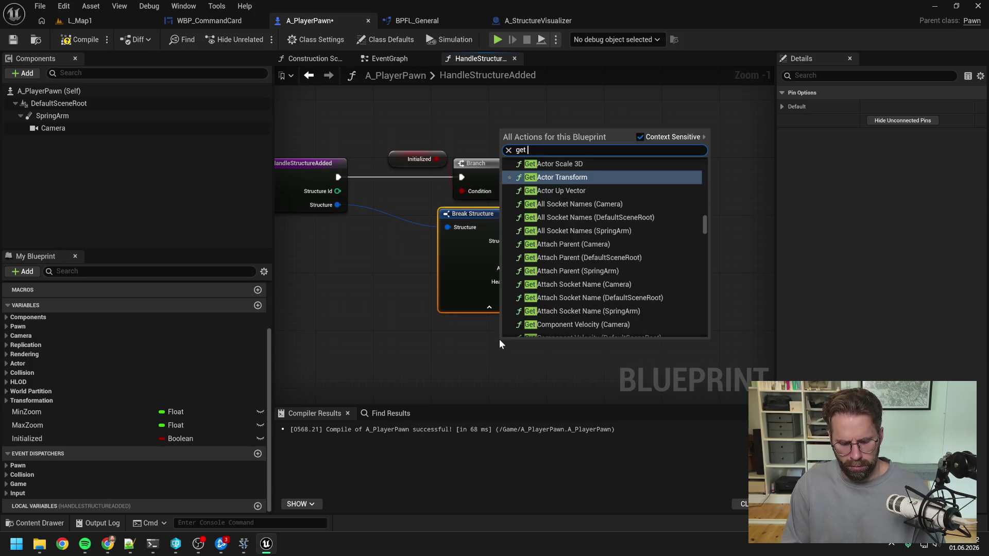
key(Return)
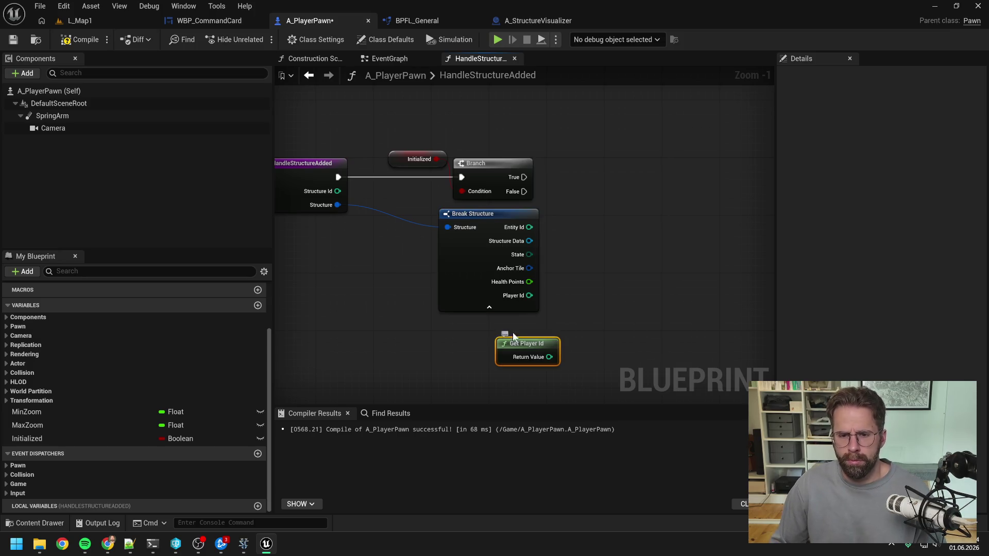
drag(530, 295, 574, 283)
text(==)
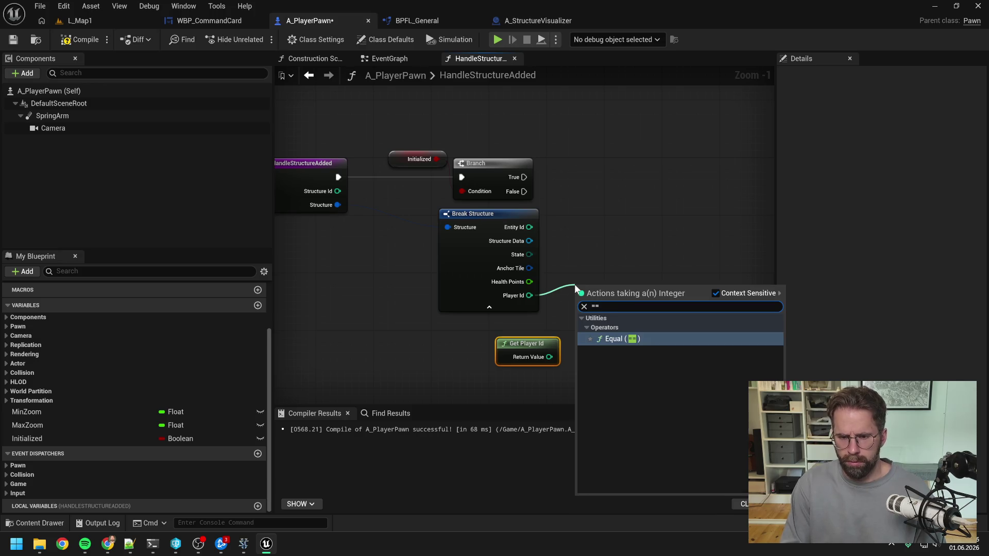
key(Return)
drag(549, 357, 577, 305)
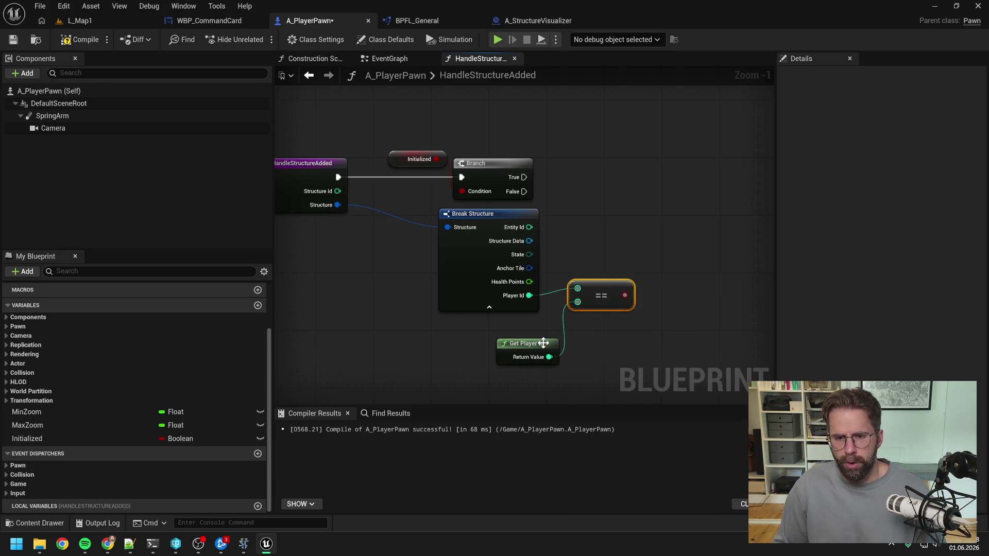
drag(538, 344, 517, 330)
drag(569, 347, 547, 343)
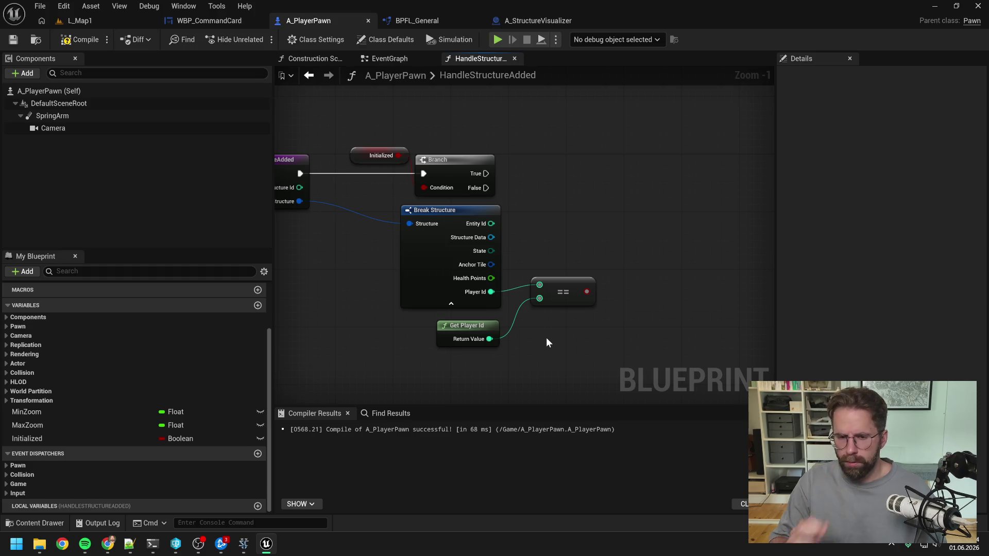
drag(354, 270, 376, 278)
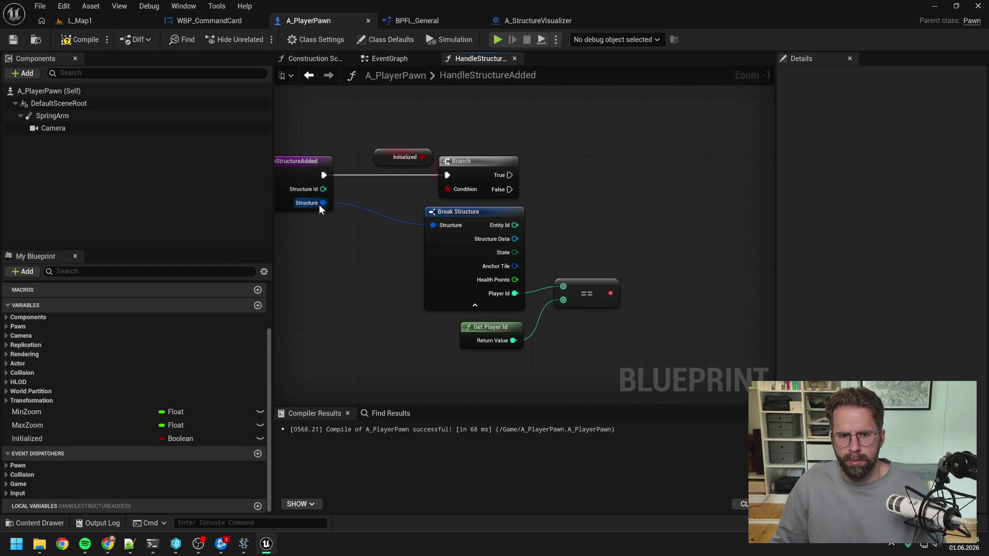
- Try a Power Grid Subsystem node for an is-root check, then remove it unused
right_click(363, 273)
text(is root)
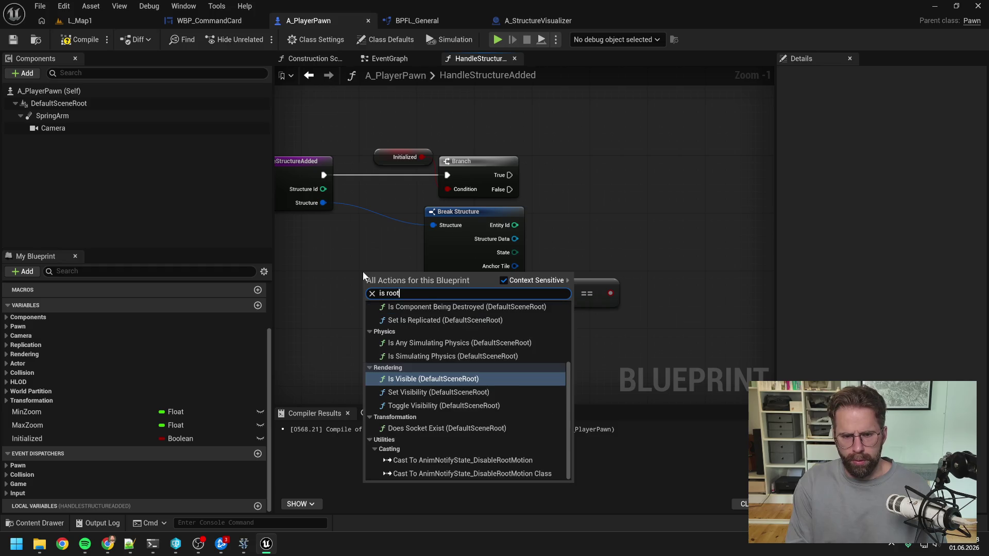
scroll(443, 344, up, 3)
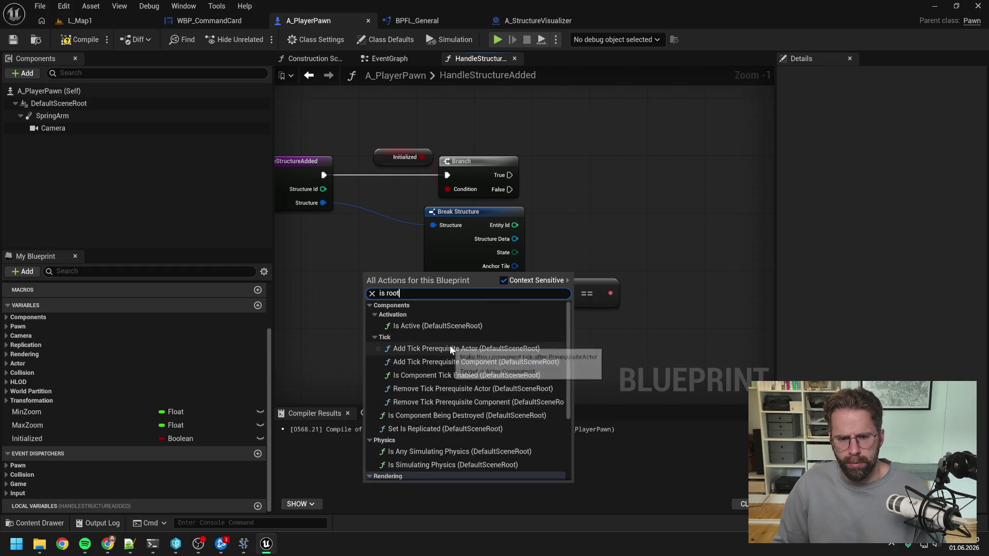
text( powe)
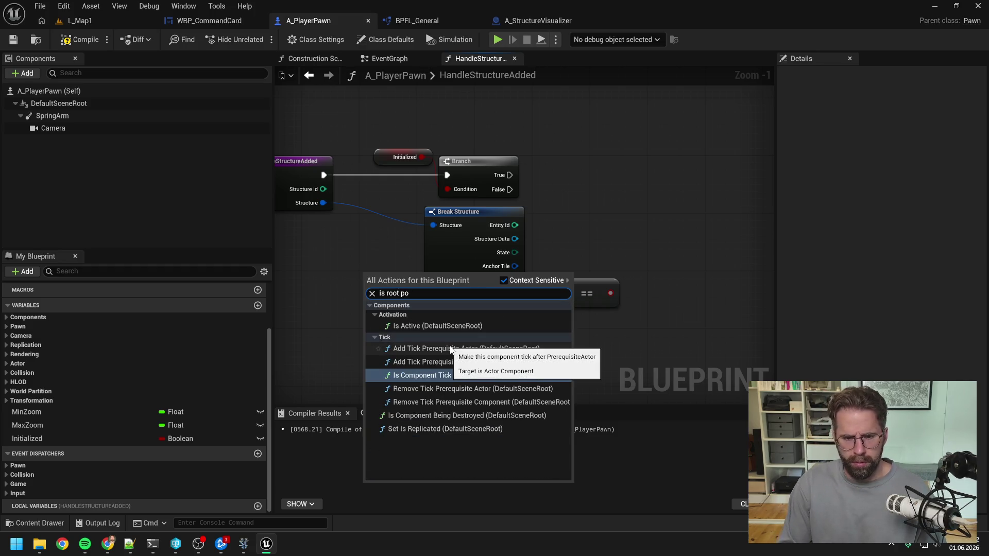
key(Escape)
right_click(370, 317)
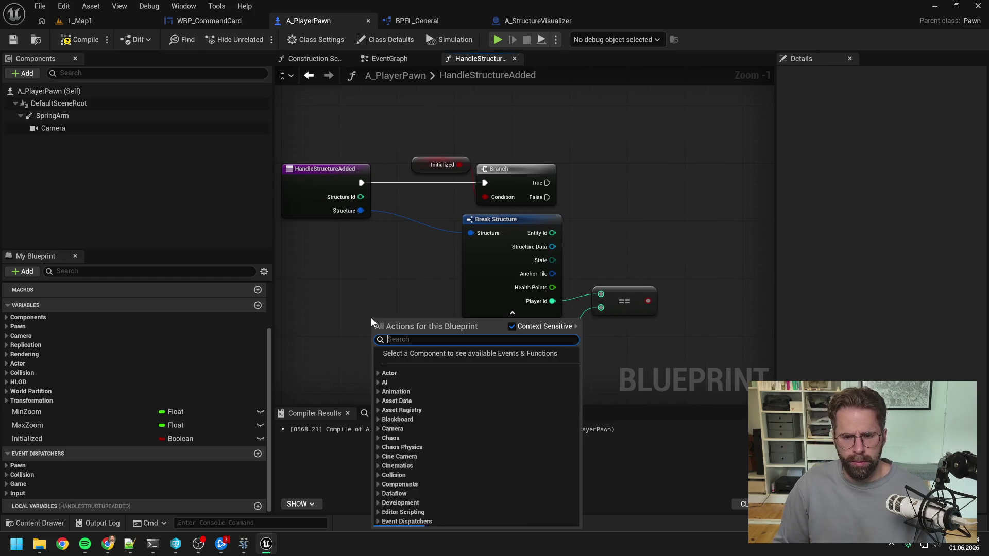
text(pow)
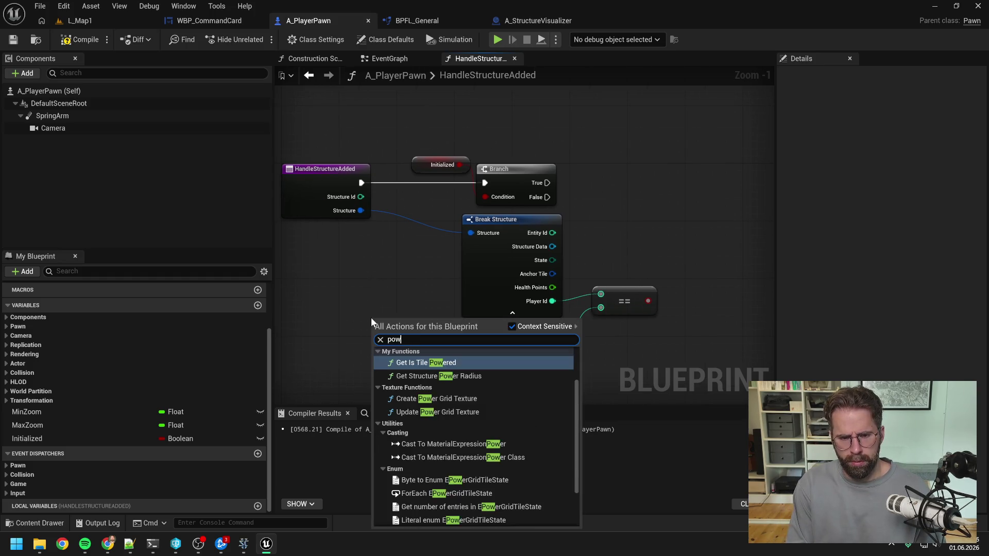
text(er grid)
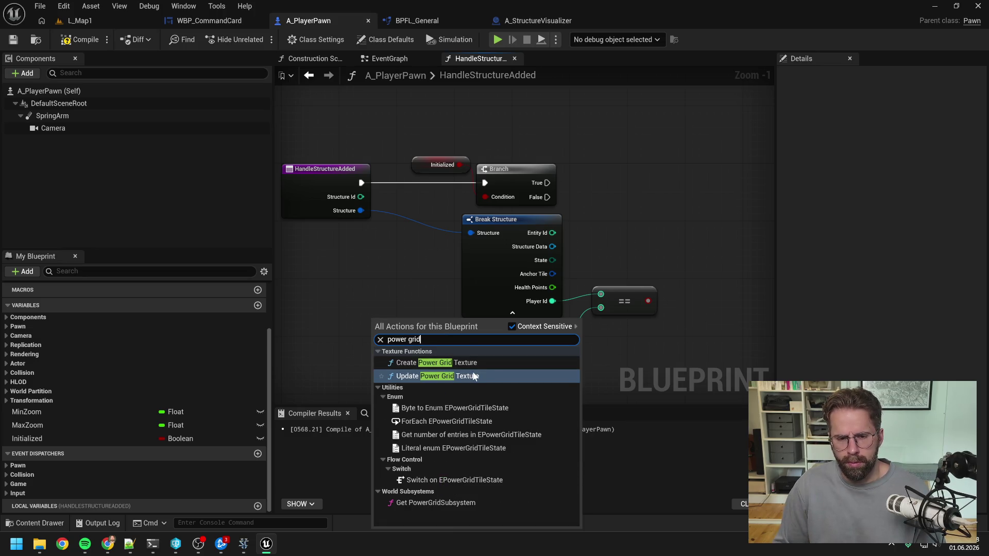
click(443, 502)
drag(400, 321, 350, 321)
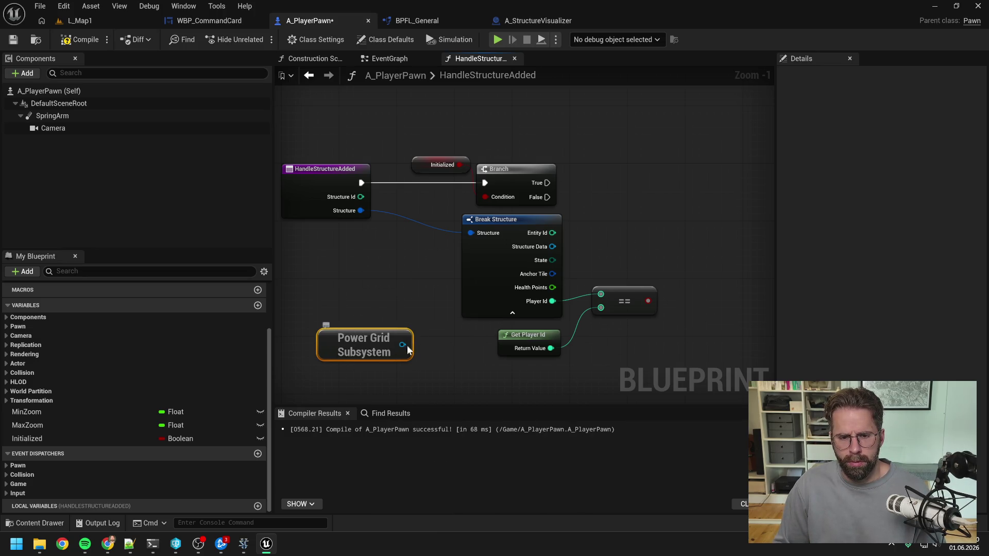
drag(407, 345, 430, 355)
text(is power)
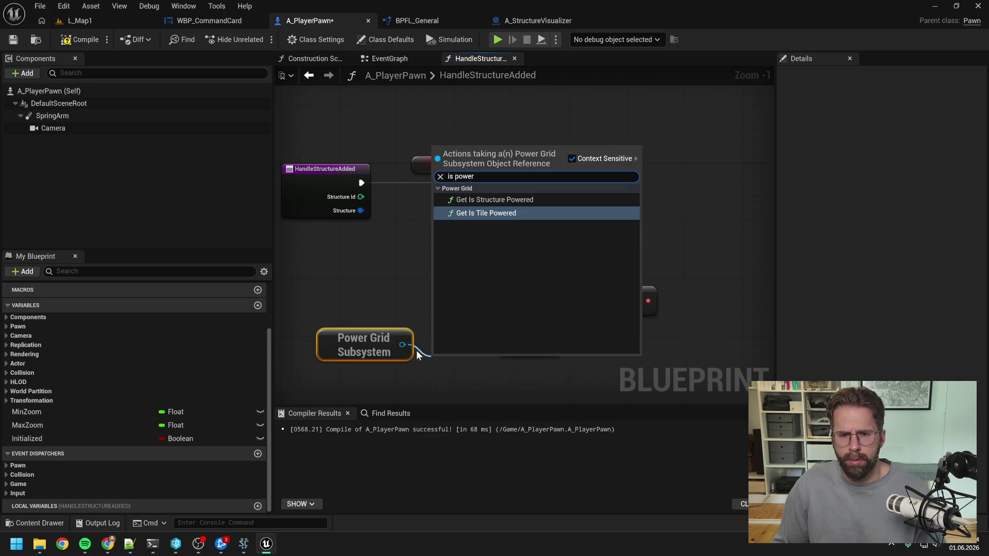
key(Escape)
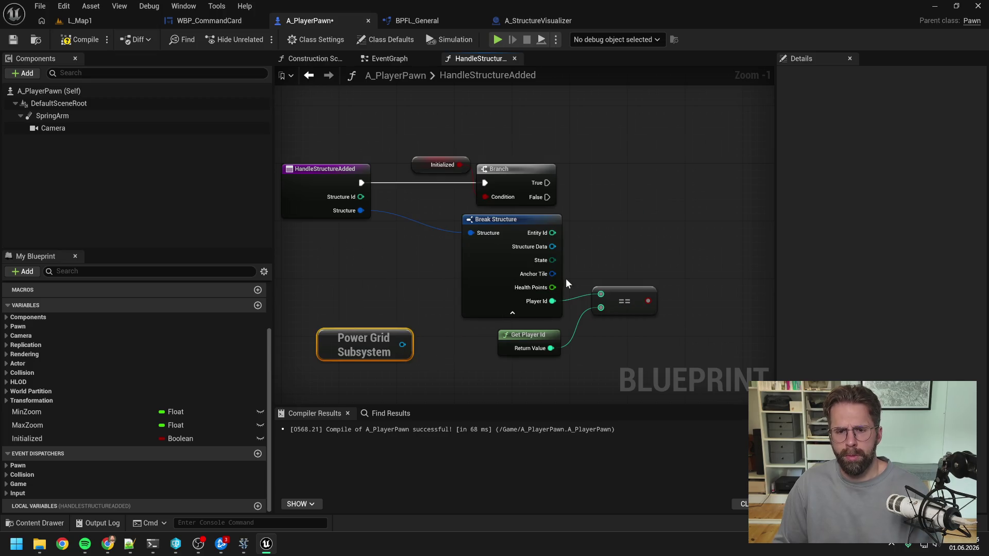
key(Delete)
- Add Is Power Grid Root on Structure Data and AND it with the Player Id match
drag(492, 257, 539, 252)
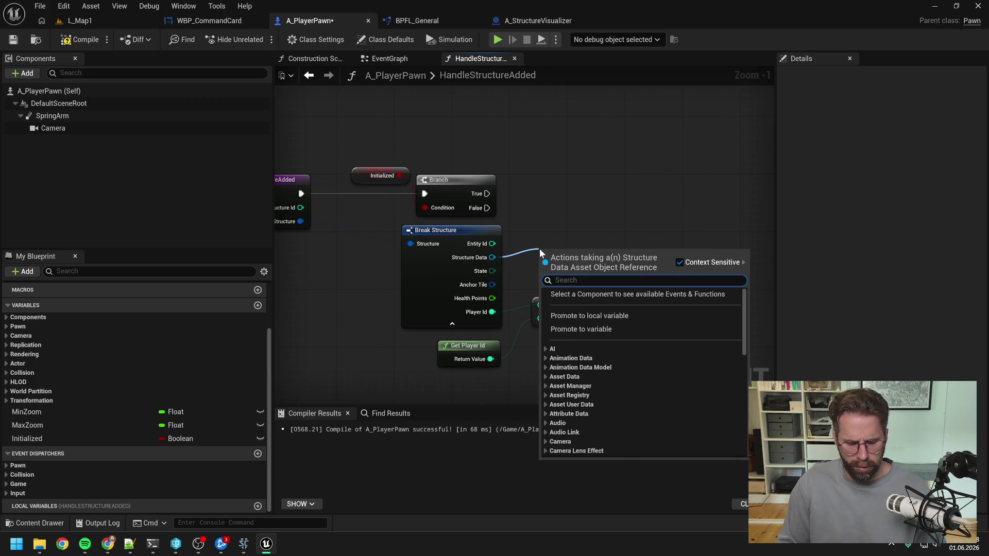
text(power)
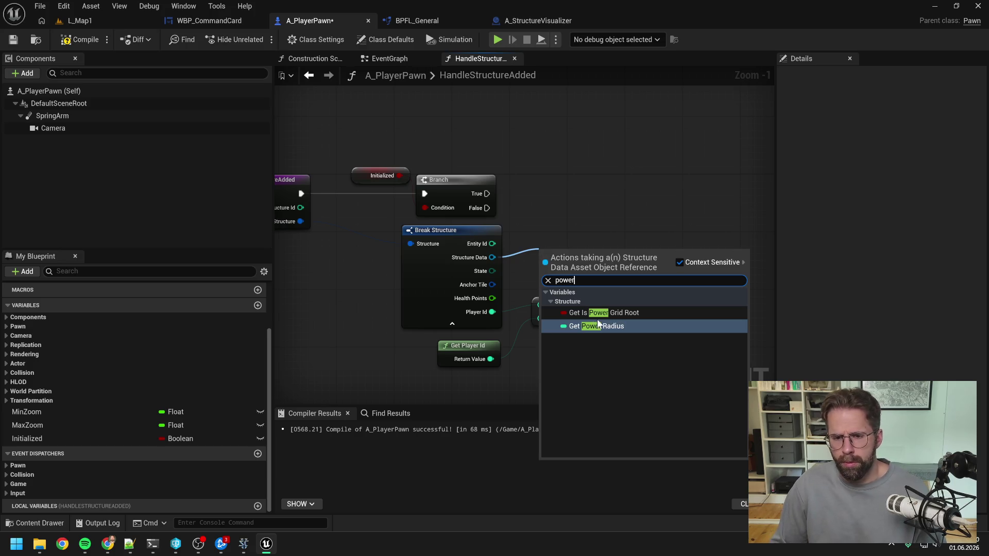
click(600, 313)
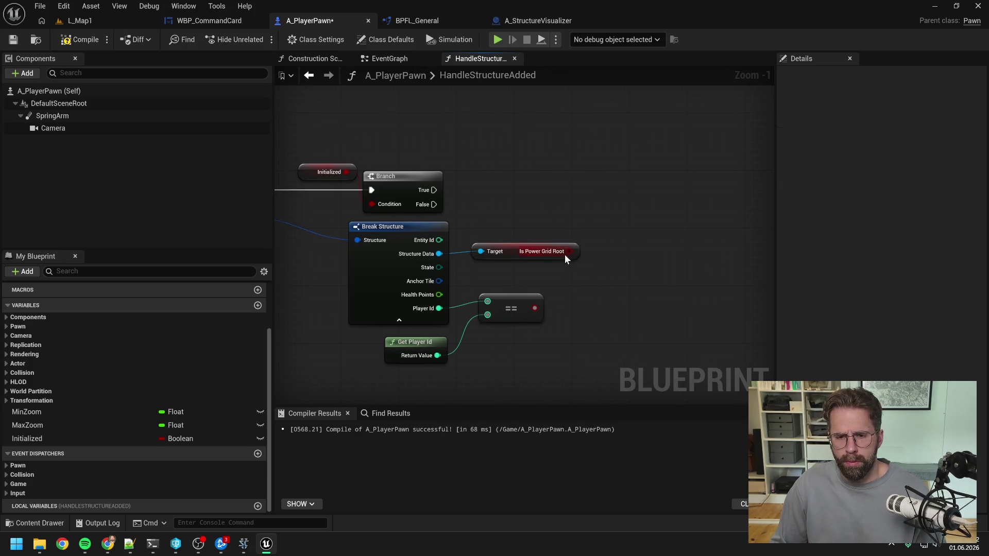
drag(564, 255, 603, 261)
text(and)
click(638, 285)
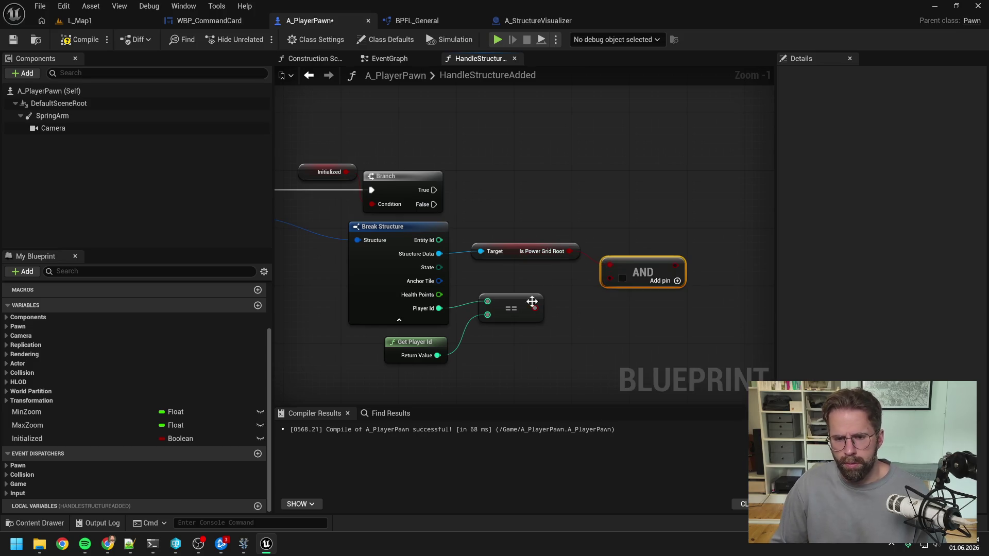
drag(534, 307, 608, 279)
scroll(638, 227, down, 2)
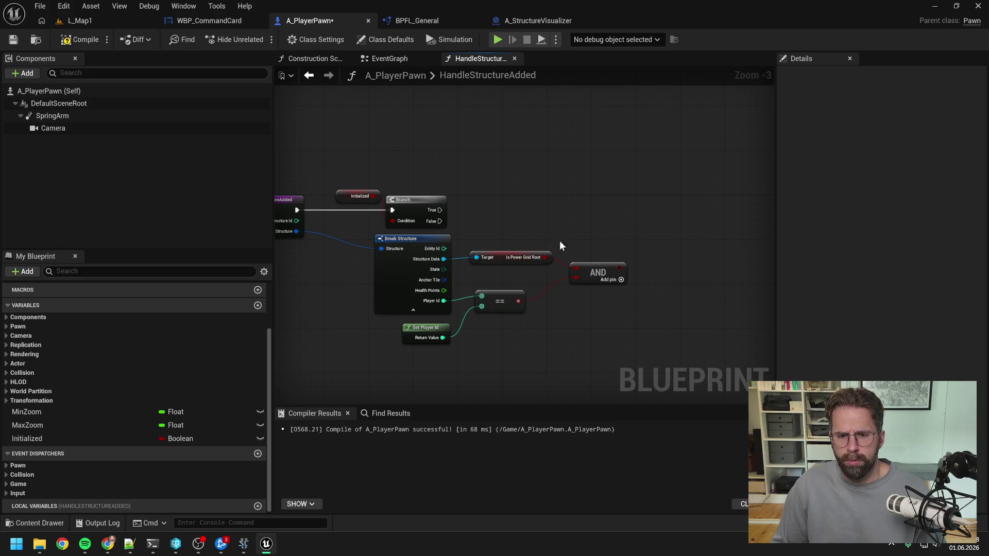
- Add an Is Valid check on Structure Data, run when Initialized is true
drag(559, 239, 466, 316)
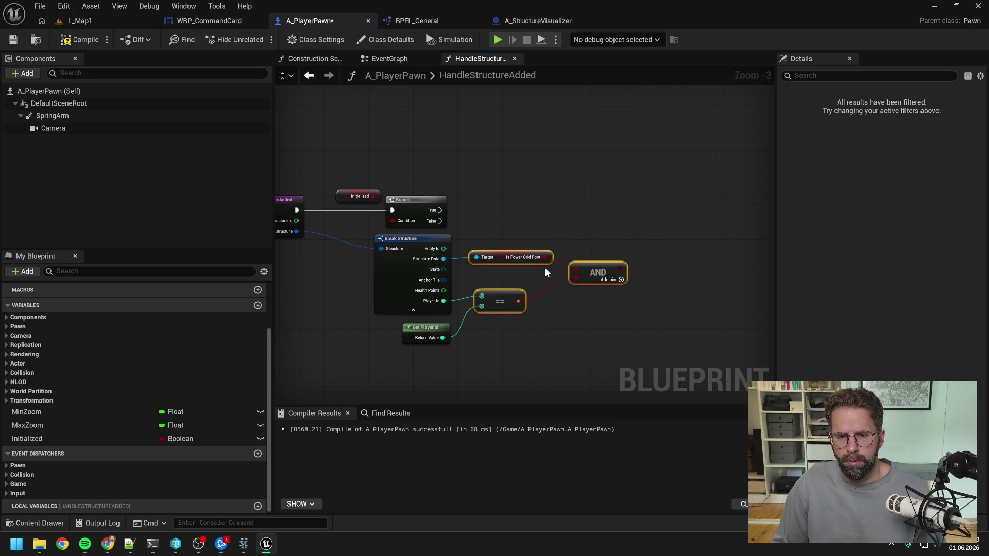
drag(545, 272, 622, 271)
drag(444, 259, 490, 228)
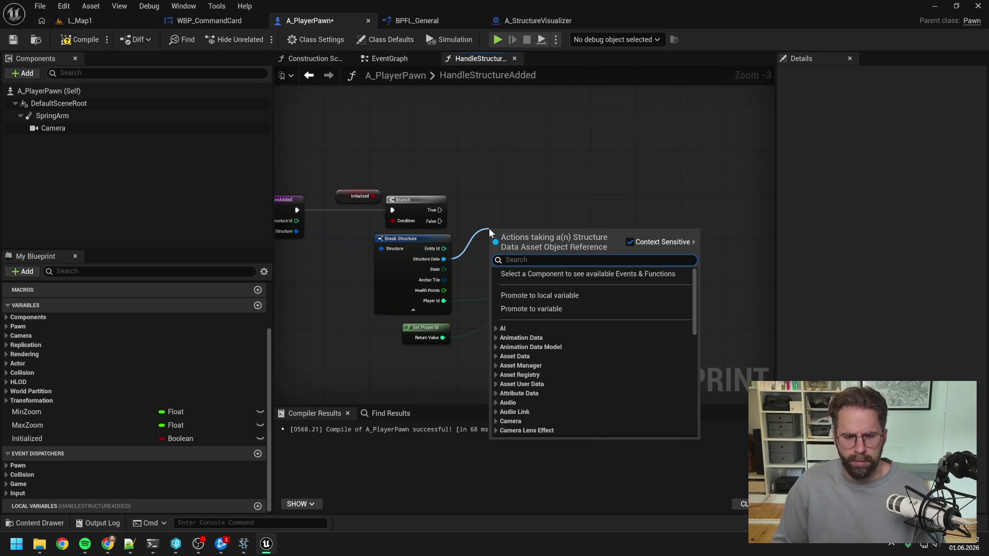
text(is valid)
click(525, 330)
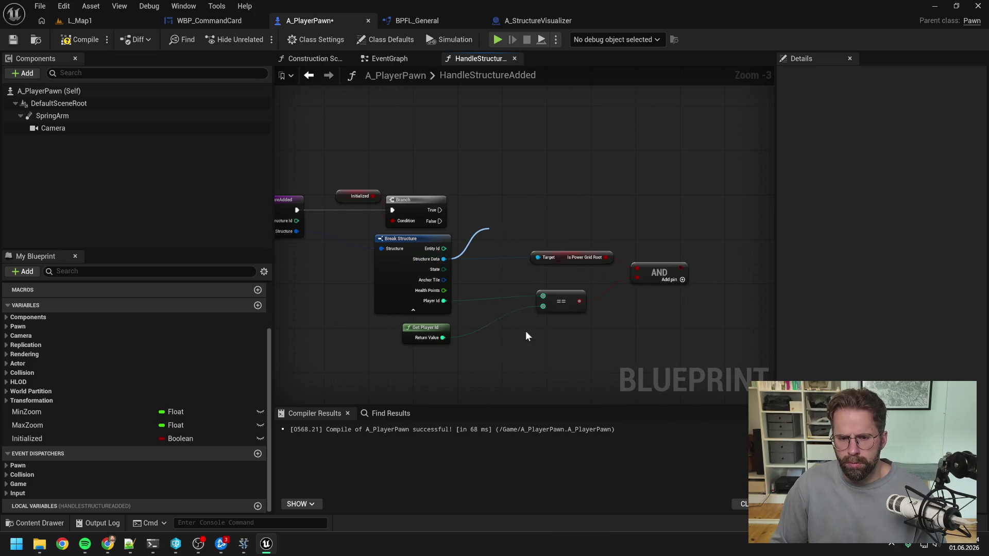
drag(508, 241, 508, 209)
drag(436, 213, 489, 208)
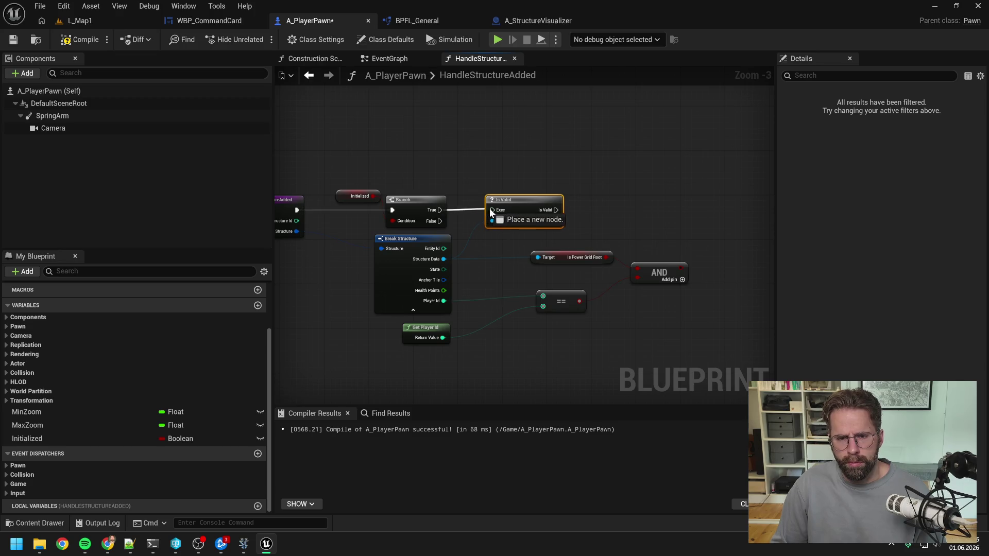
click(604, 212)
drag(603, 215, 573, 213)
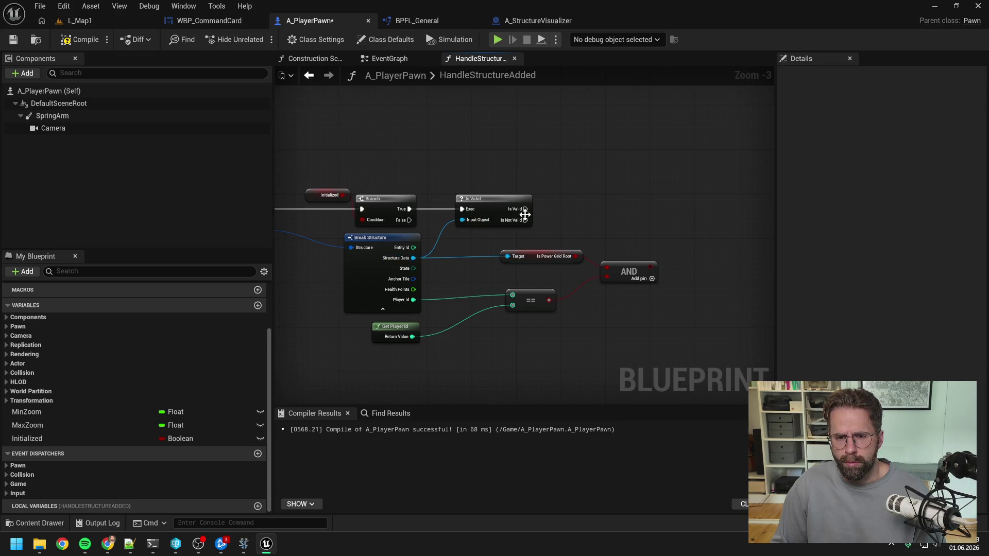
- Add a Branch on the AND result after Is Valid, then compile the pawn blueprint
right_click(597, 215)
click(623, 196)
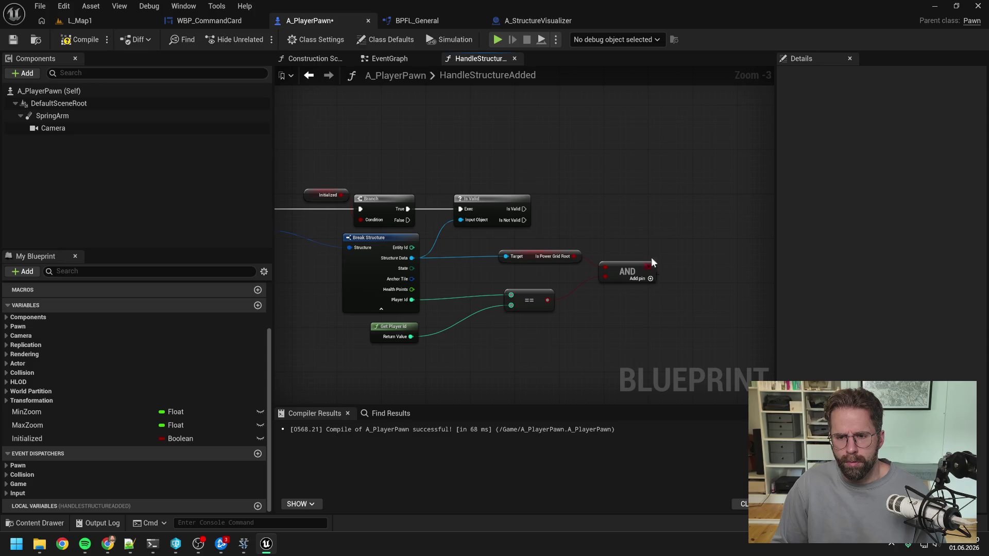
drag(651, 263, 675, 237)
text(br)
key(Return)
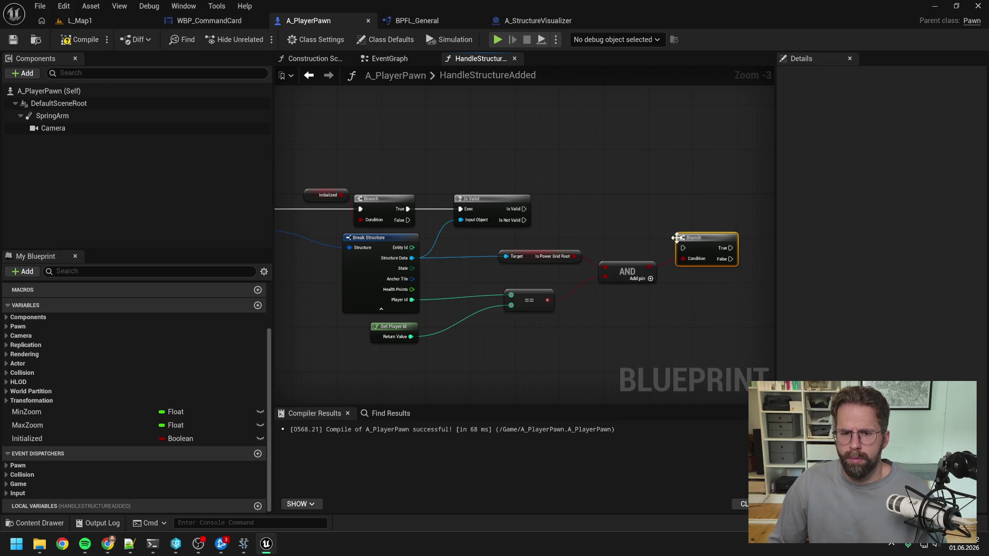
mouse_move(524, 209)
mouse_down()
mouse_move(684, 247)
mouse_move(700, 202)
mouse_up()
click(619, 229)
drag(619, 229, 561, 221)
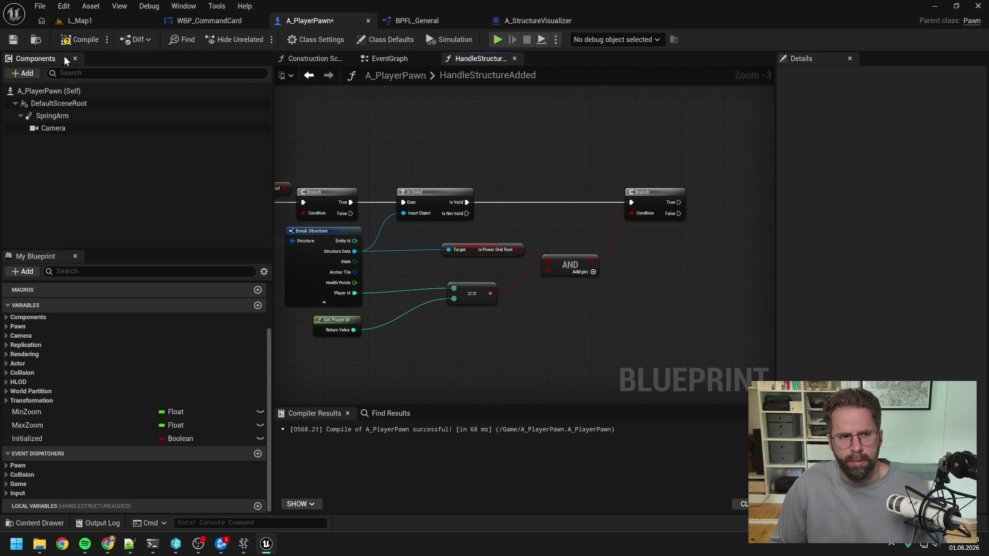
click(80, 39)
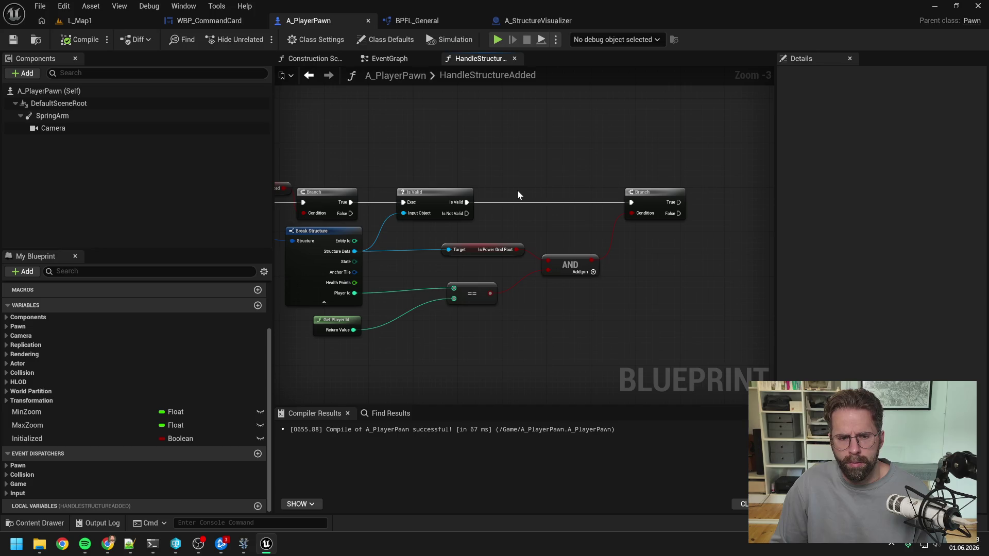
- Add a Get Structure Center Location node under the Branch
right_click(714, 230)
text(get c)
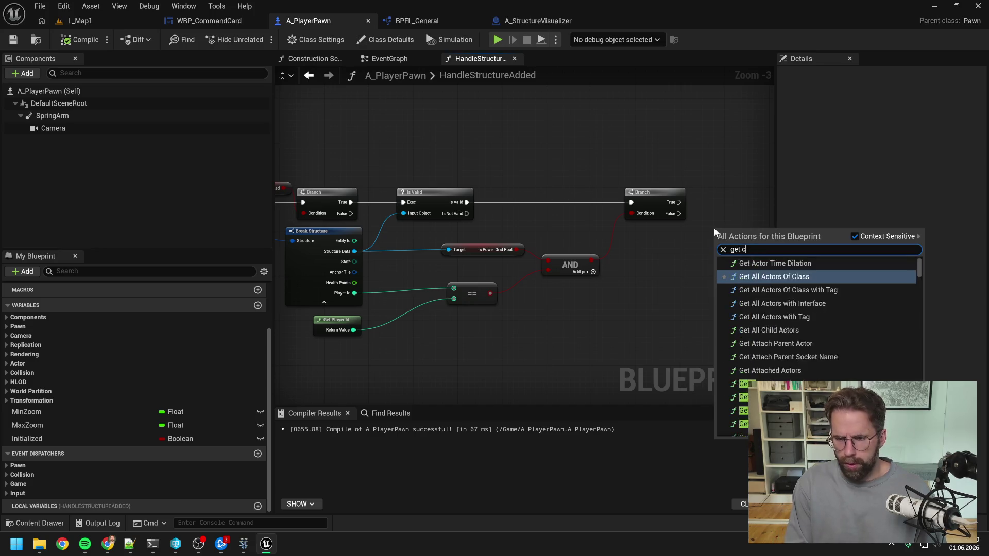
text(enter loc)
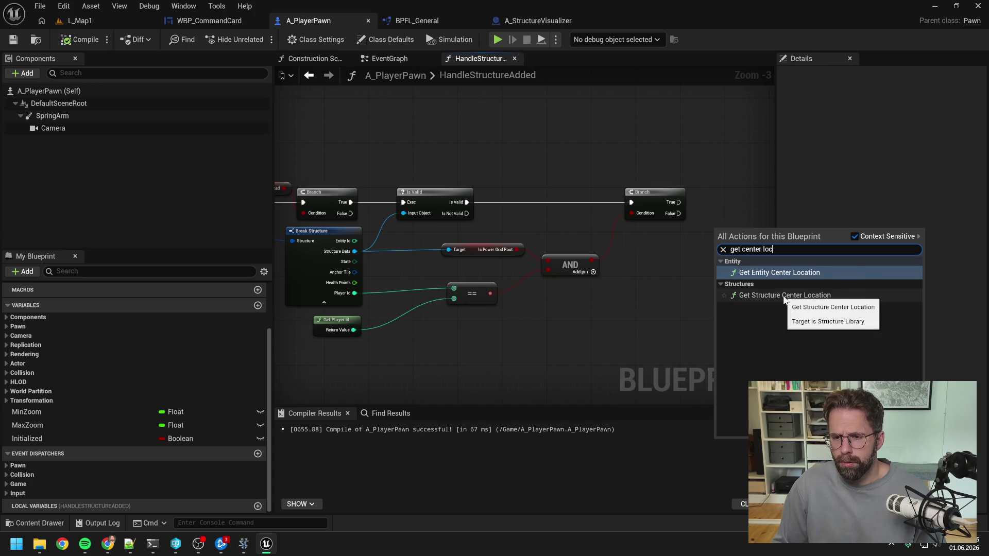
click(782, 295)
drag(740, 230, 673, 235)
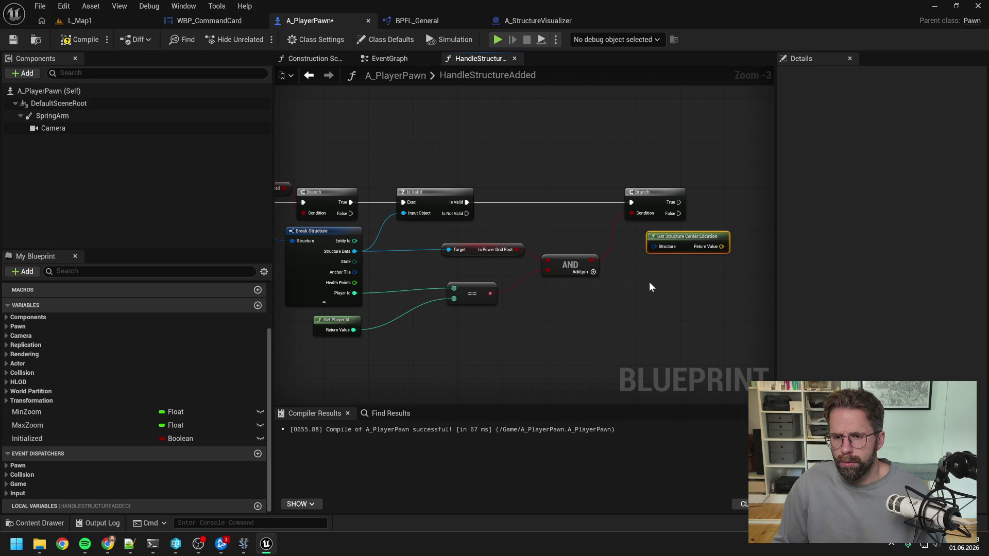
right_click(649, 283)
text(get en)
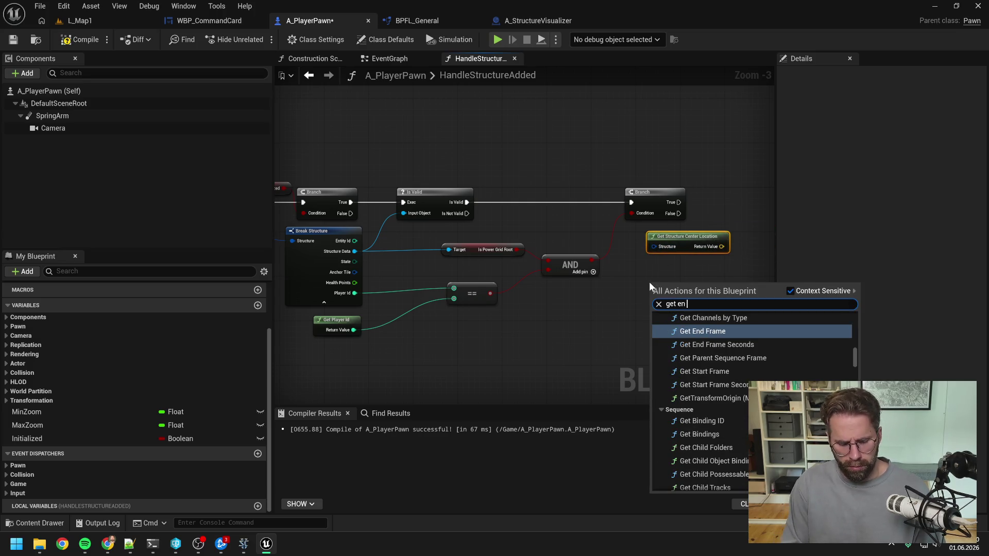
text( center)
click(699, 329)
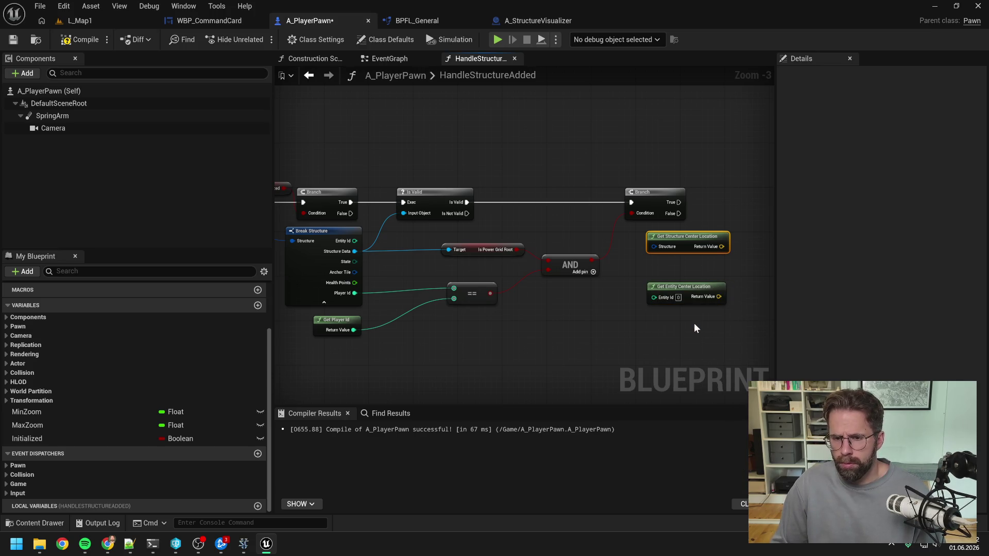
mouse_move(713, 325)
mouse_down()
mouse_move(667, 323)
mouse_move(673, 317)
mouse_up()
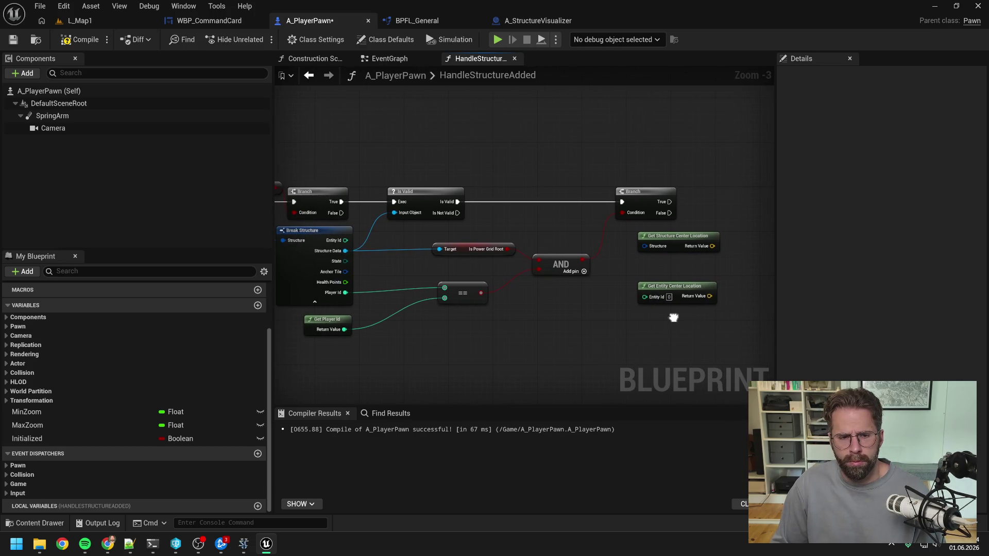
key(Delete)
drag(670, 239, 648, 234)
click(443, 262)
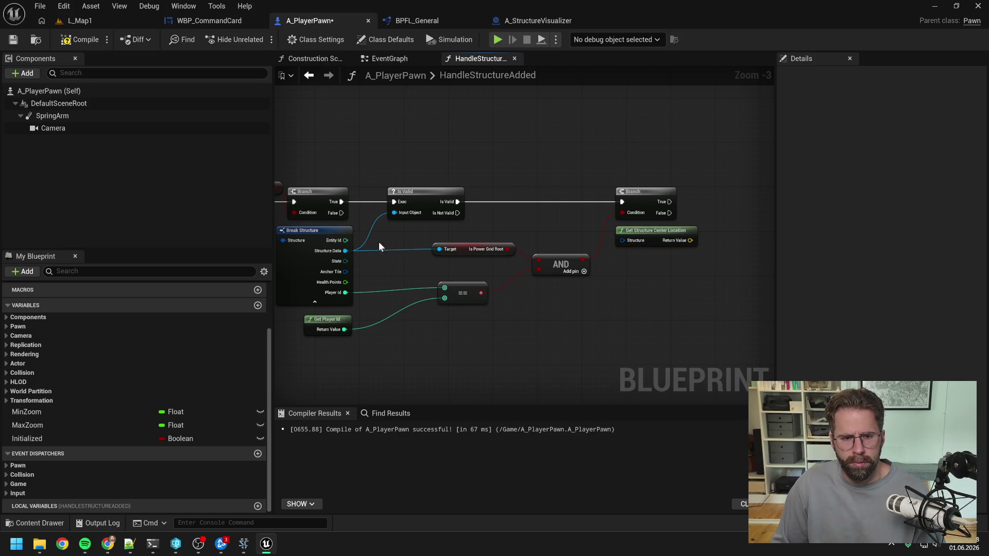
- Route the Structure wire through reroute points into Get Structure Center Location
mouse_move(378, 245)
mouse_down()
mouse_move(360, 231)
mouse_move(338, 165)
mouse_up()
double_click(350, 230)
click(354, 216)
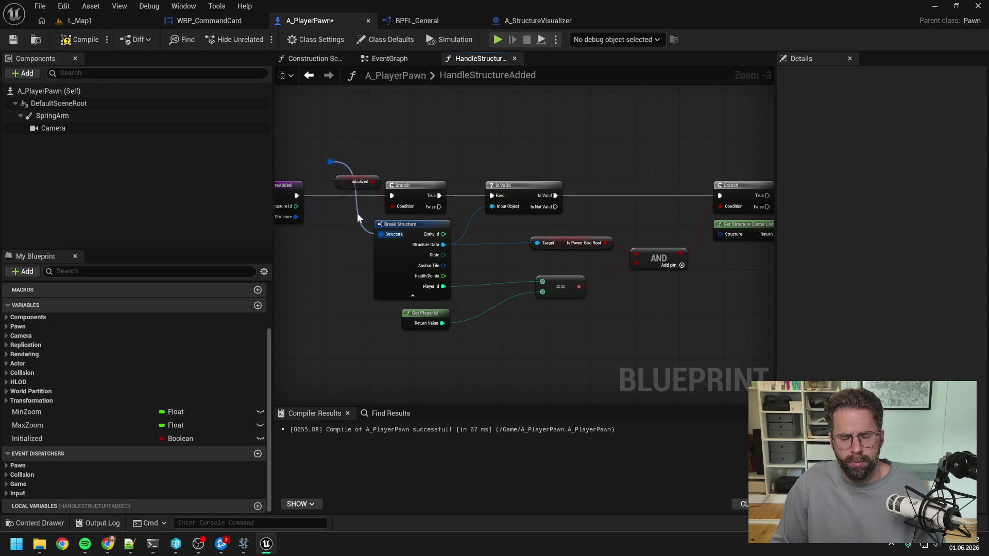
double_click(358, 215)
drag(378, 165, 344, 186)
drag(332, 144, 414, 165)
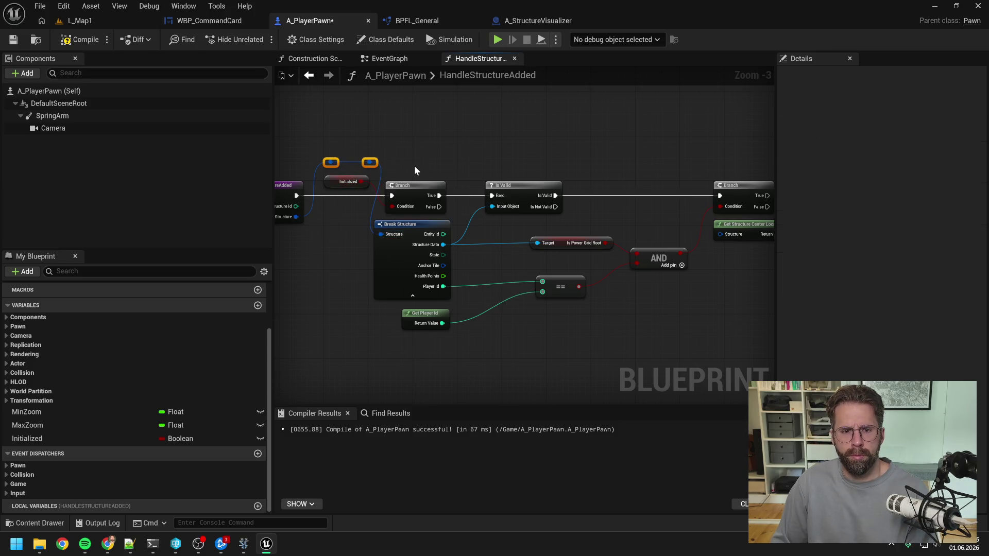
click(414, 170)
mouse_move(348, 181)
mouse_down()
mouse_move(721, 234)
mouse_move(684, 165)
mouse_move(553, 157)
mouse_up()
click(417, 162)
double_click(674, 230)
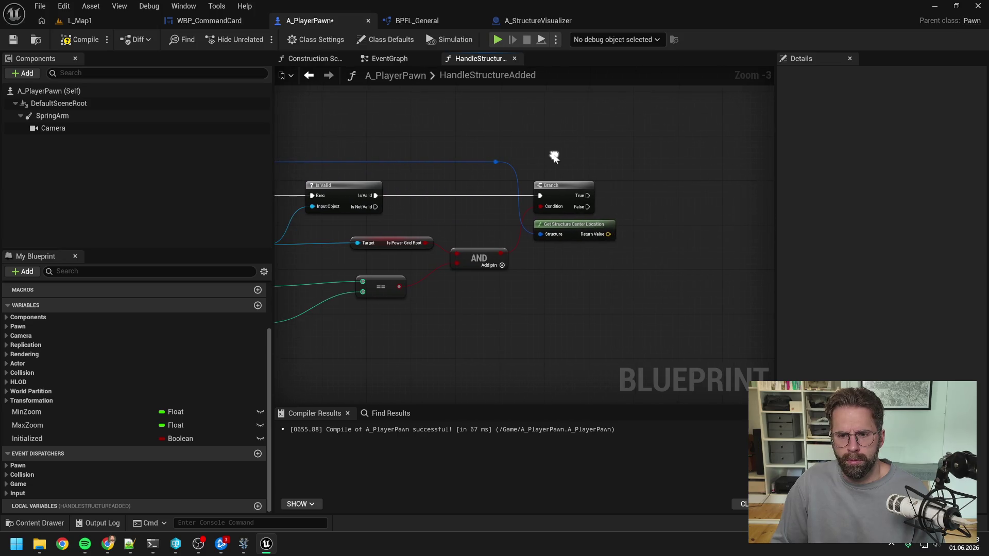
- Add Set Actor Location on the Branch's True path, using the center location as New Location
right_click(611, 206)
text(set actor loc)
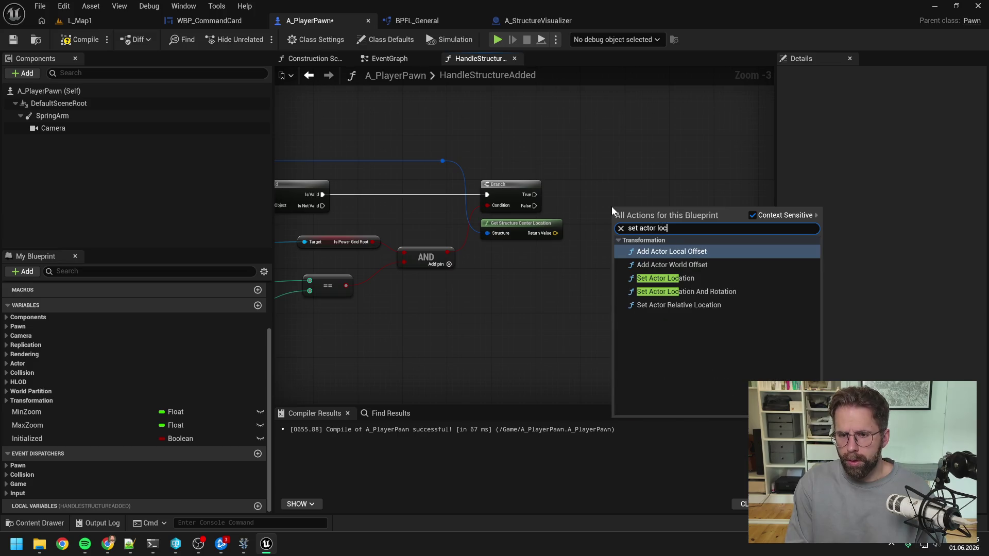
click(644, 258)
drag(534, 195, 614, 221)
drag(629, 224, 624, 196)
mouse_move(556, 233)
mouse_down()
mouse_move(609, 218)
mouse_move(602, 189)
mouse_move(549, 190)
mouse_up()
click(582, 164)
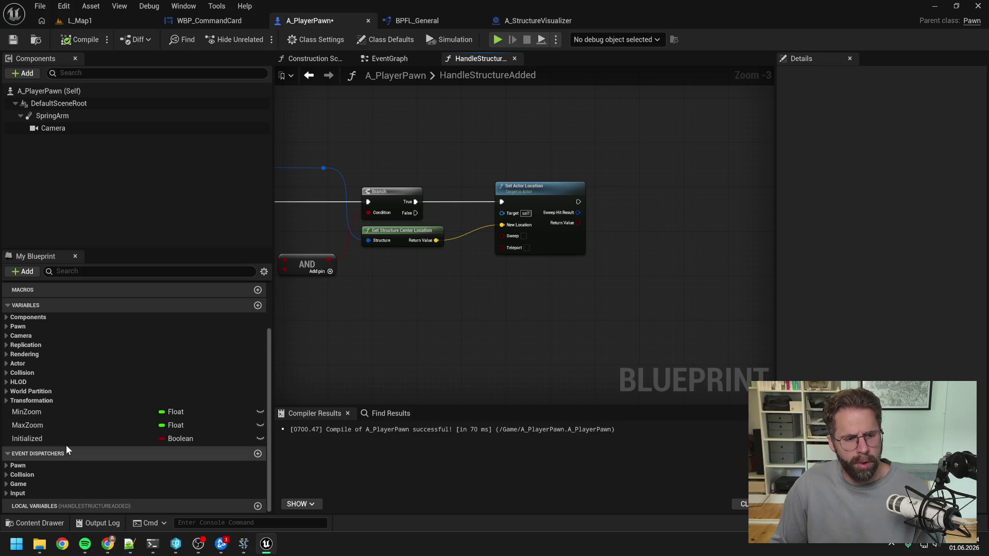
- Chain SET Initialized (true) after Set Actor Location, then play-test L_Map1
mouse_move(66, 440)
mouse_down()
mouse_move(625, 206)
mouse_move(613, 196)
mouse_up()
click(633, 225)
click(641, 208)
click(463, 160)
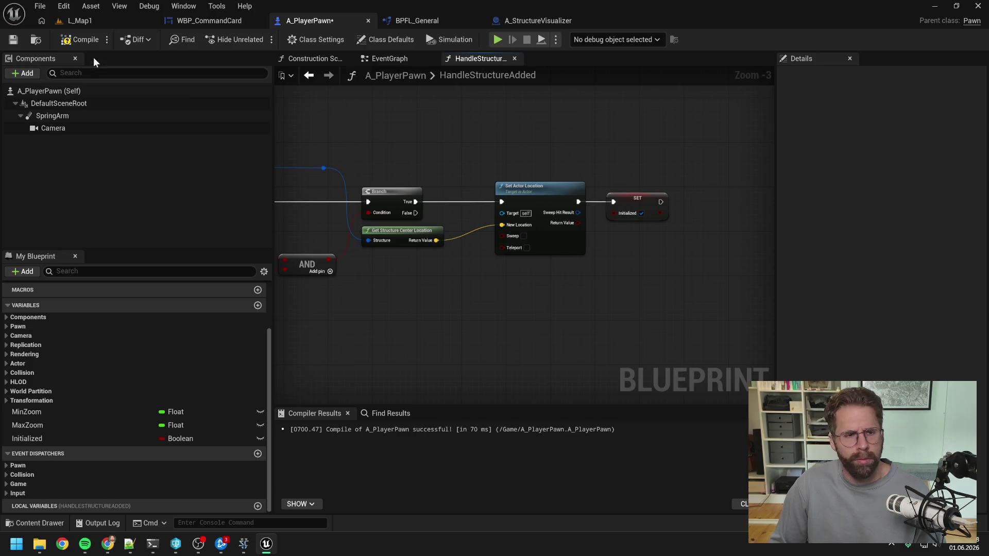
click(101, 24)
click(254, 39)
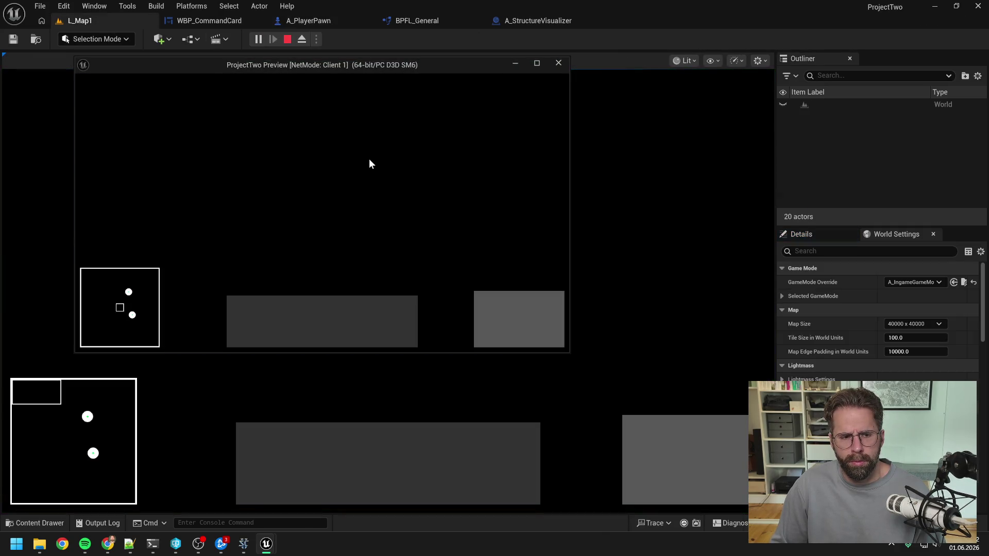
- Try the camera jump in the play test, then return to HandleStructureAdded in A_PlayerPawn
click(130, 293)
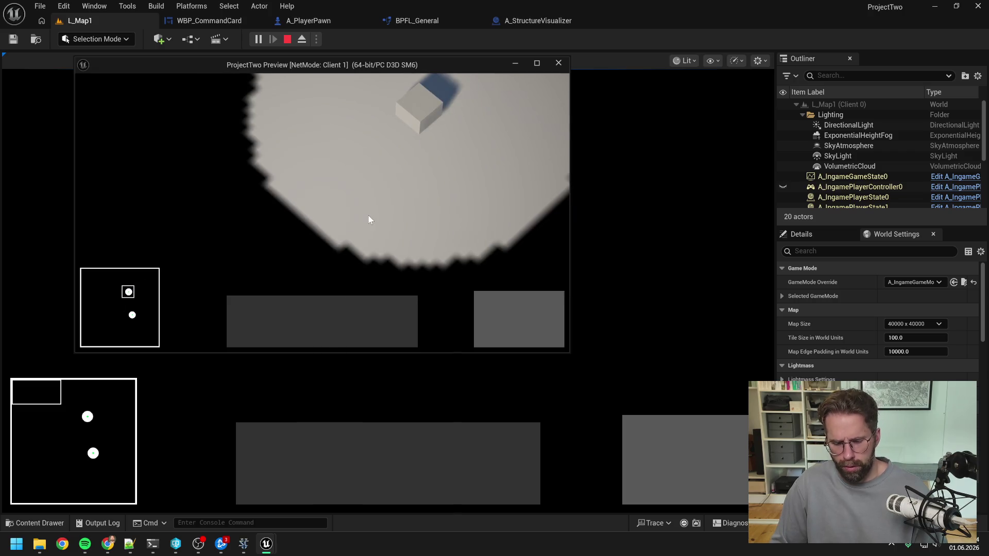
key(Escape)
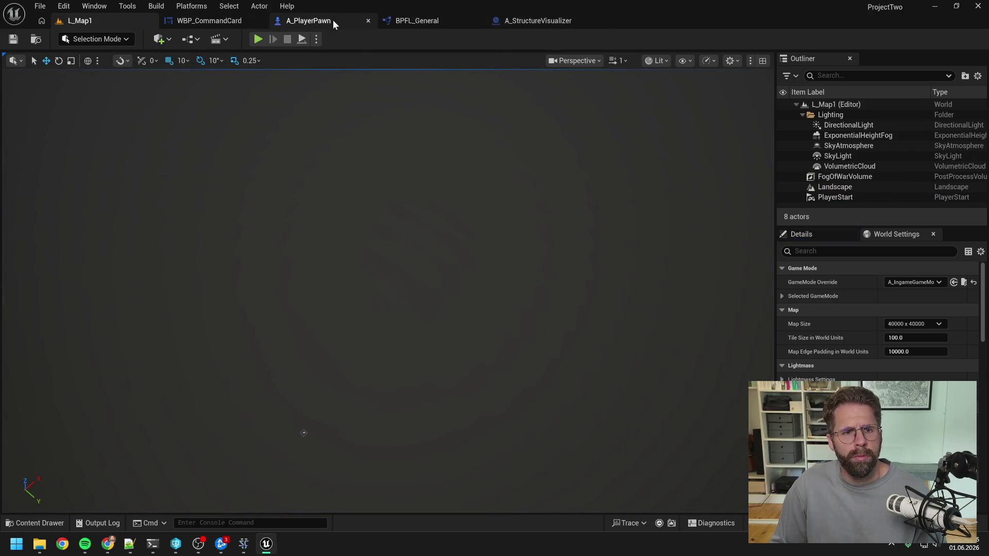
click(333, 20)
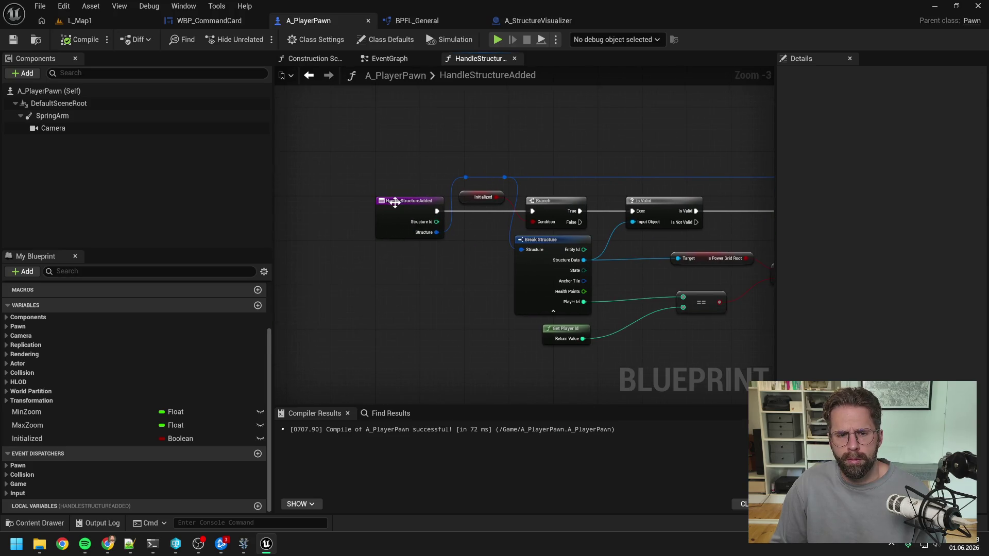
click(394, 202)
click(376, 59)
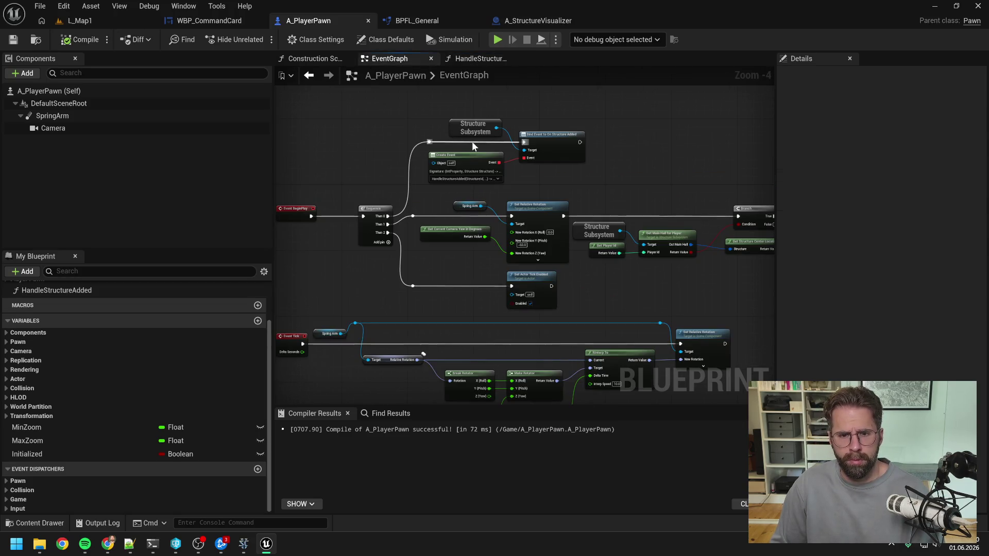
- Play L_Map1 again and step through HandleStructureAdded with the breakpoint debugger
click(87, 20)
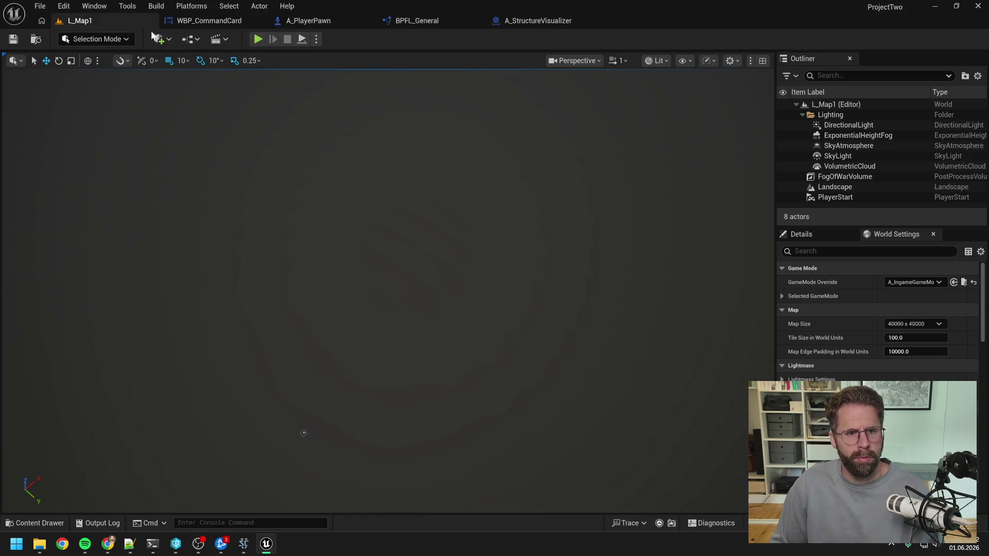
click(259, 40)
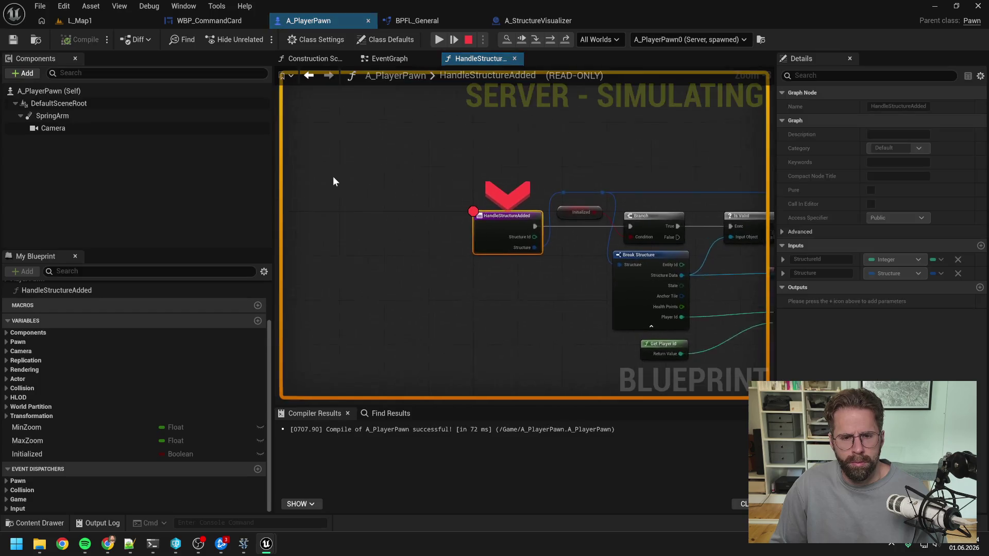
click(551, 39)
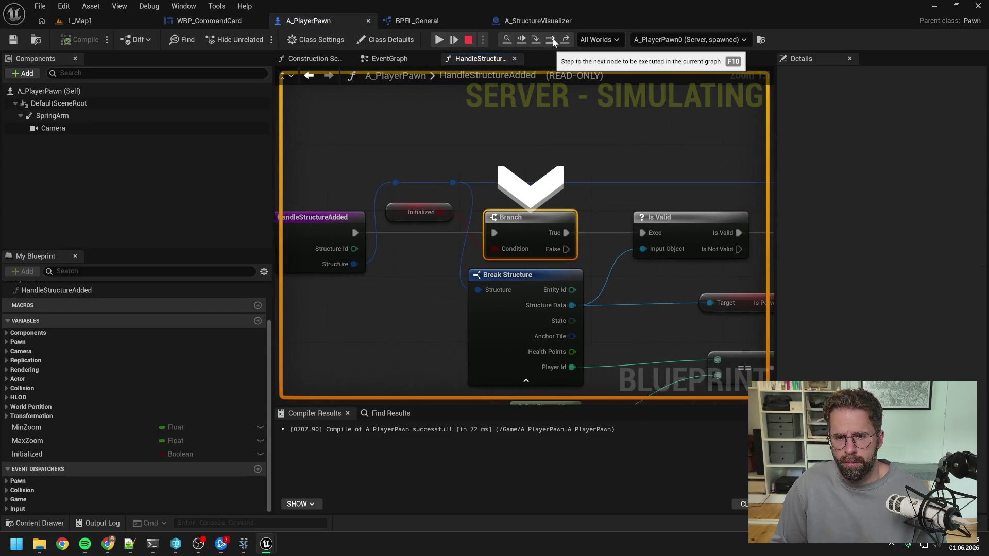
click(468, 39)
- Connect the Initialized Branch's False output to Is Valid's exec input
drag(560, 249, 636, 233)
scroll(527, 137, down, 2)
click(366, 206)
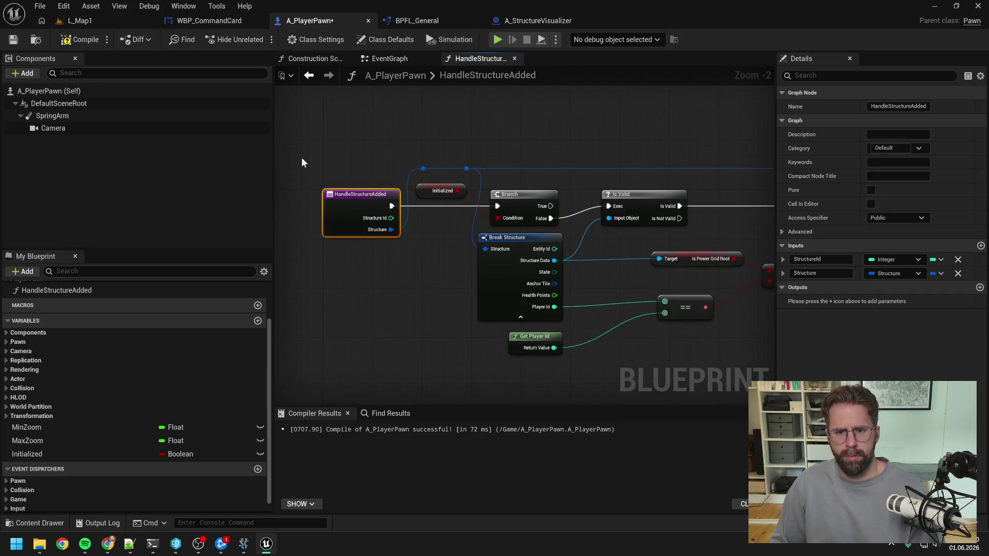
- Play-test L_Map1 to confirm the camera centers on the structure, then return to A_PlayerPawn
click(92, 21)
click(258, 39)
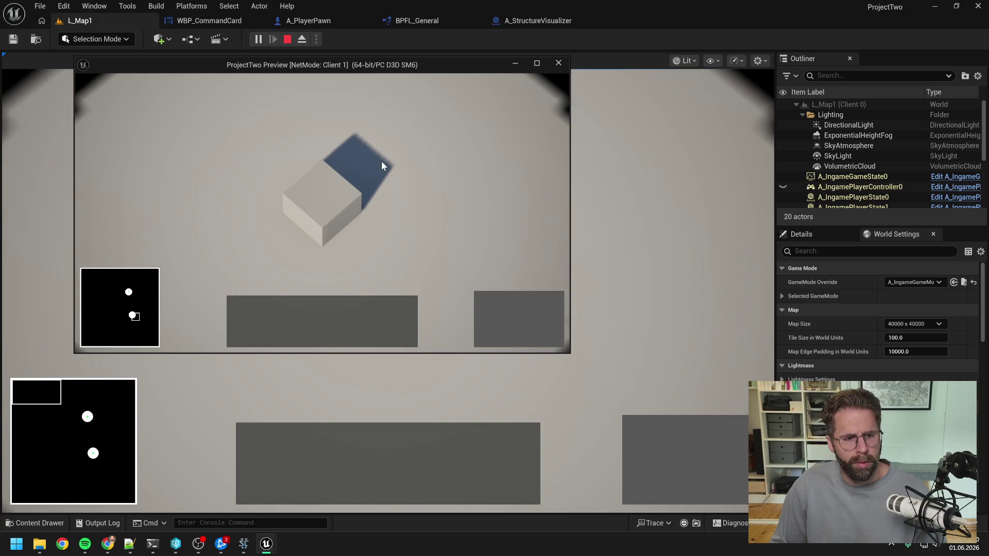
mouse_move(75, 251)
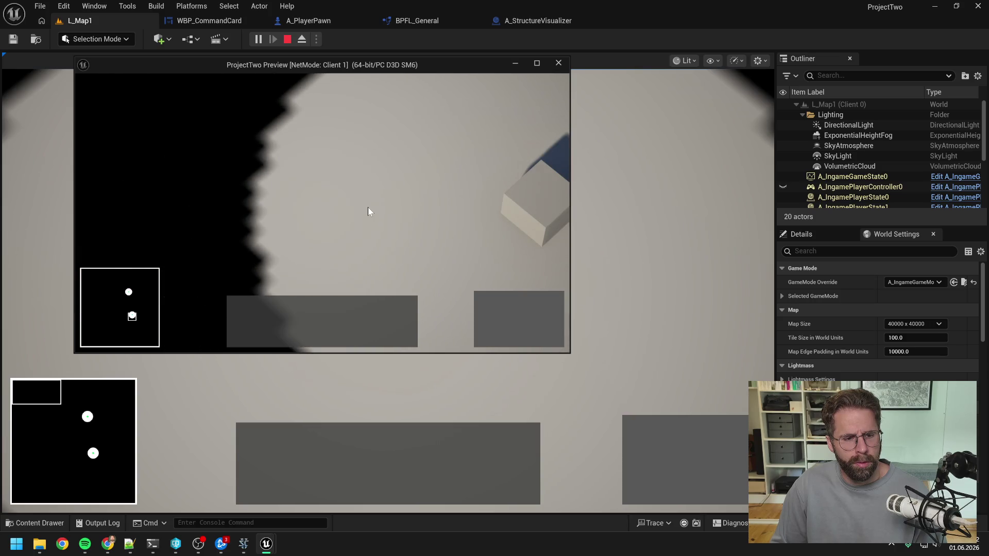
key(Escape)
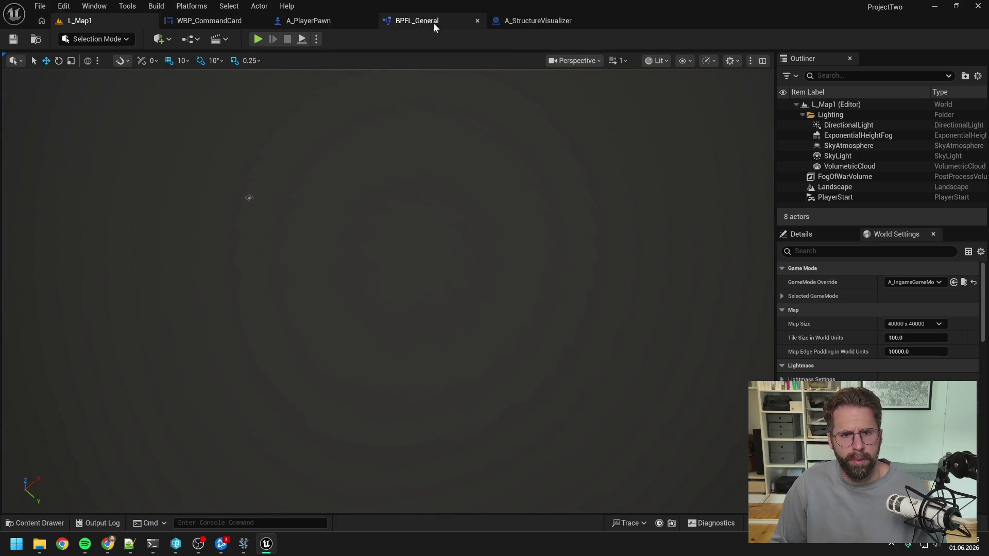
click(322, 24)
click(480, 122)
scroll(480, 122, down, 2)
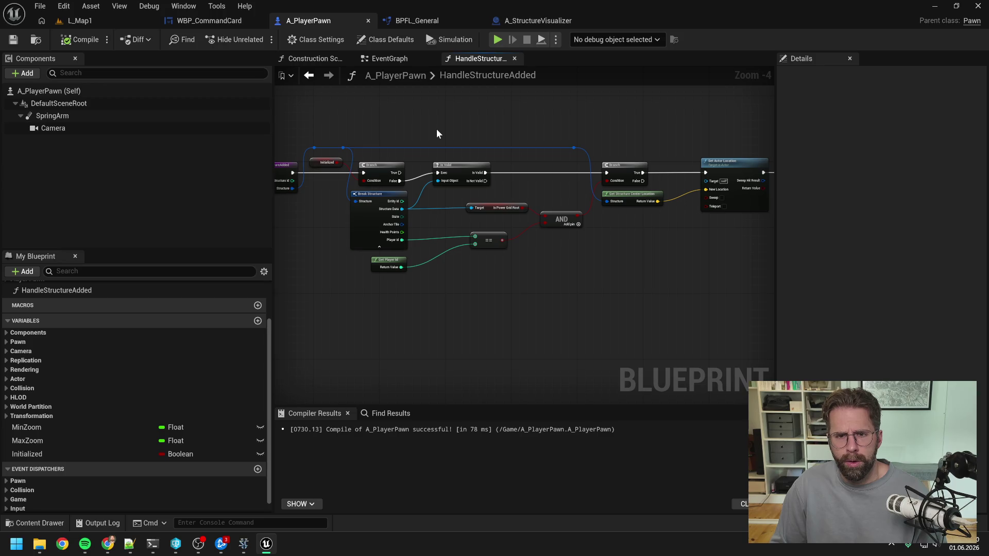
- Open A_IngamePlayerController and inspect its SetCameraLocation function graph
key(ctrl+space)
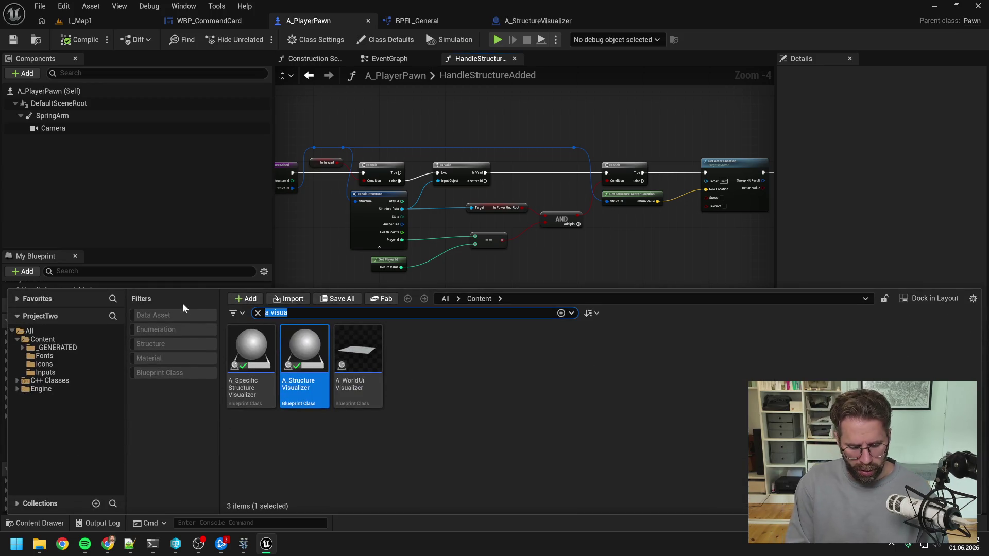
text(ingame player contr)
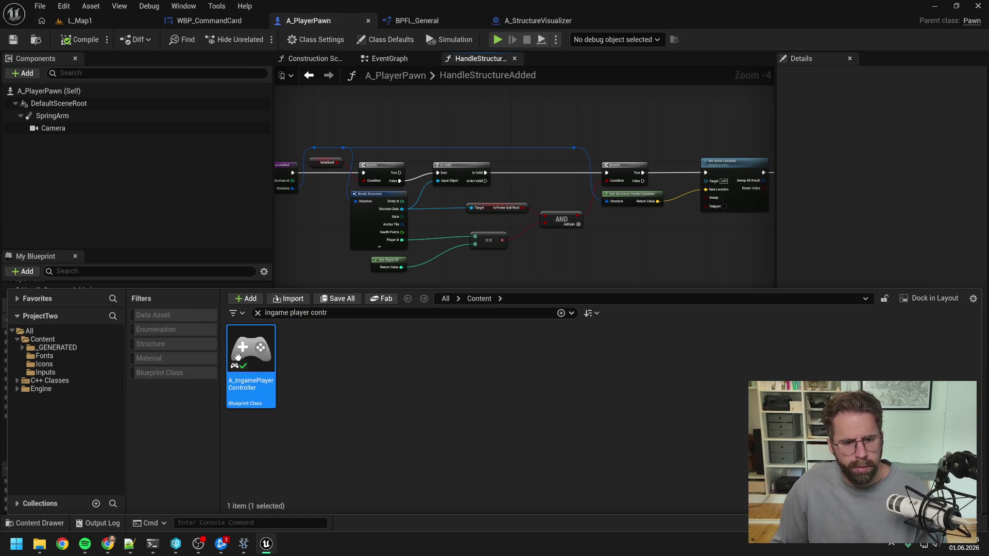
double_click(251, 355)
click(122, 271)
text(set cam)
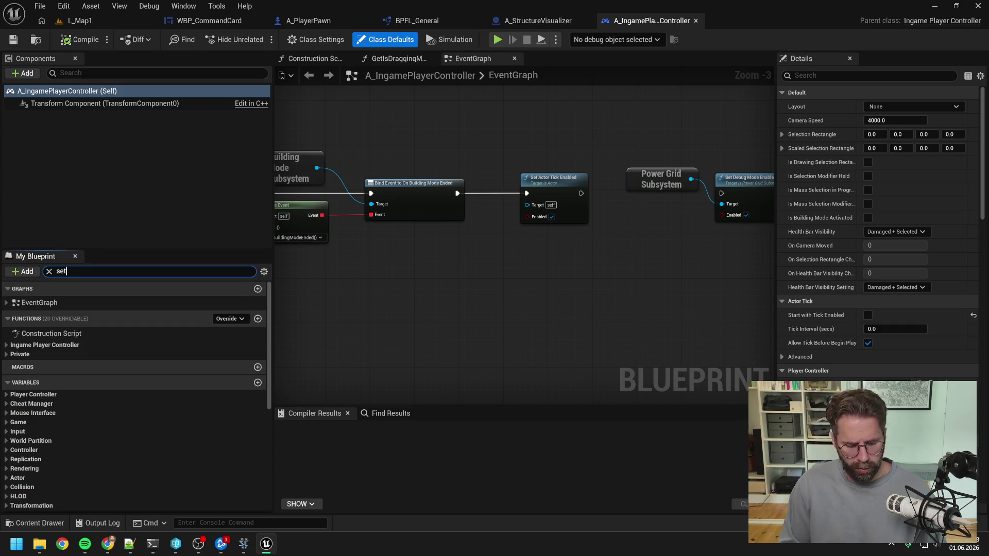
double_click(92, 328)
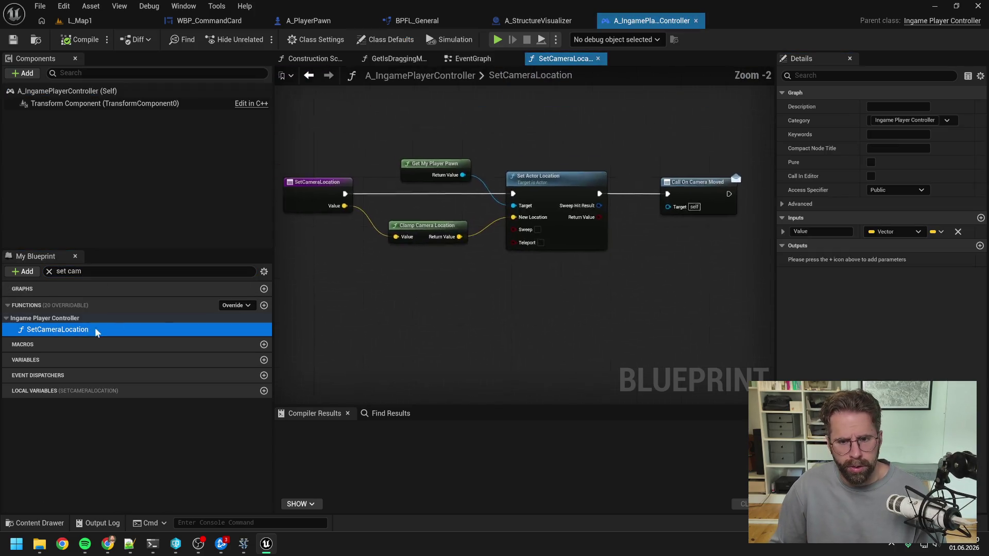
scroll(502, 283, down, 2)
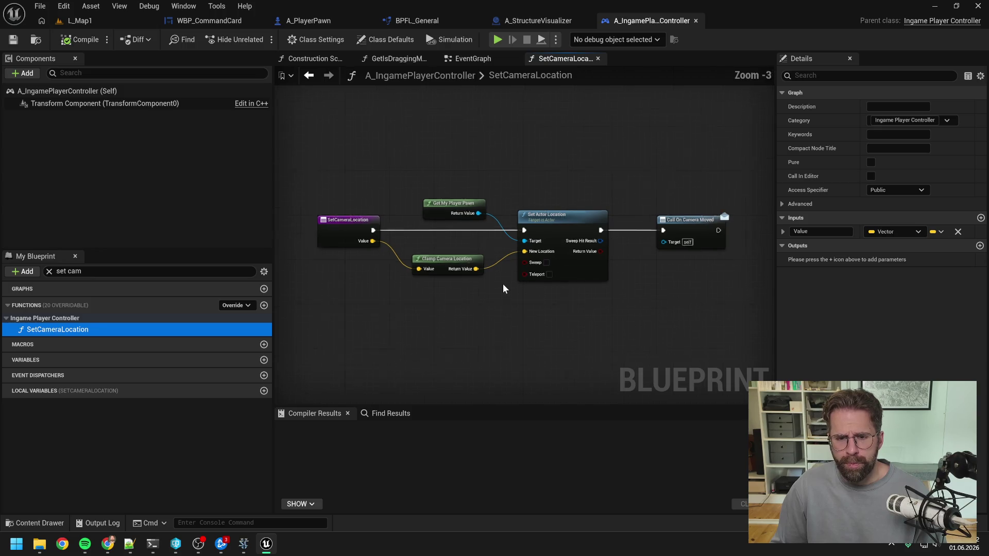
scroll(516, 316, up, 1)
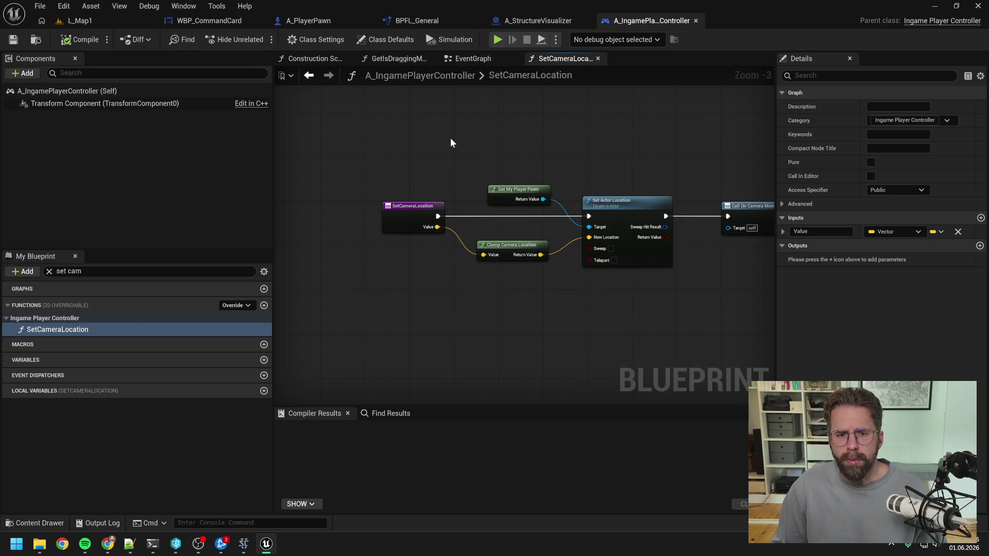
- Look over the controller's EventGraph around the Set Input Mode nodes, briefly checking A_PlayerPawn
click(481, 61)
scroll(472, 137, down, 4)
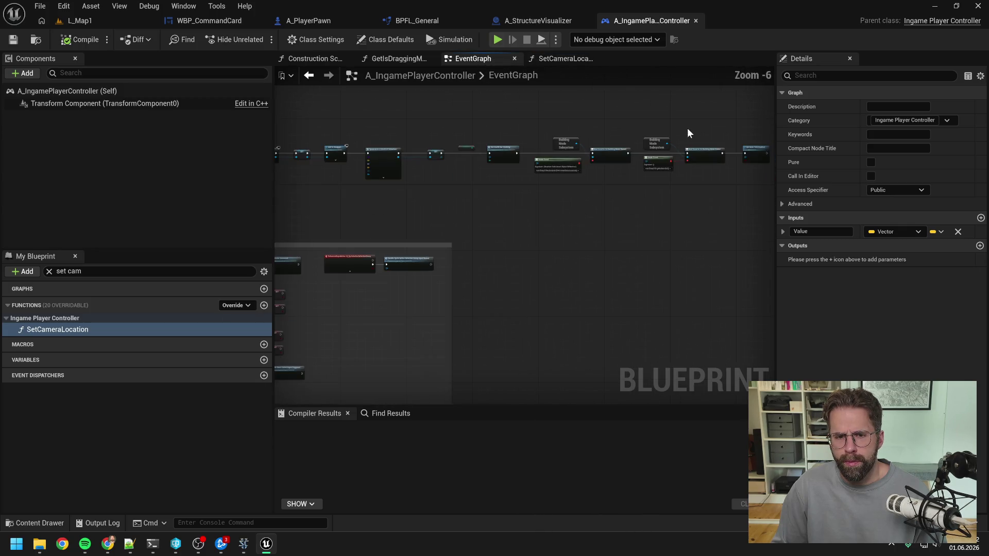
scroll(675, 148, up, 1)
scroll(499, 152, up, 1)
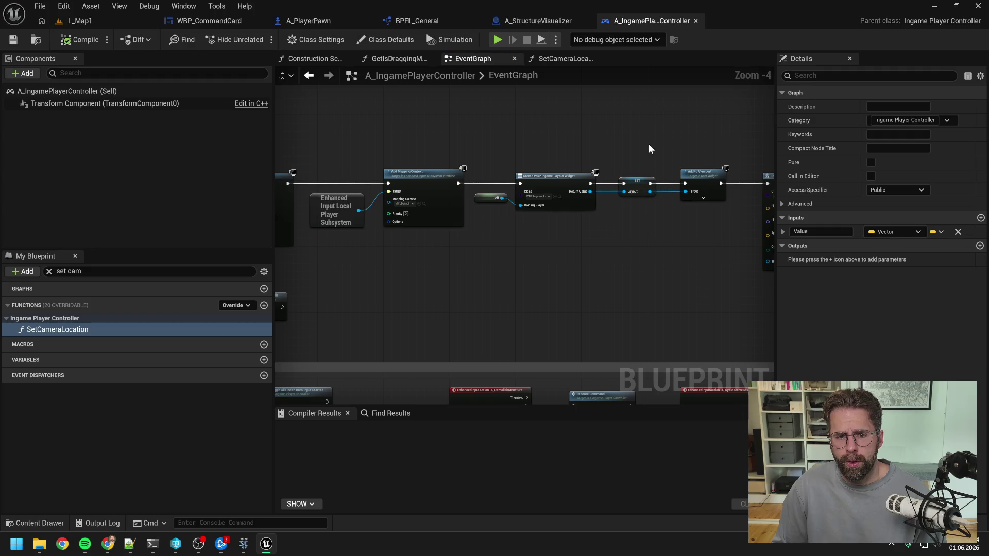
drag(649, 149, 604, 150)
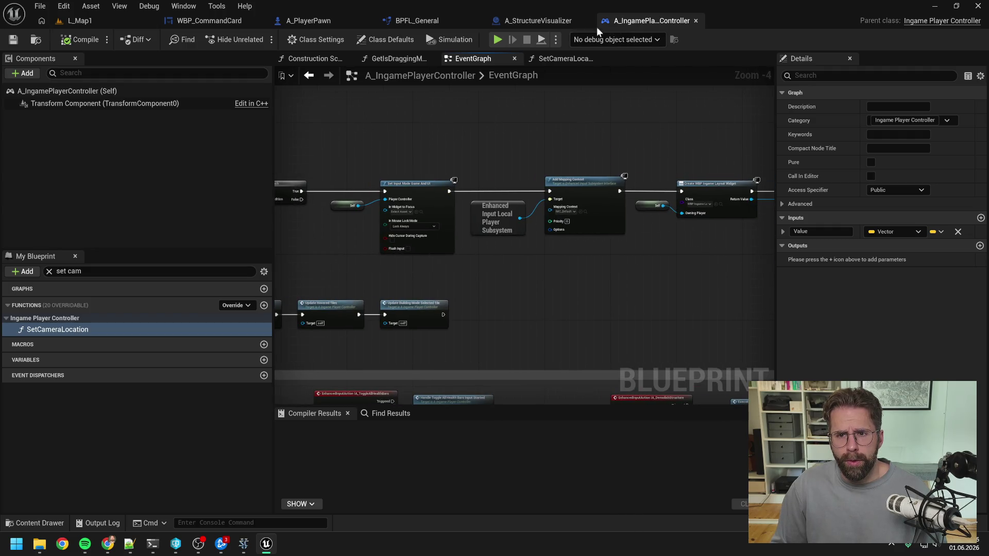
click(300, 23)
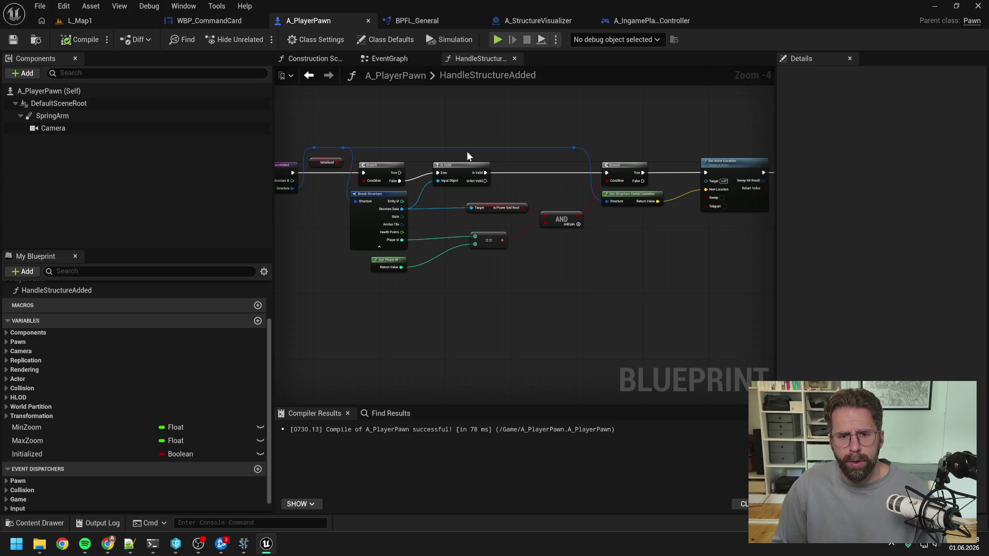
click(641, 22)
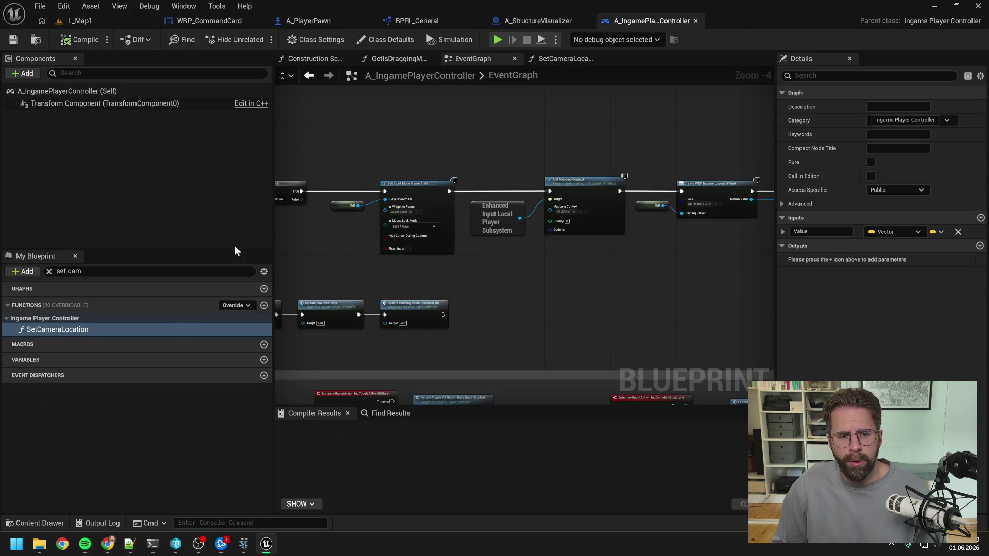
- Add a Boolean variable InitialCameraLocationSet to the controller and save
click(83, 271)
key(BackSpace)
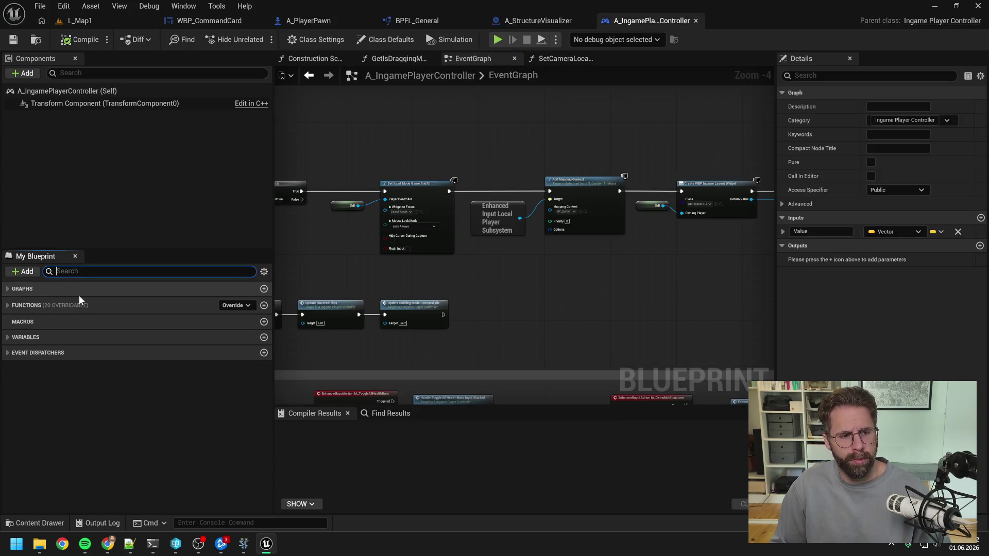
click(264, 337)
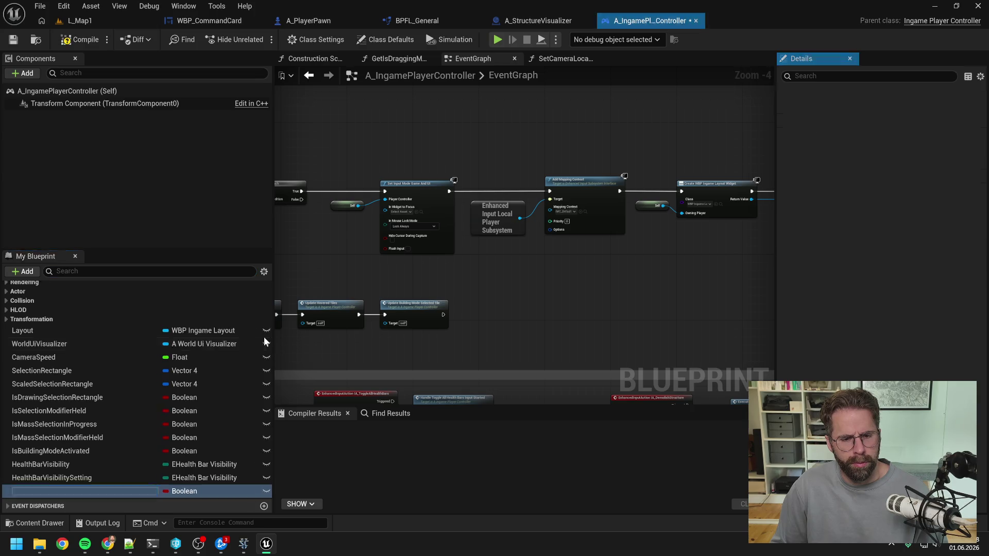
text(Int)
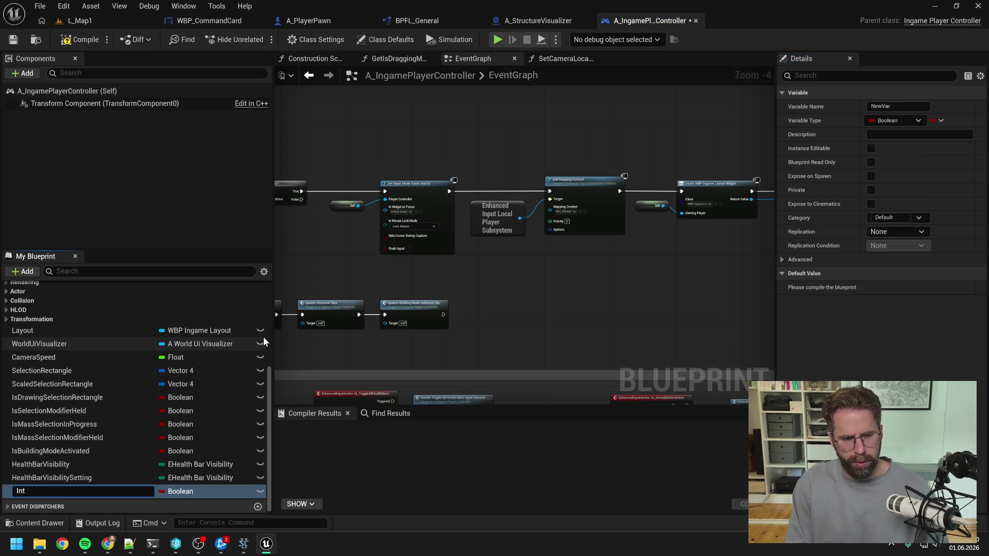
text(itialC)
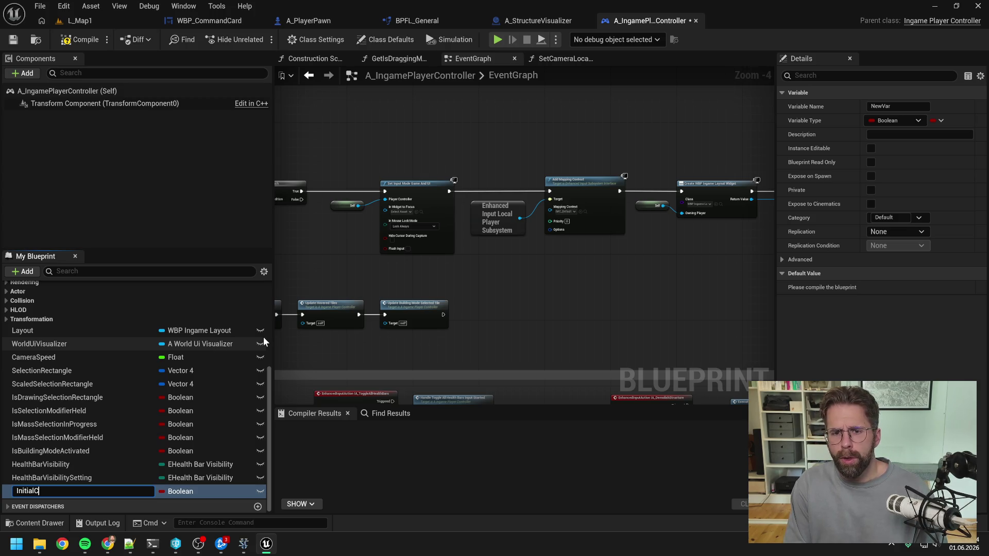
text(ameraLocatio)
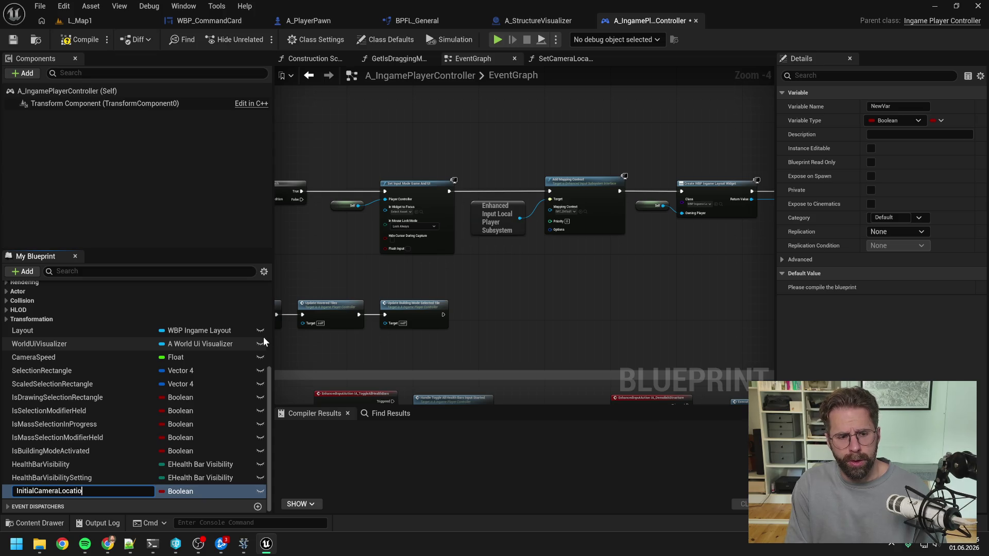
text(nSet)
key(Return)
key(ctrl+s)
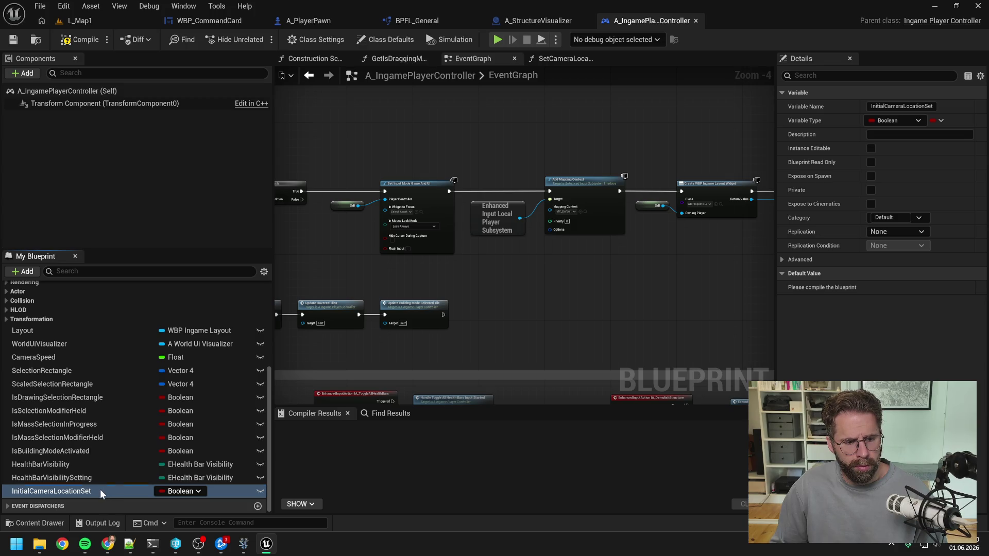
- Place InitialCameraLocationSet after ScaledSelectionRectangle and recompile the controller
drag(100, 489, 86, 464)
key(ctrl+s)
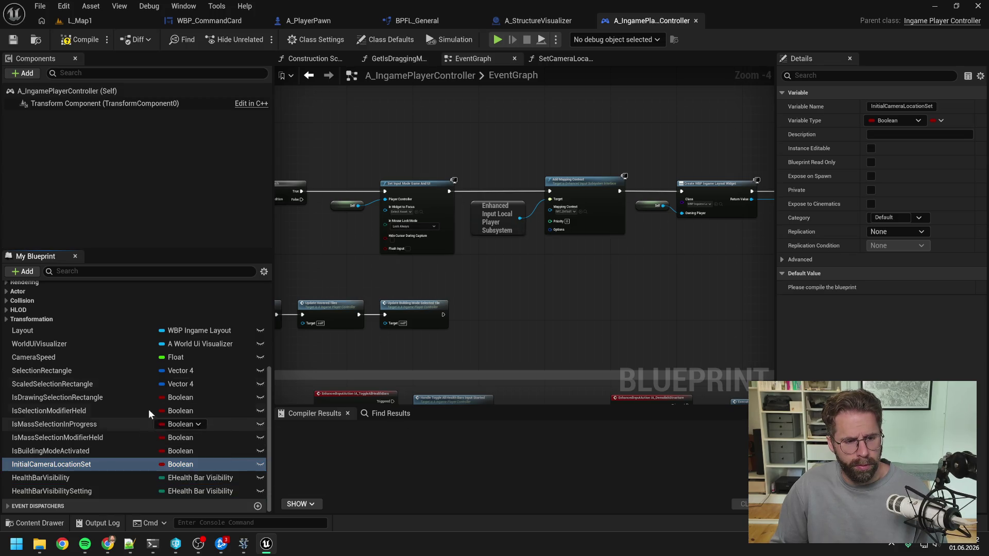
click(74, 40)
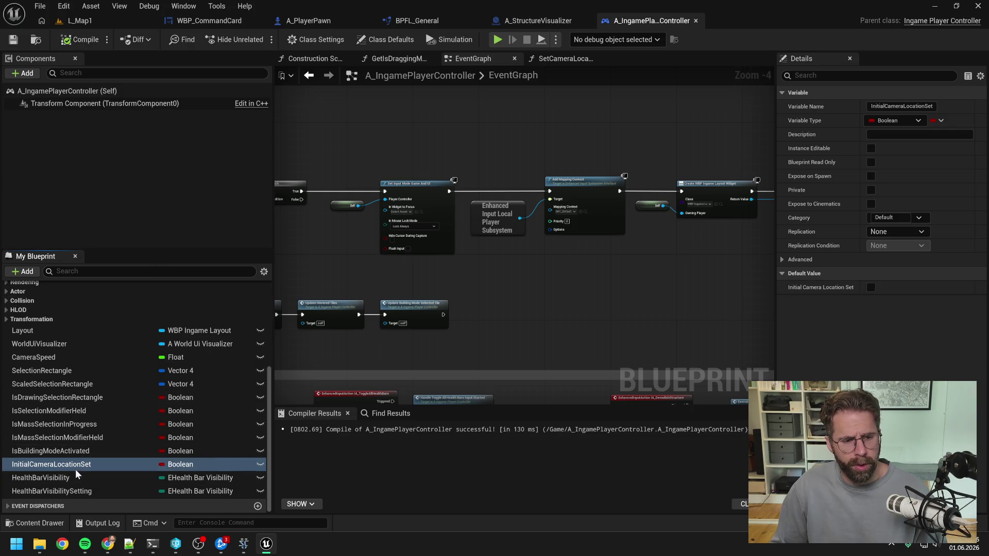
drag(76, 469, 95, 395)
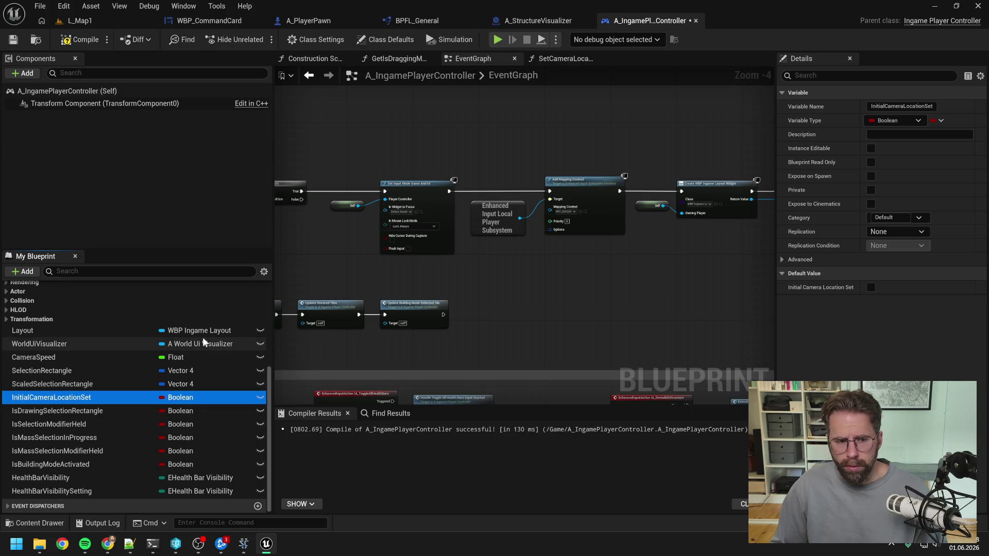
click(72, 39)
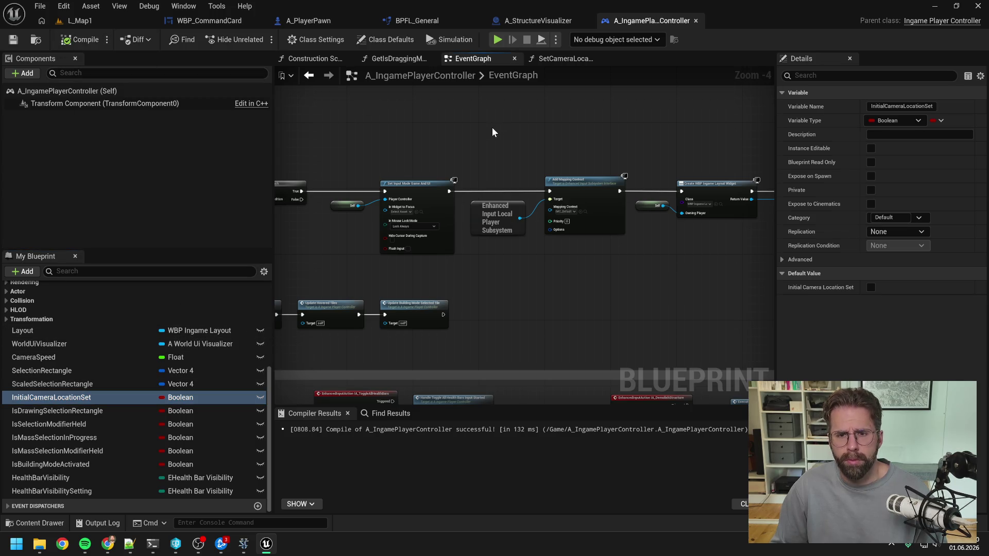
drag(492, 128, 630, 133)
drag(503, 136, 556, 133)
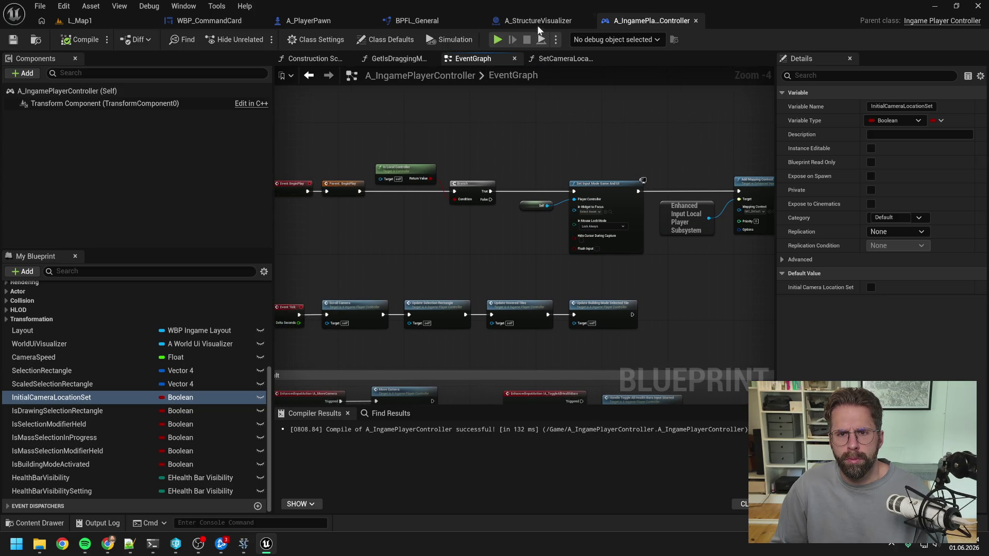
click(312, 22)
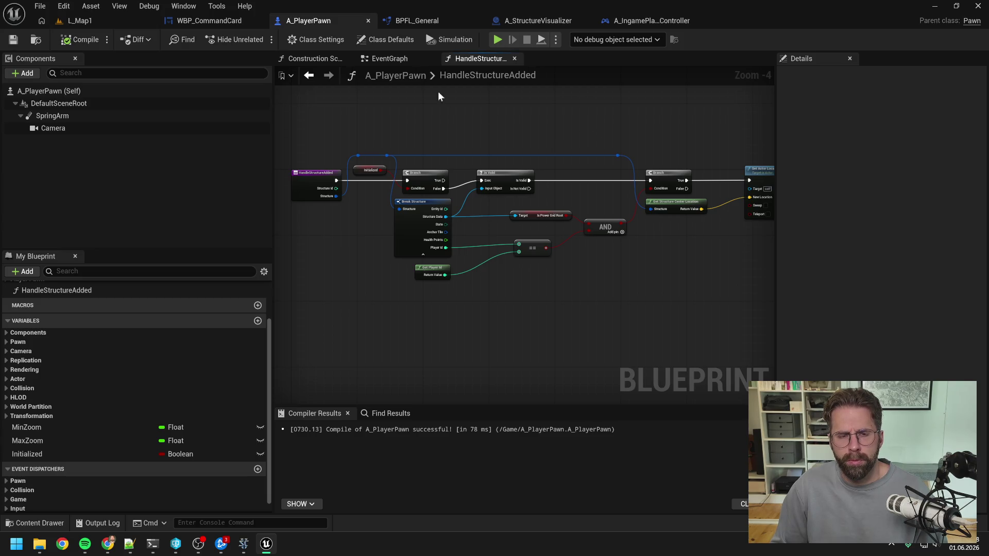
- Show A_PlayerPawn's EventGraph panned to the BeginPlay Branch, SET and Set Actor Location nodes
click(394, 61)
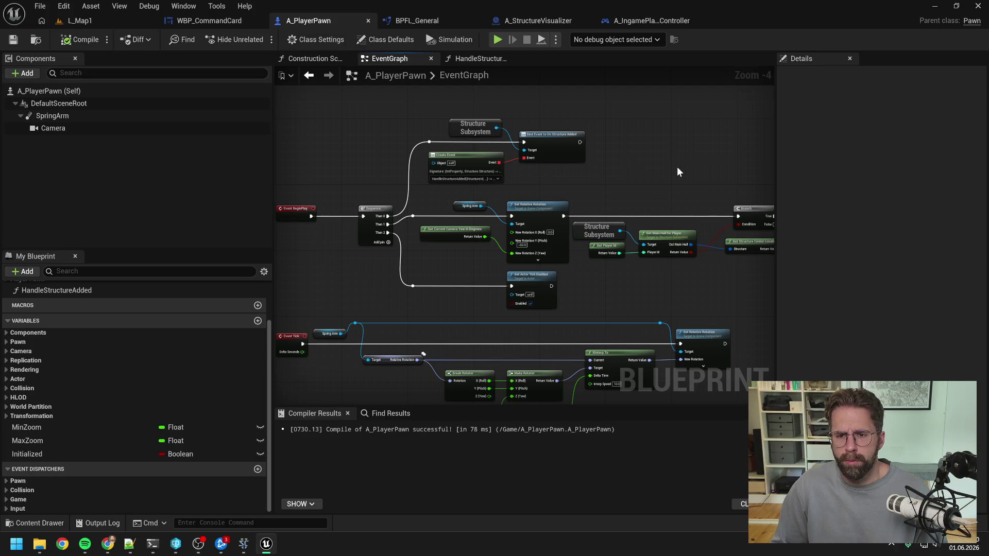
drag(677, 166, 505, 158)
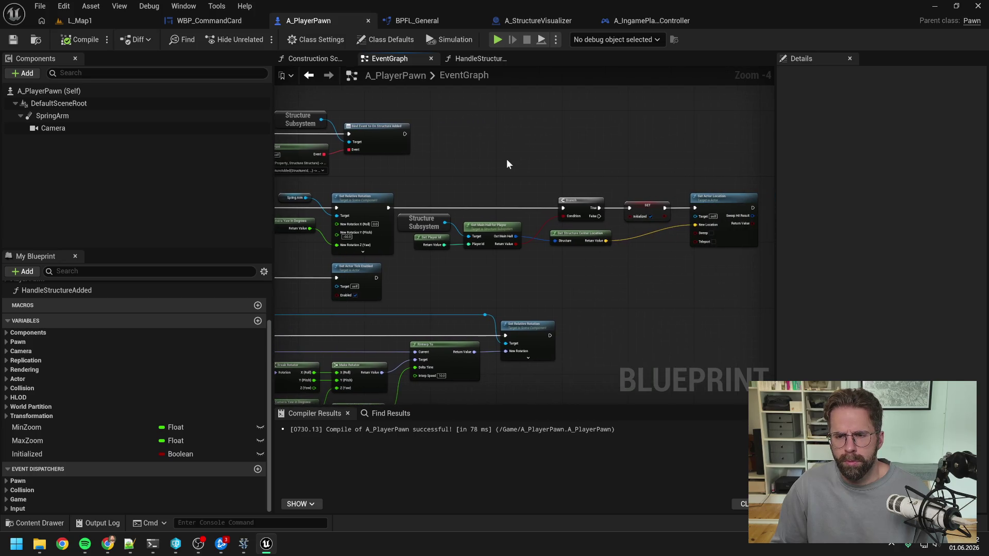
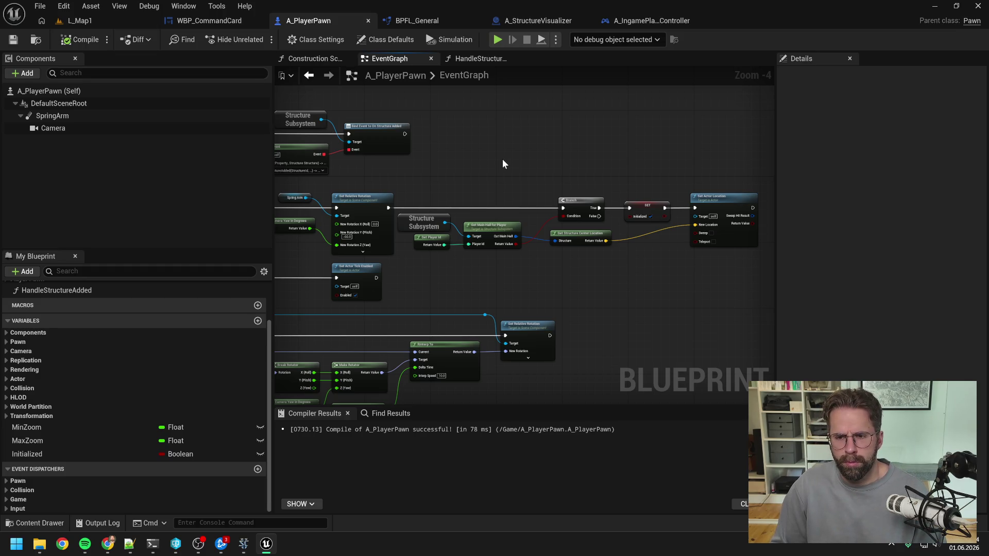
- Delete the camera-centring nodes and the Structure Subsystem bind-event nodes from A_PlayerPawn's graph
scroll(474, 170, down, 1)
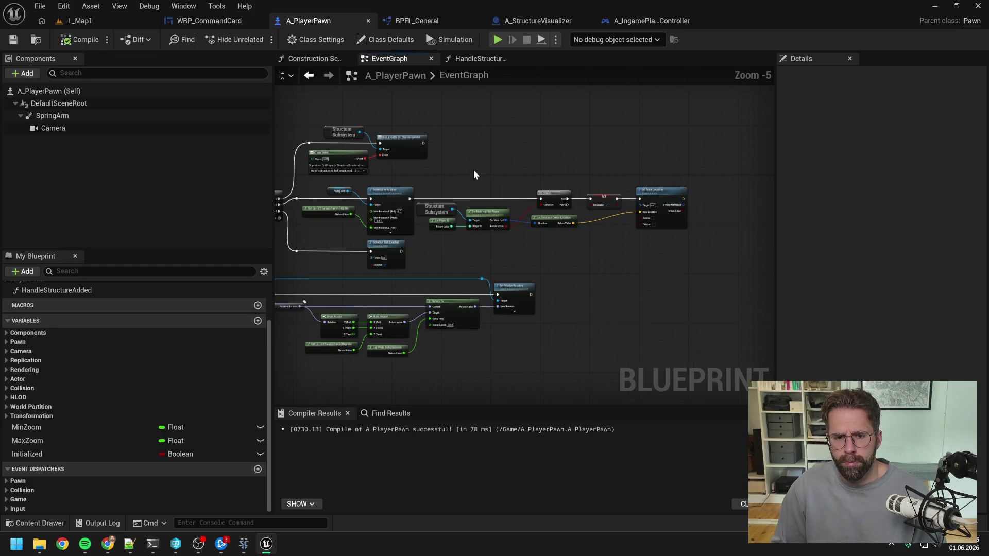
drag(439, 170, 672, 235)
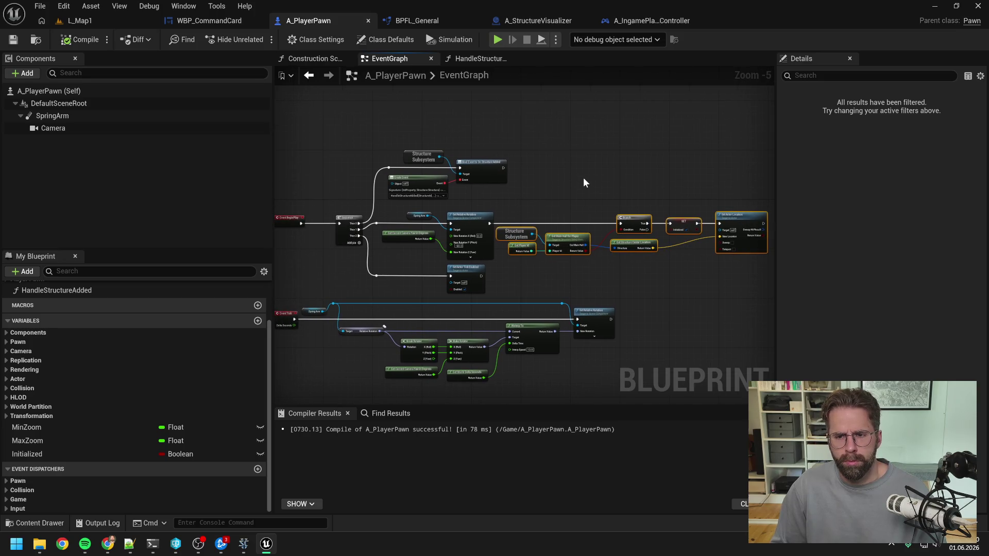
key(Delete)
drag(354, 129, 508, 204)
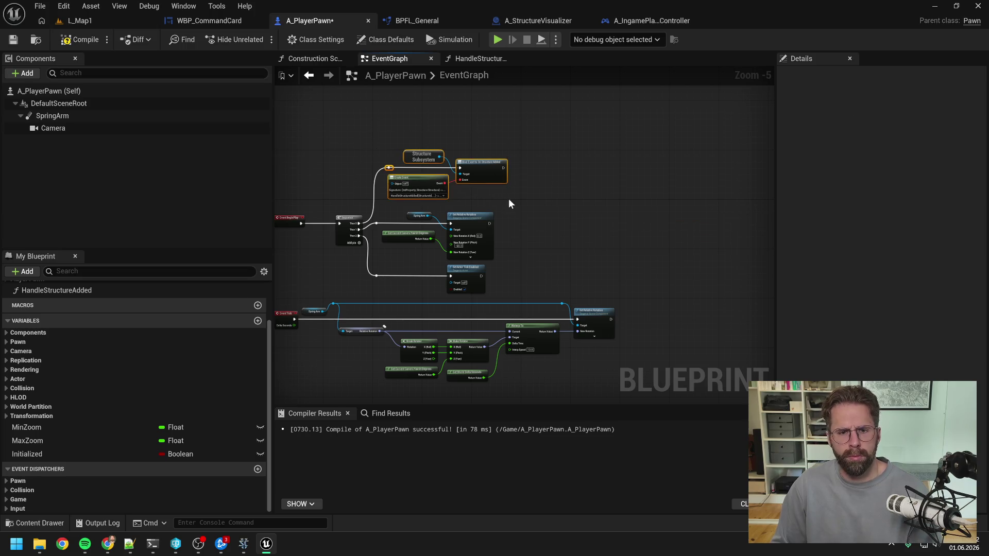
key(Delete)
- Remove the unused Sequence output pin and clear away a stray reroute point
right_click(357, 228)
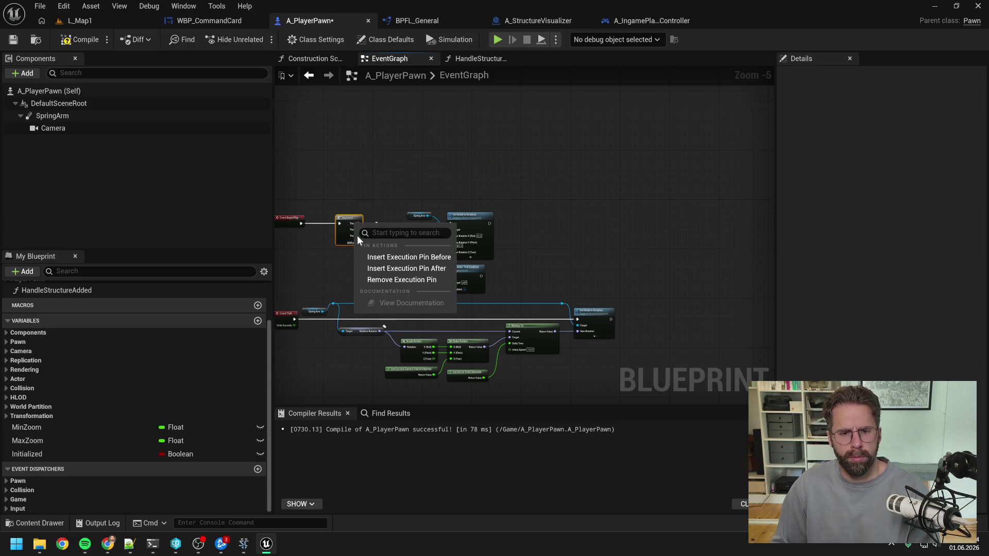
click(380, 279)
double_click(377, 224)
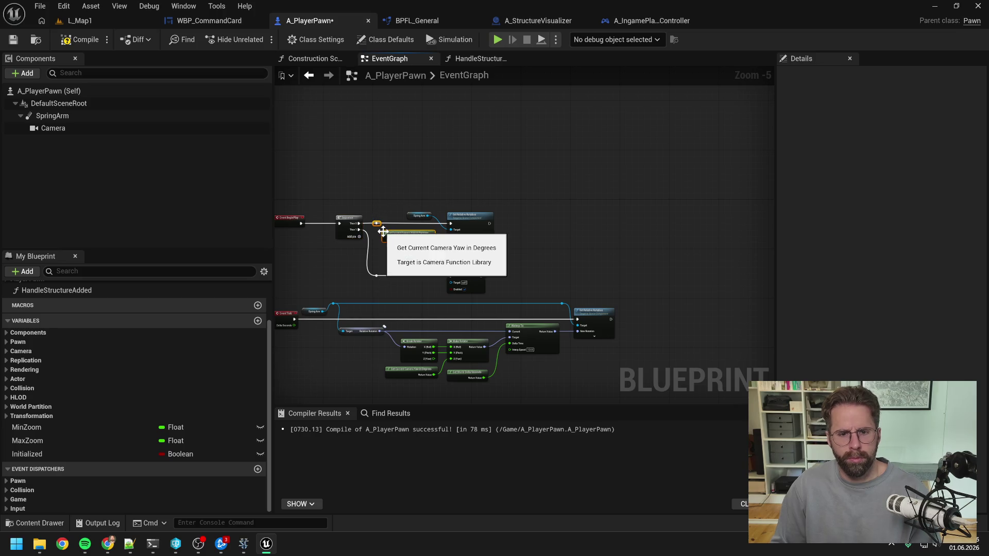
key(Delete)
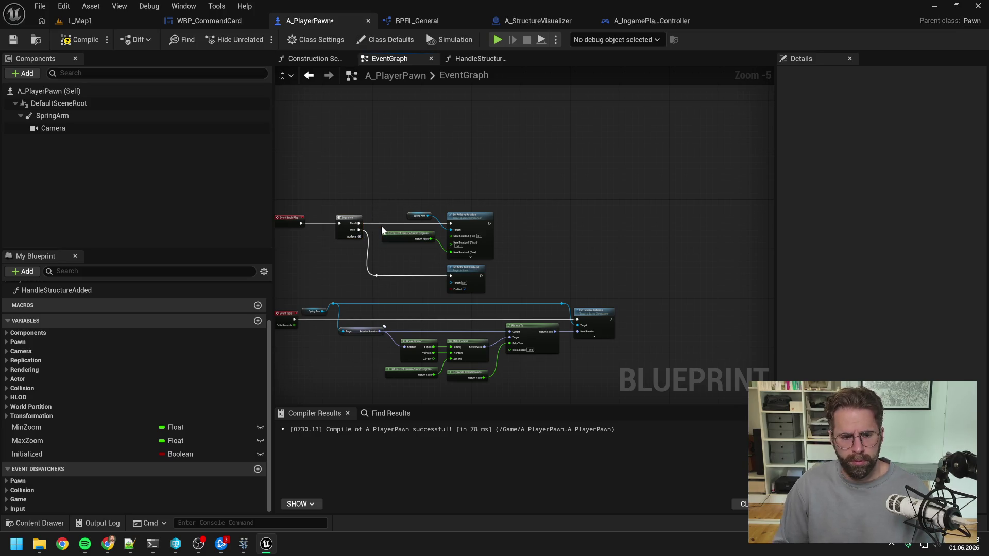
scroll(115, 453, up, 2)
- Delete the HandleStructureAdded function and Initialized variable, then compile and save A_PlayerPawn
click(62, 327)
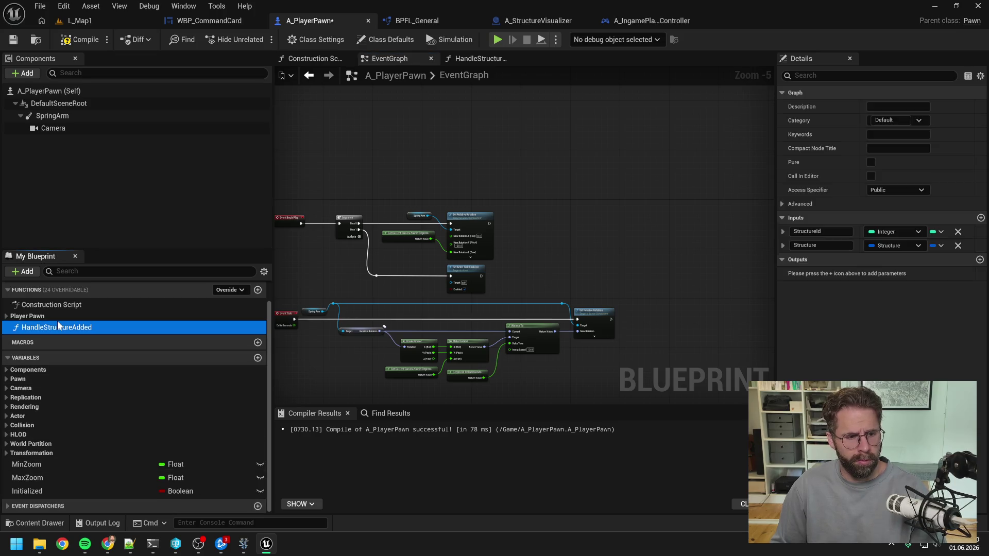
key(Delete)
click(79, 489)
key(Delete)
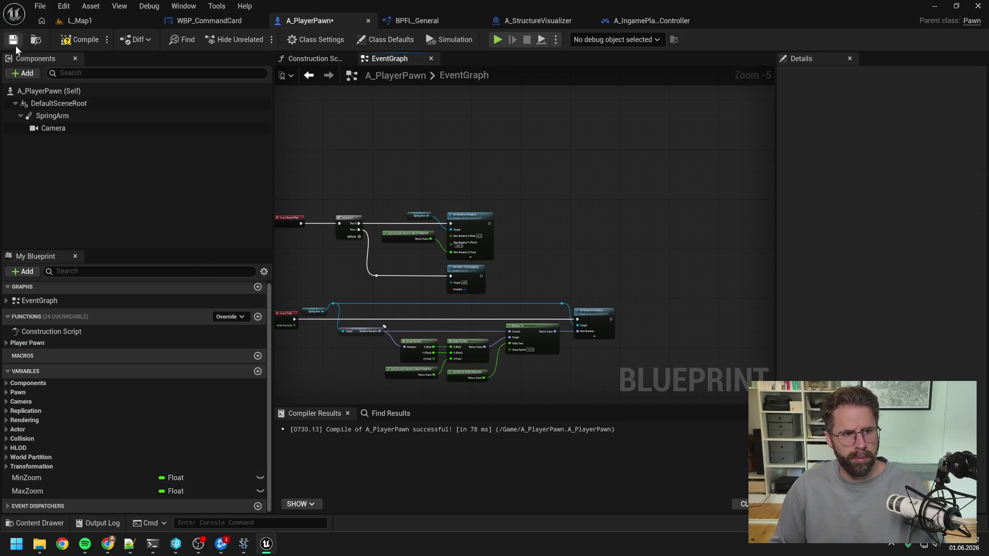
click(14, 40)
click(77, 40)
click(650, 21)
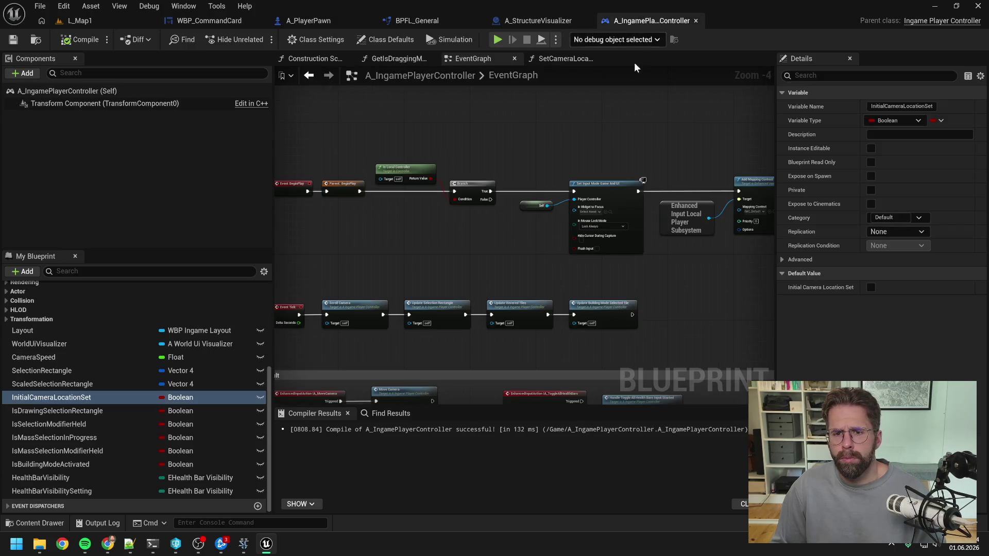
- Paste the camera-centring nodes into A_IngamePlayerController's EventGraph
mouse_move(632, 136)
mouse_down()
mouse_move(419, 137)
mouse_move(477, 146)
mouse_move(445, 150)
mouse_move(514, 140)
mouse_move(465, 141)
mouse_up()
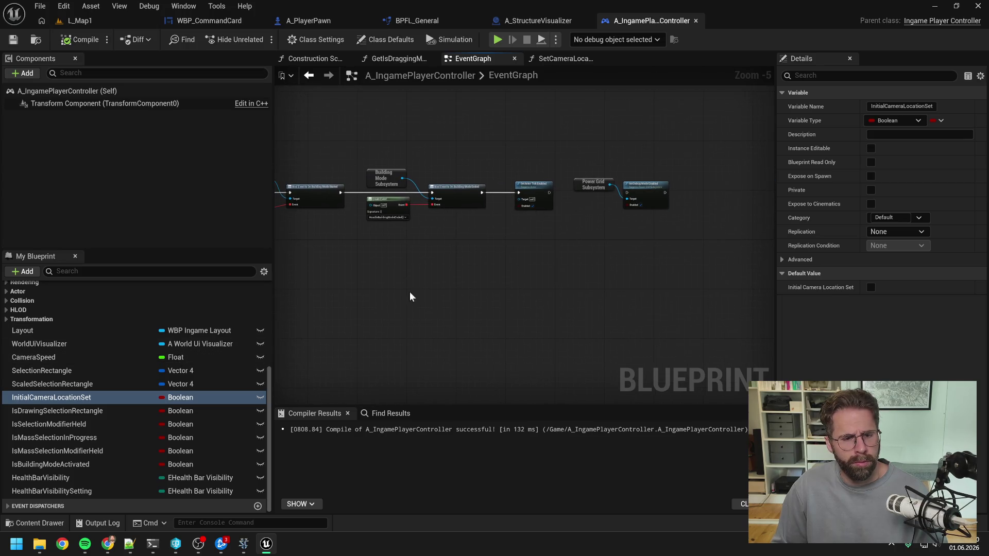
key(ctrl+v)
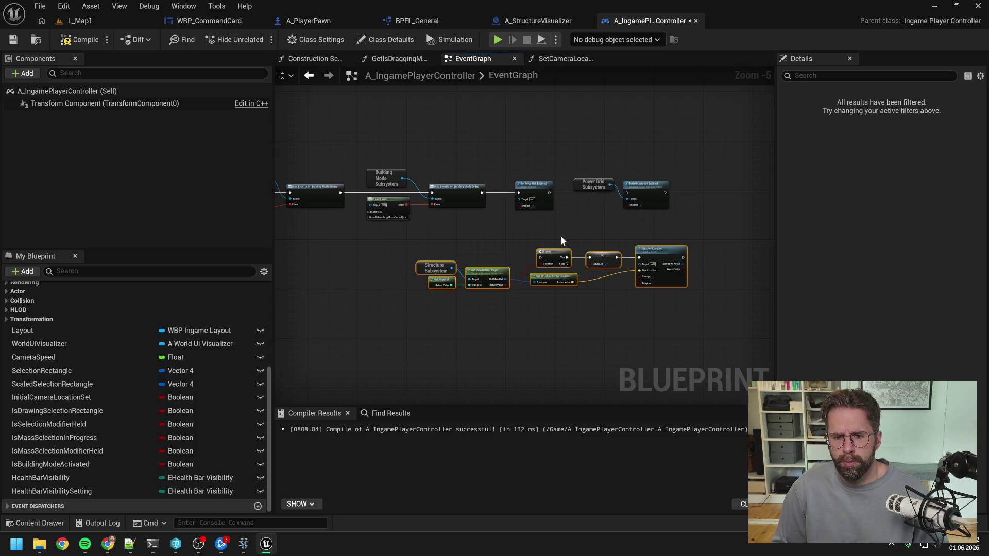
scroll(589, 234, up, 1)
click(588, 236)
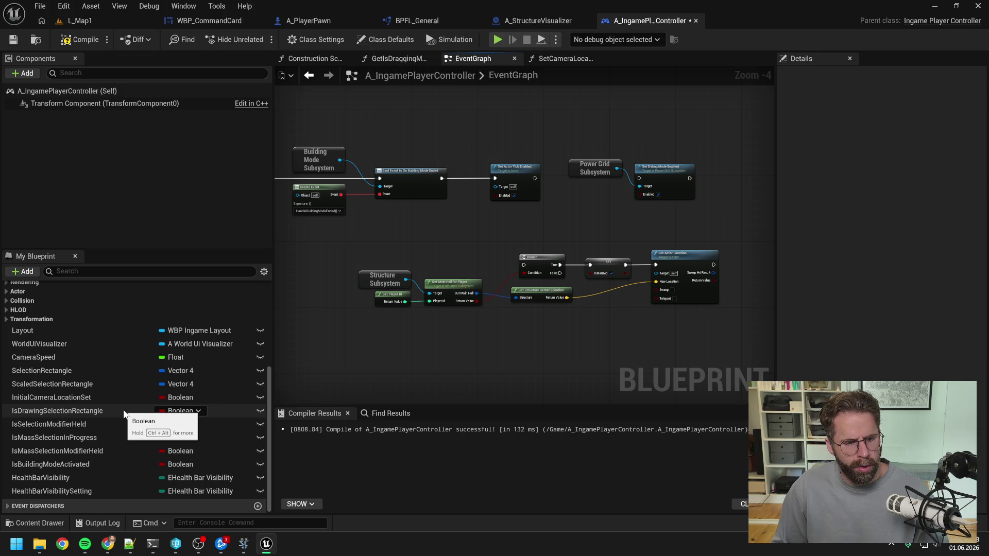
- Replace the Initialized setter with a Set InitialCameraLocationSet node between Branch False and Set Actor Location
mouse_move(105, 397)
mouse_down()
mouse_move(587, 322)
mouse_move(575, 311)
mouse_up()
click(600, 342)
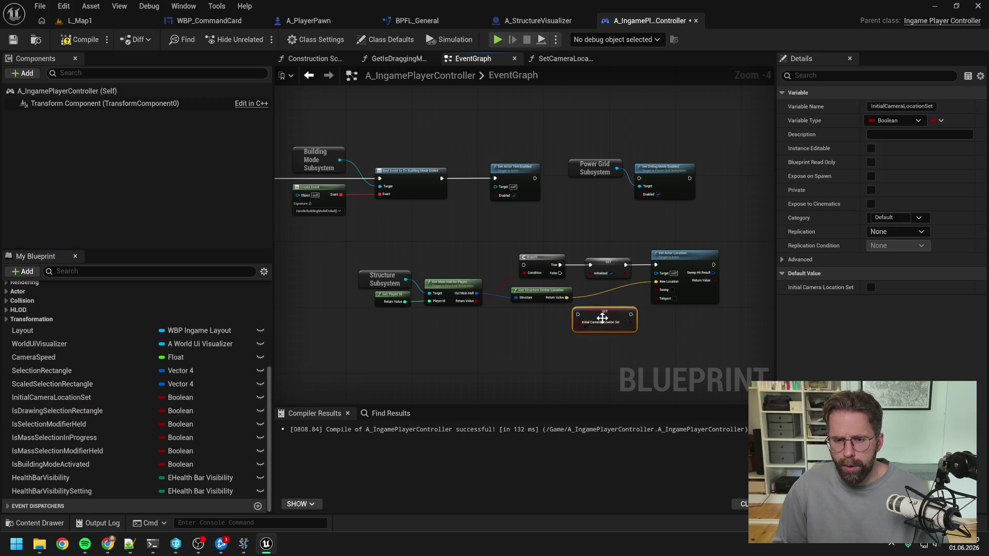
scroll(602, 318, up, 2)
drag(539, 251, 566, 313)
drag(645, 313, 683, 239)
click(621, 237)
key(Delete)
drag(618, 314, 625, 245)
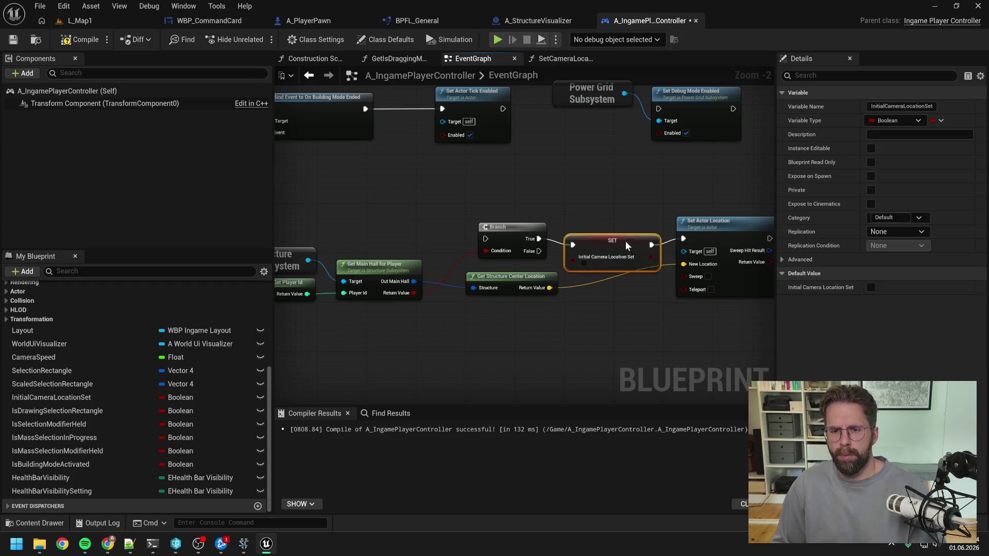
scroll(622, 255, down, 2)
click(583, 318)
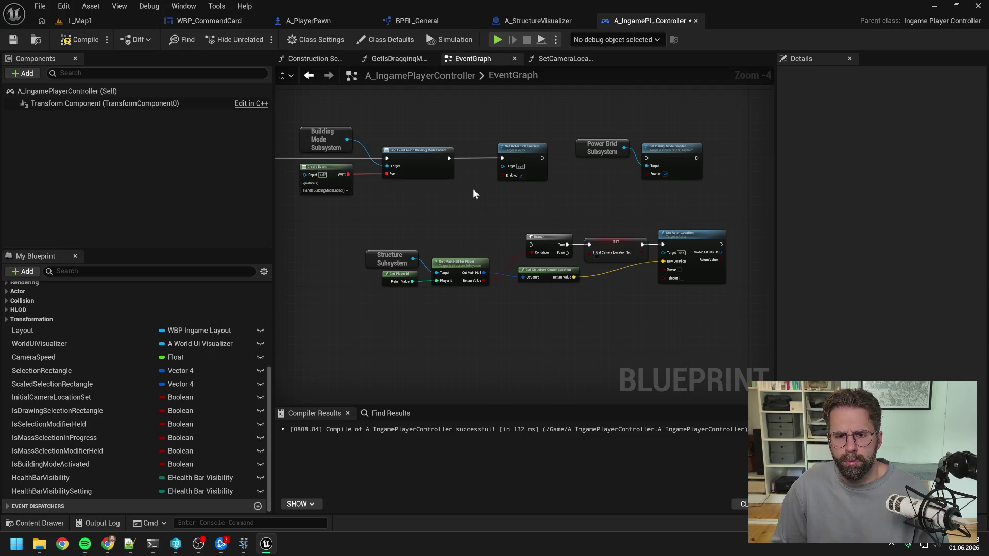
scroll(500, 213, down, 2)
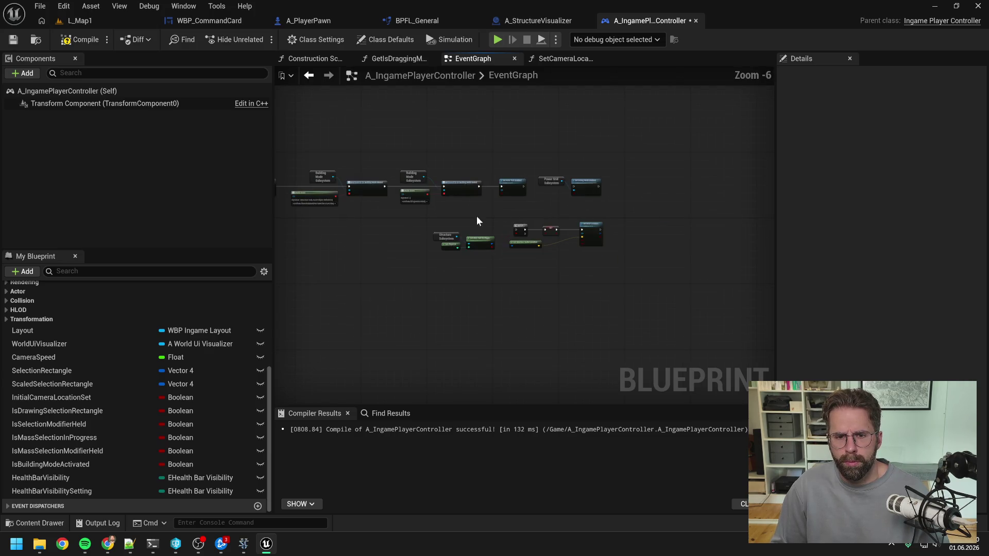
drag(477, 216, 595, 267)
click(657, 227)
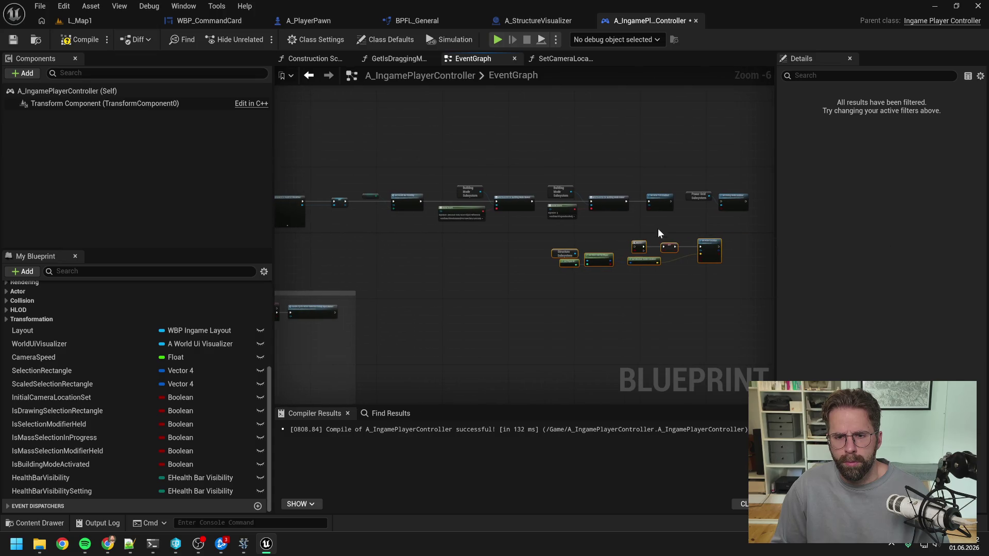
- Move the Set Actor Tick Enabled and Power Grid debug nodes further right
scroll(659, 222, up, 2)
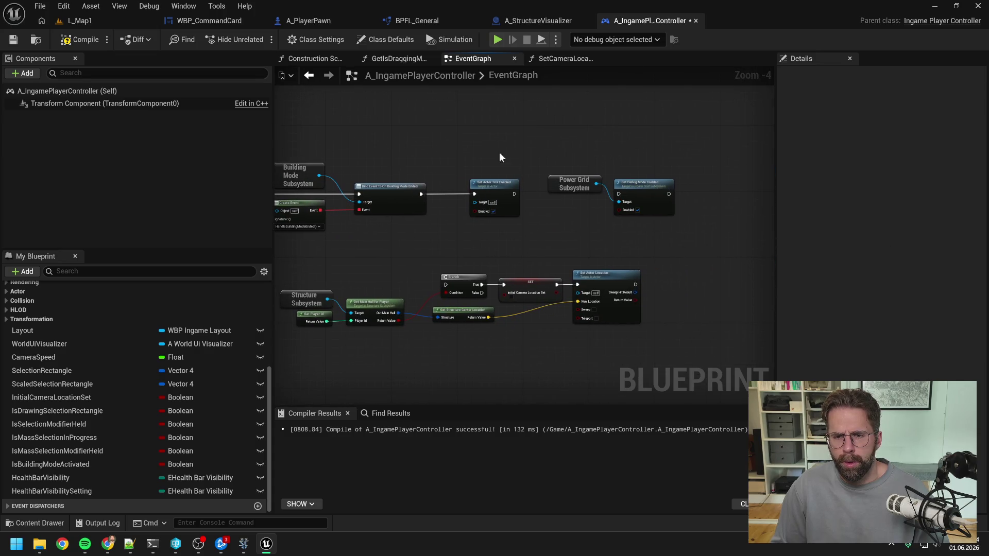
drag(499, 152, 664, 227)
drag(499, 185, 721, 186)
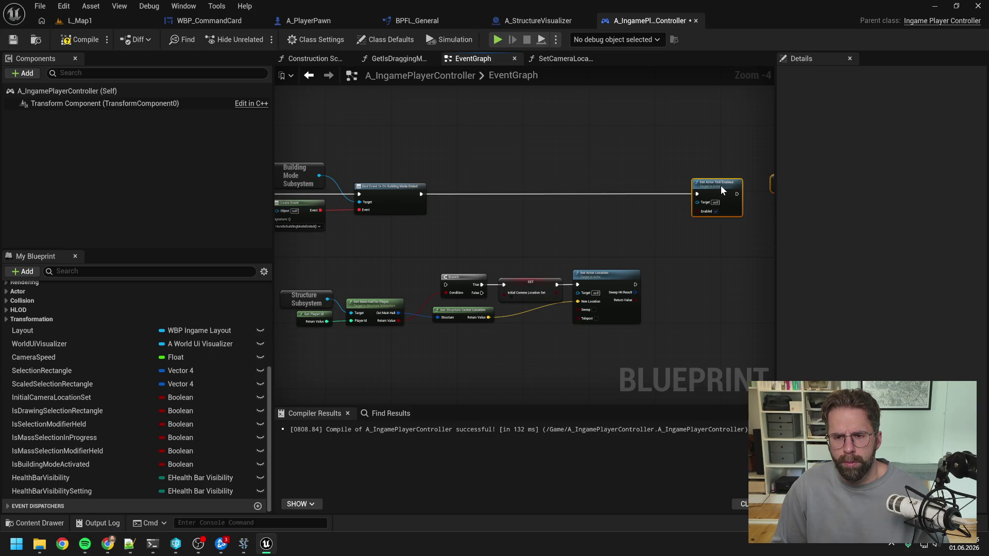
click(533, 225)
scroll(514, 233, down, 1)
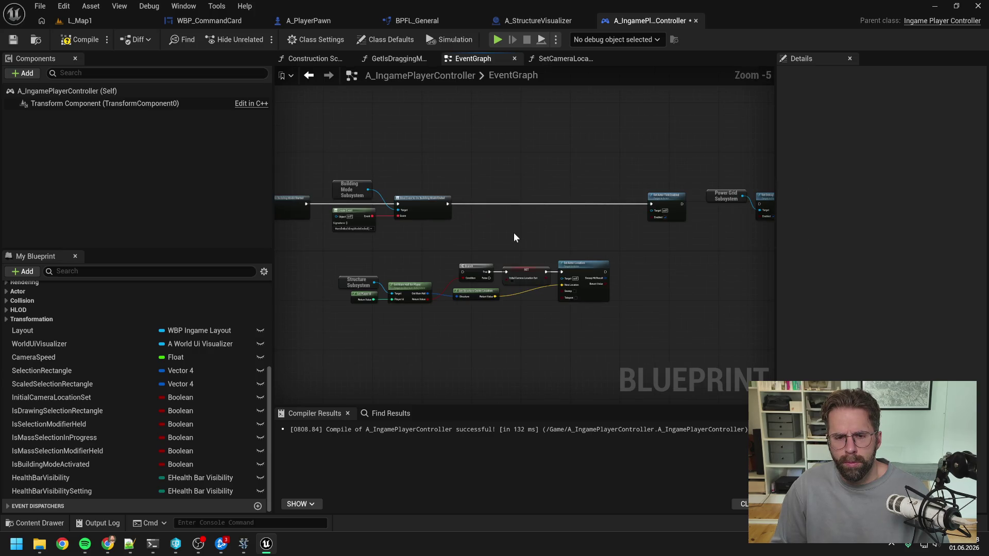
- Expand the Functions, Ingame Player Controller and Private lists, then add a new function
scroll(161, 350, up, 5)
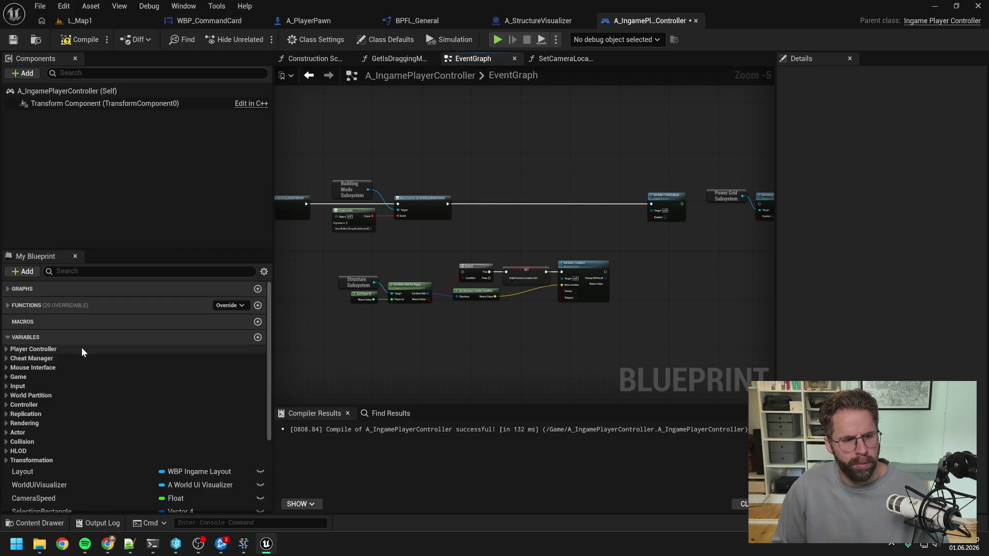
click(7, 305)
click(6, 332)
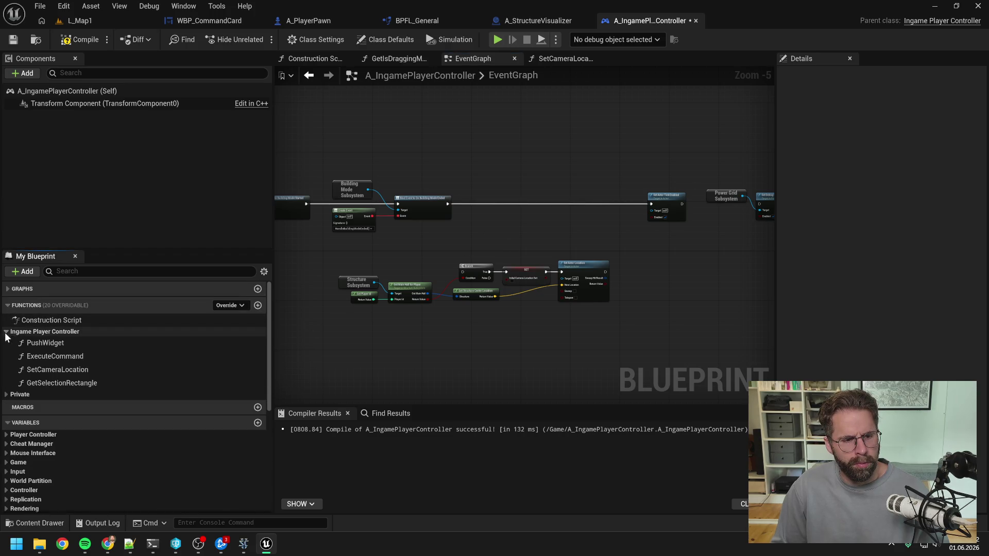
click(6, 394)
scroll(112, 390, down, 5)
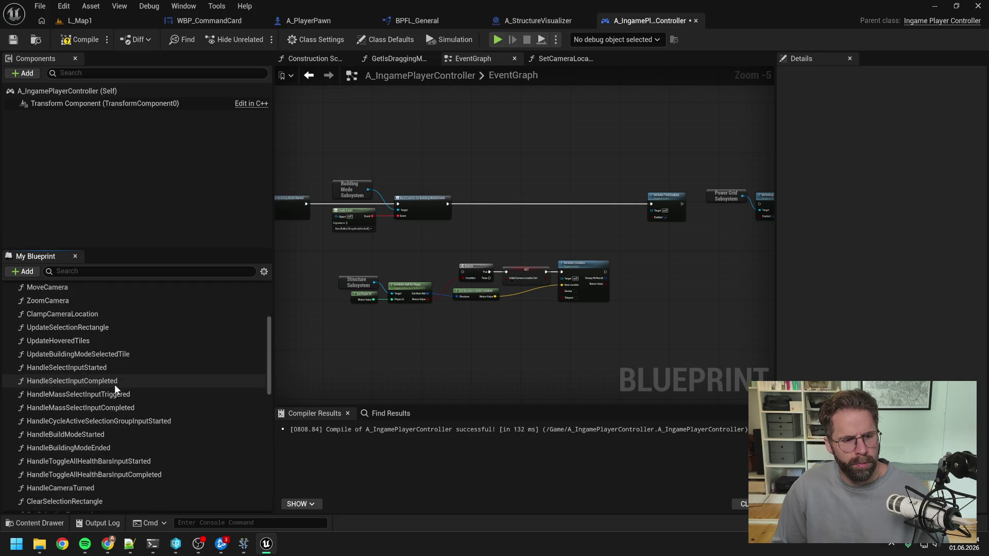
scroll(114, 384, down, 5)
scroll(115, 385, up, 6)
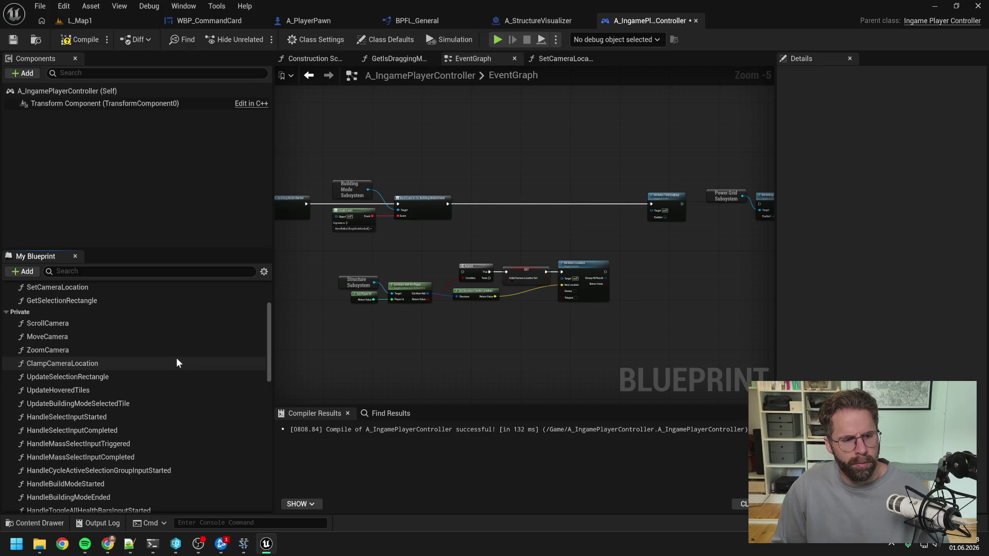
scroll(176, 363, up, 3)
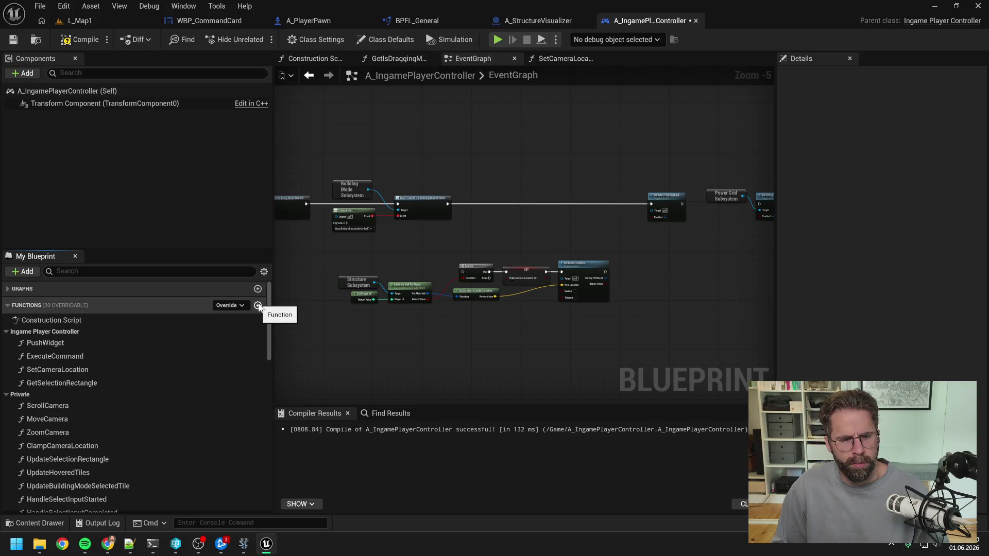
scroll(221, 356, down, 2)
scroll(222, 351, up, 2)
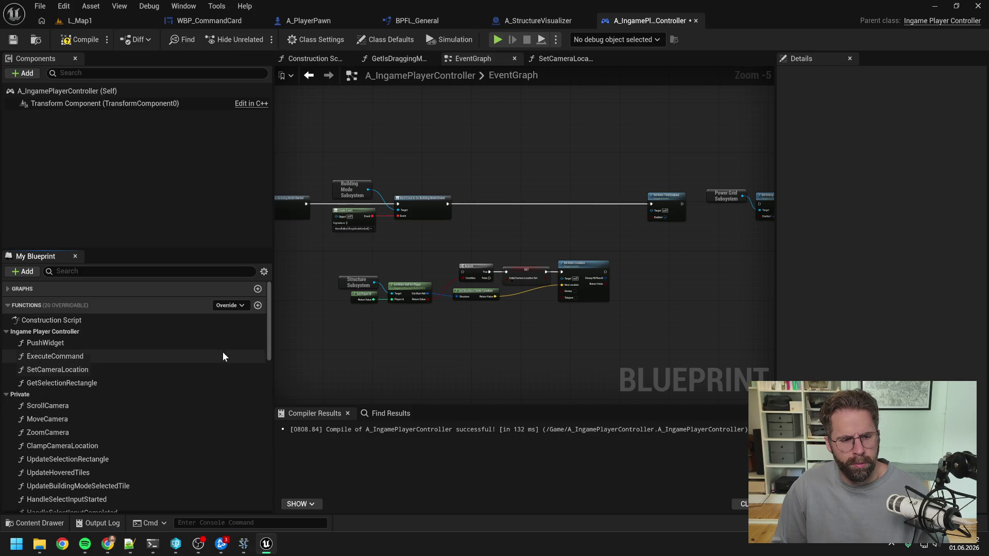
click(257, 306)
- Name the function UpdateInitialCameraLocation, make it private under the Private group, and save
text(UpdateInitialCam)
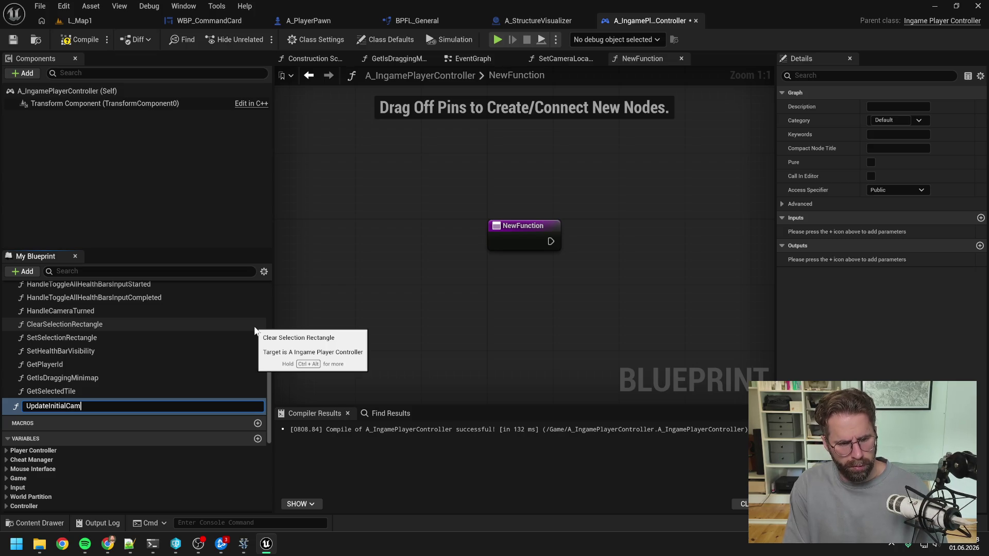
text(n)
key(Return)
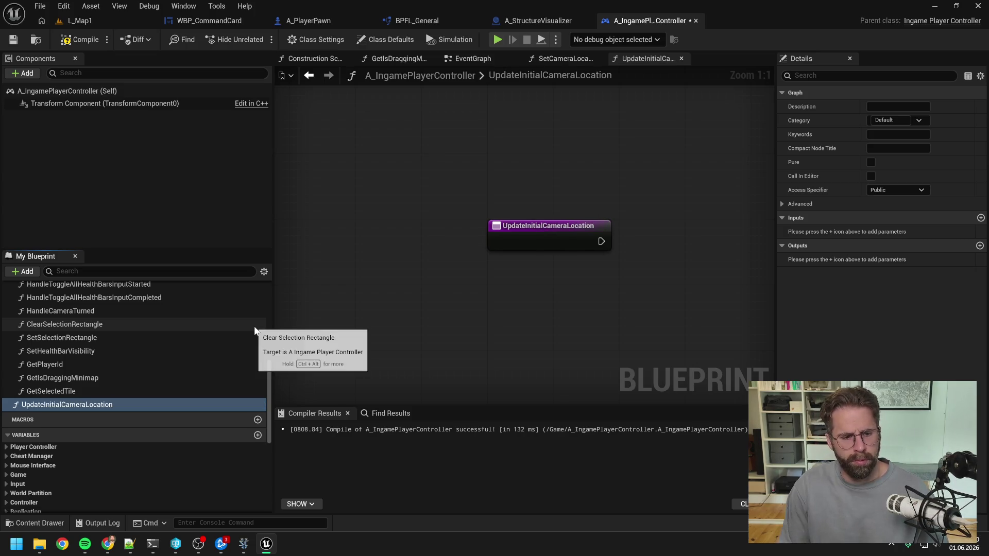
click(896, 189)
click(878, 216)
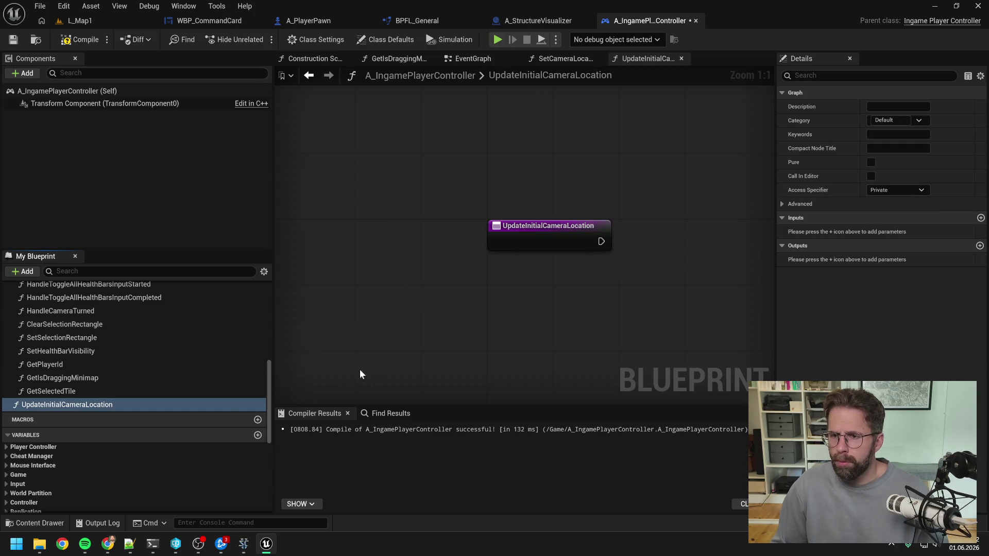
mouse_move(122, 404)
mouse_down()
mouse_move(152, 354)
mouse_move(147, 368)
mouse_move(51, 385)
mouse_move(72, 426)
mouse_up()
scroll(150, 365, up, 3)
key(ctrl+s)
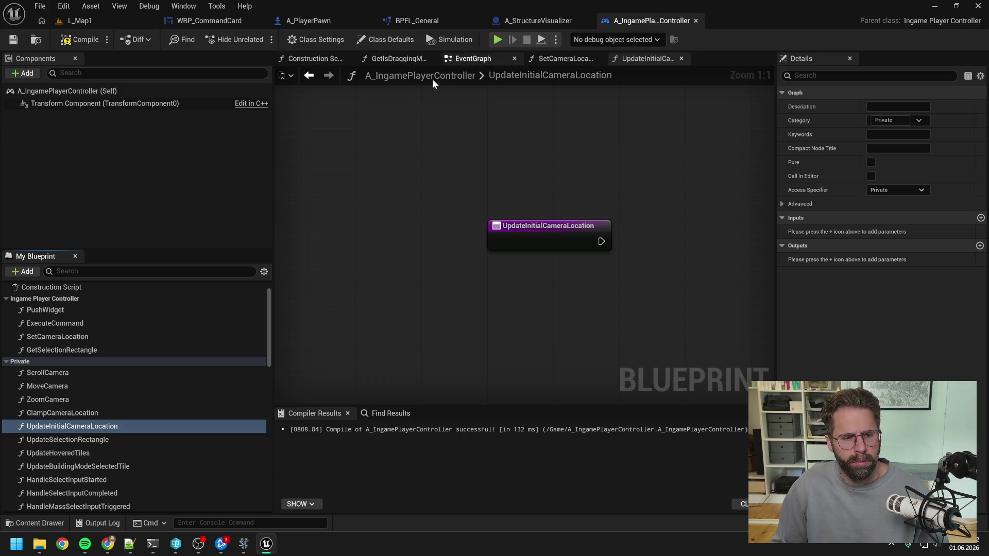
click(459, 58)
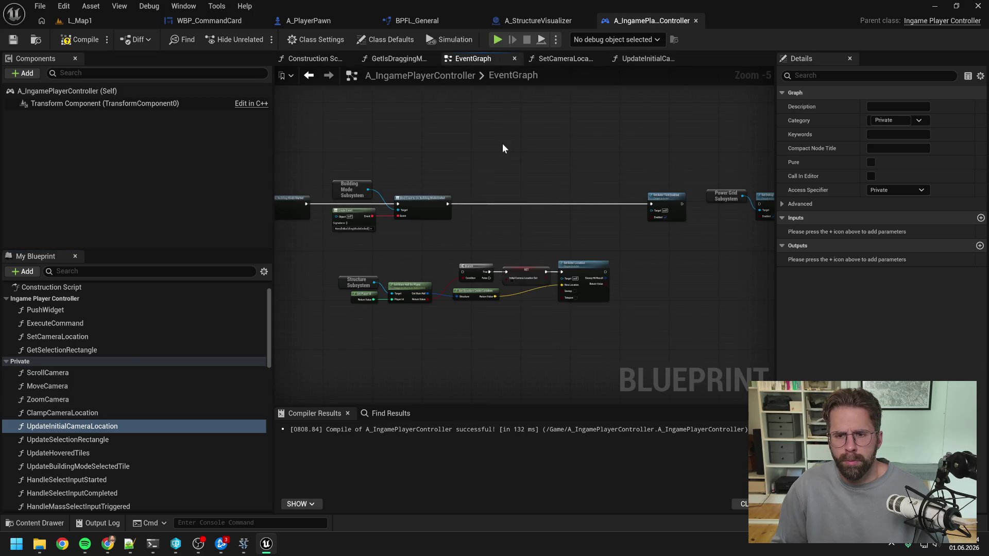
- Place an UpdateInitialCameraLocation call in the EventGraph and wire it into the execution chain
drag(72, 426, 493, 191)
scroll(519, 207, up, 2)
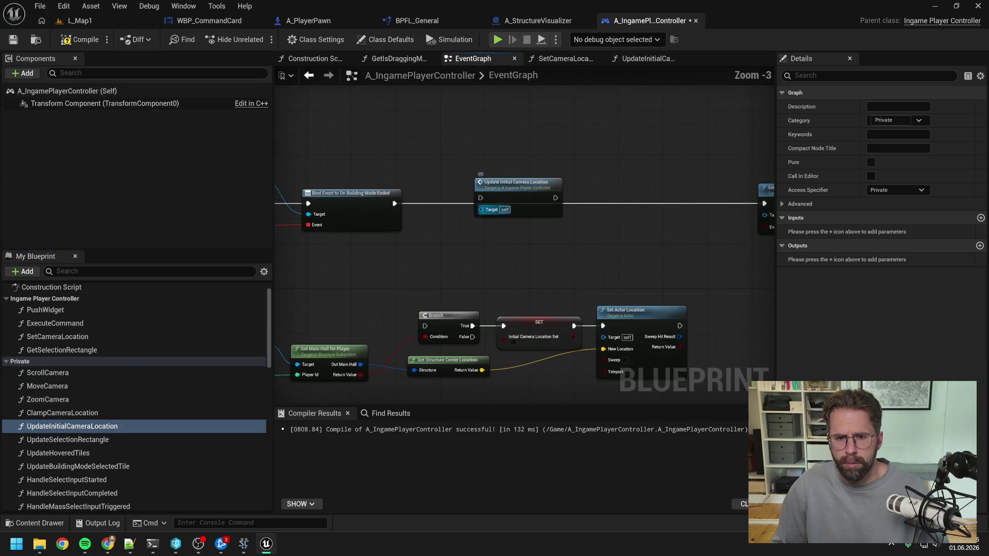
mouse_move(398, 202)
mouse_down()
mouse_move(481, 195)
mouse_move(468, 201)
mouse_move(641, 211)
mouse_up()
scroll(548, 213, down, 1)
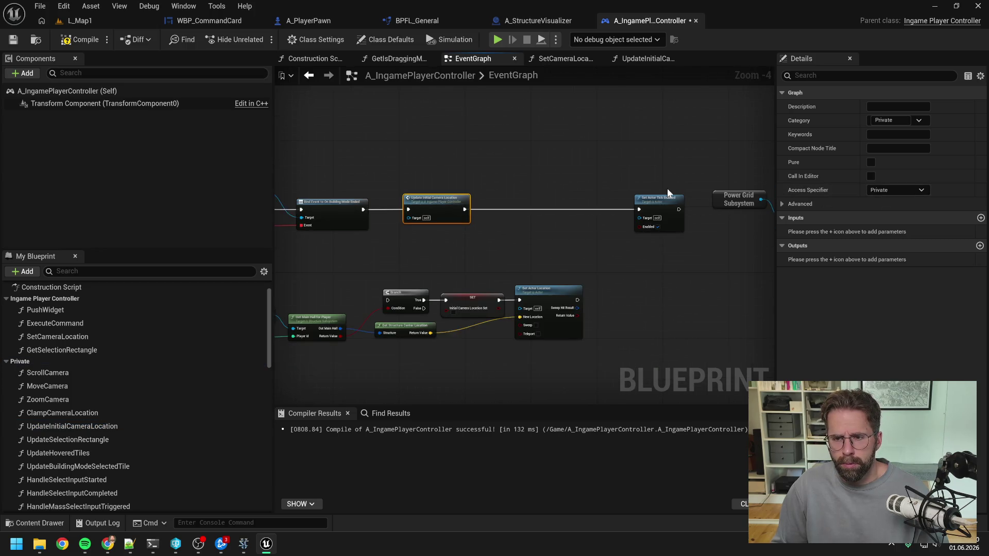
mouse_move(746, 173)
mouse_down()
mouse_move(566, 242)
mouse_move(433, 212)
mouse_up()
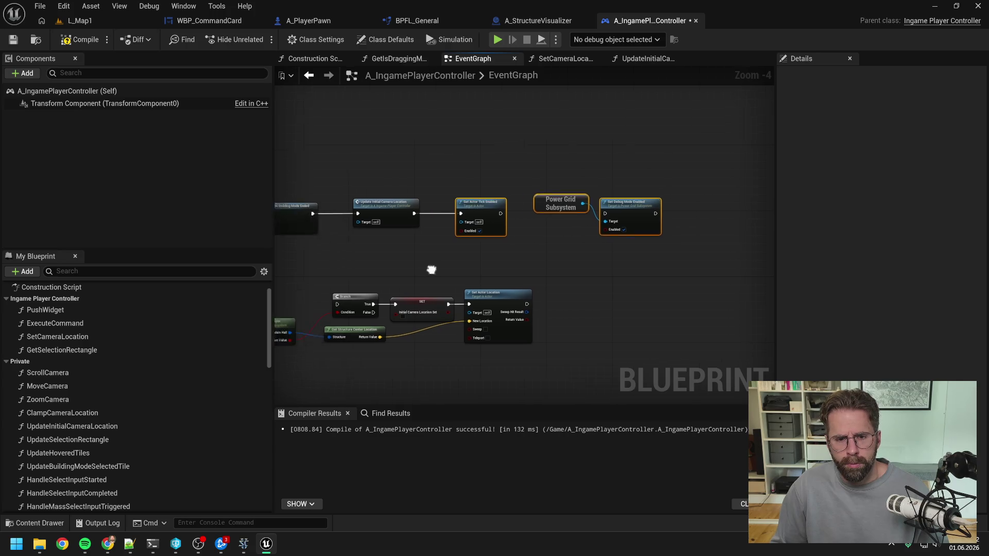
- Move the Branch, SET and Set Actor Location nodes into UpdateInitialCameraLocation, wired from its entry
drag(431, 270, 536, 246)
mouse_move(365, 246)
mouse_down()
mouse_move(512, 313)
mouse_move(563, 301)
mouse_up()
key(Delete)
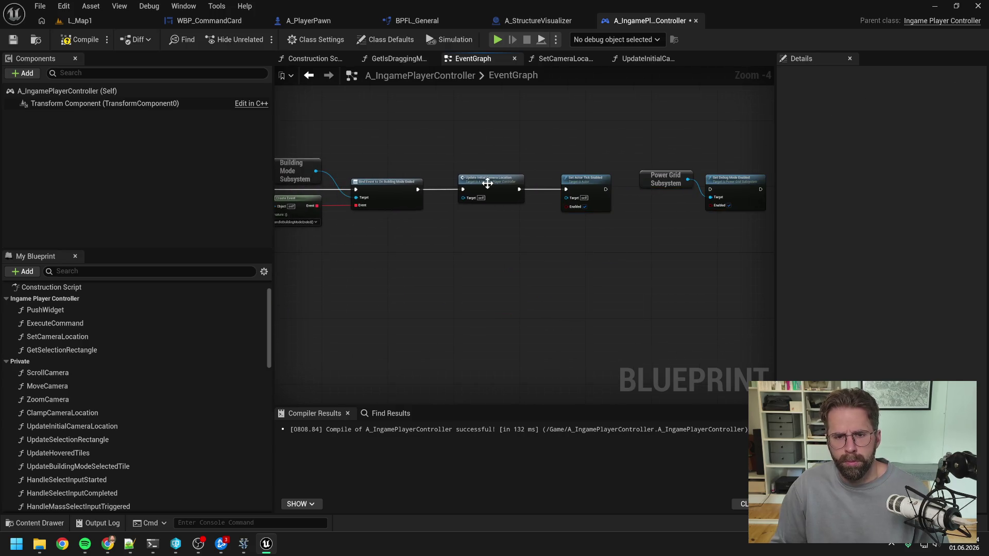
double_click(487, 183)
key(ctrl+v)
drag(549, 224, 501, 274)
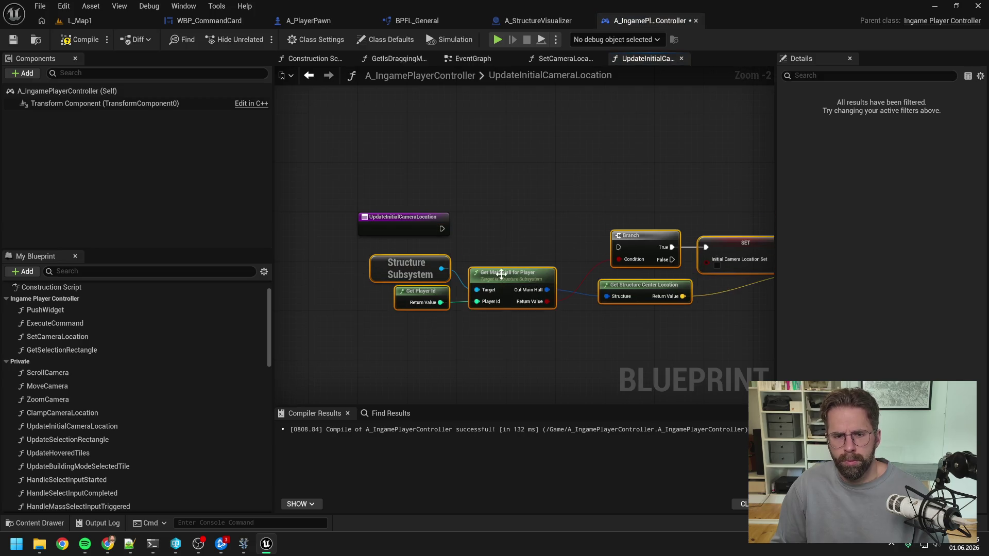
drag(435, 225, 618, 247)
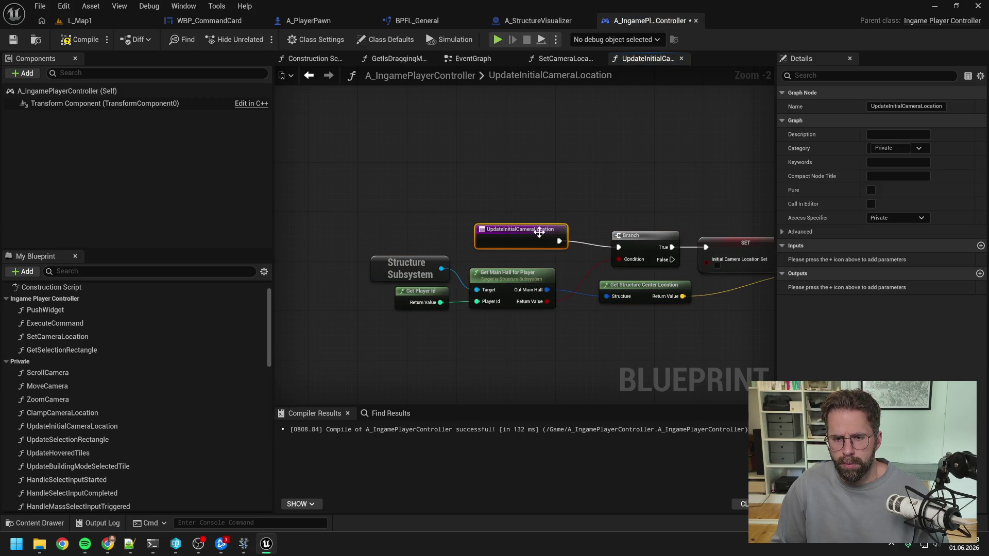
click(497, 198)
scroll(496, 199, down, 1)
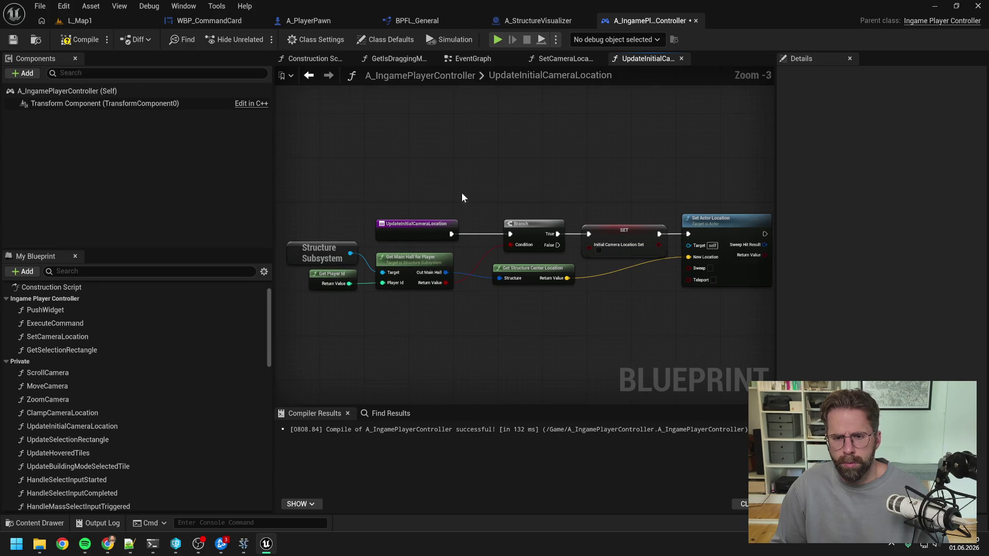
- Compile and save the controller, then briefly search members for 'struc add'
key(F7)
key(ctrl+s)
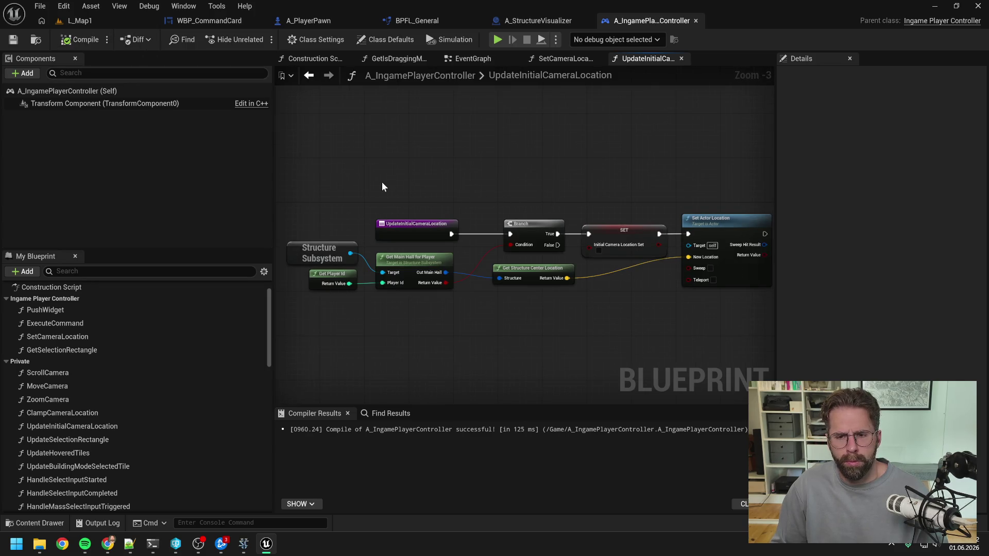
click(150, 270)
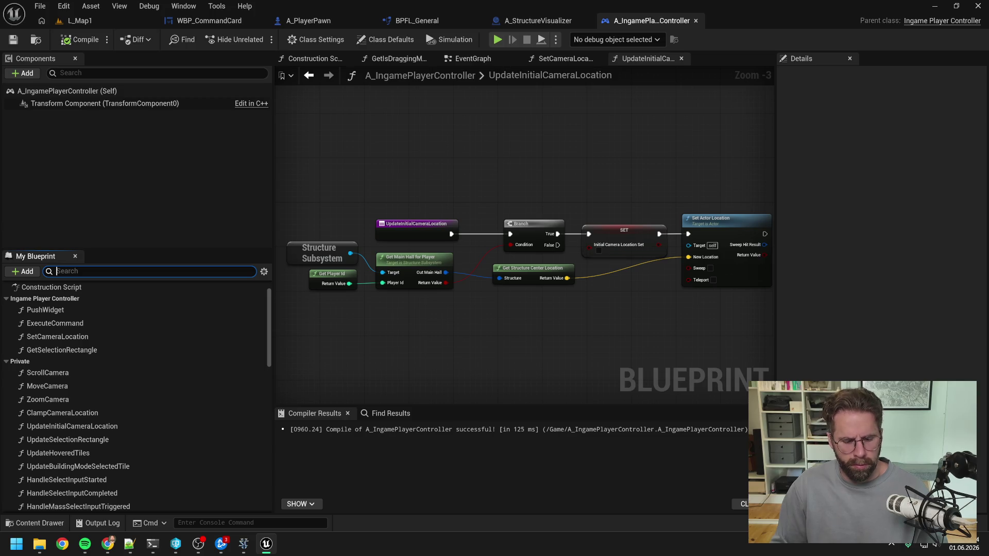
text(struc ac)
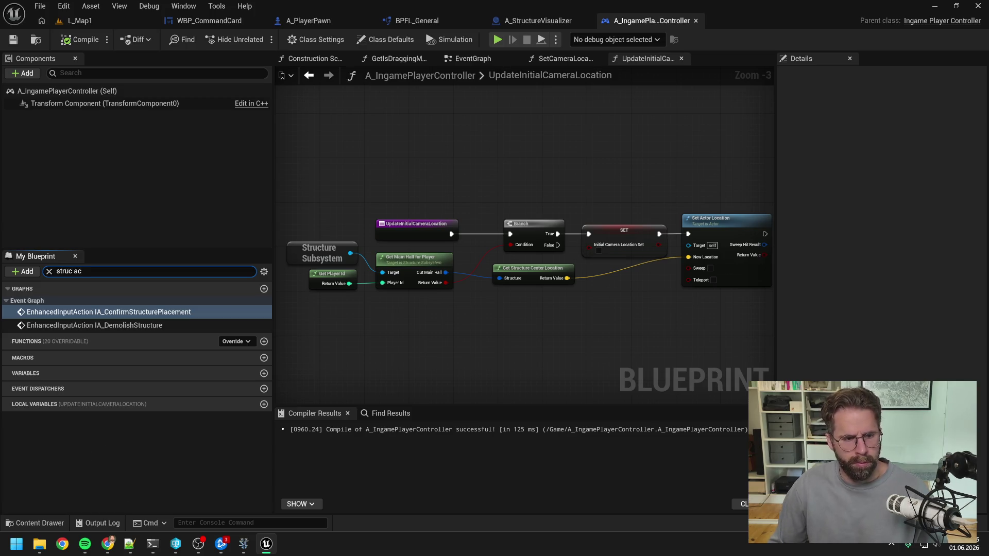
key(BackSpace)
text(dd)
key(ctrl+a)
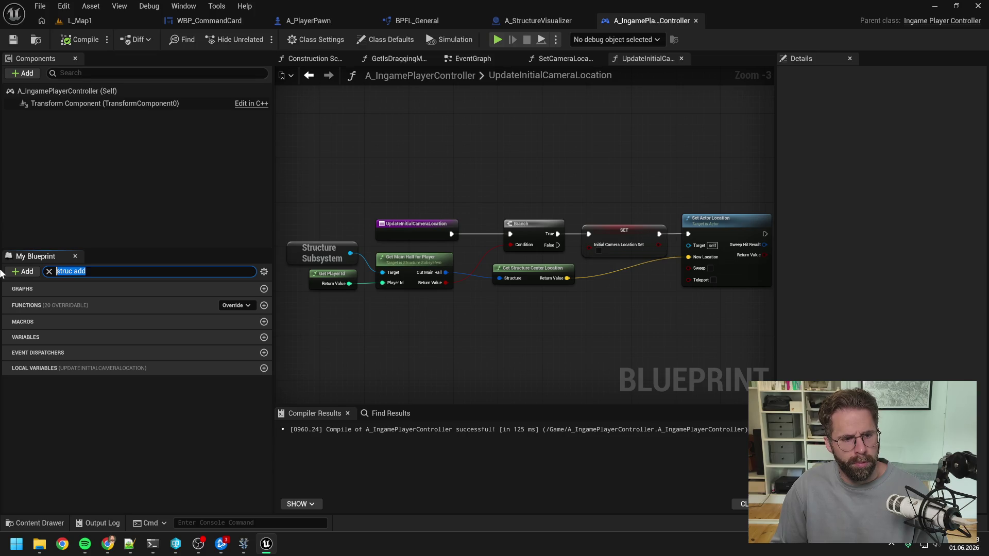
key(BackSpace)
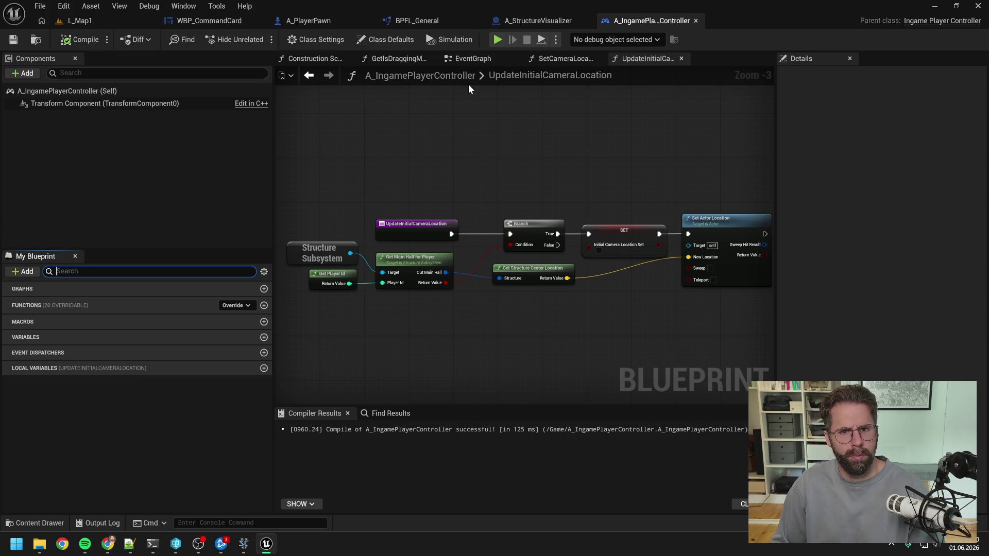
- Back in the EventGraph, survey the nodes and bring the space after the health bar node into view
click(472, 58)
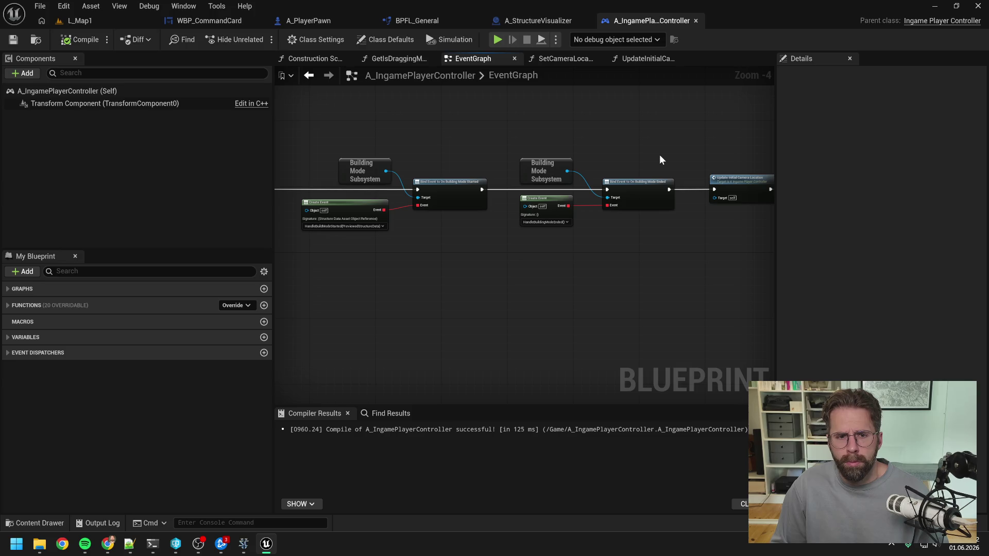
mouse_move(641, 152)
mouse_down()
mouse_move(688, 138)
mouse_move(489, 135)
mouse_up()
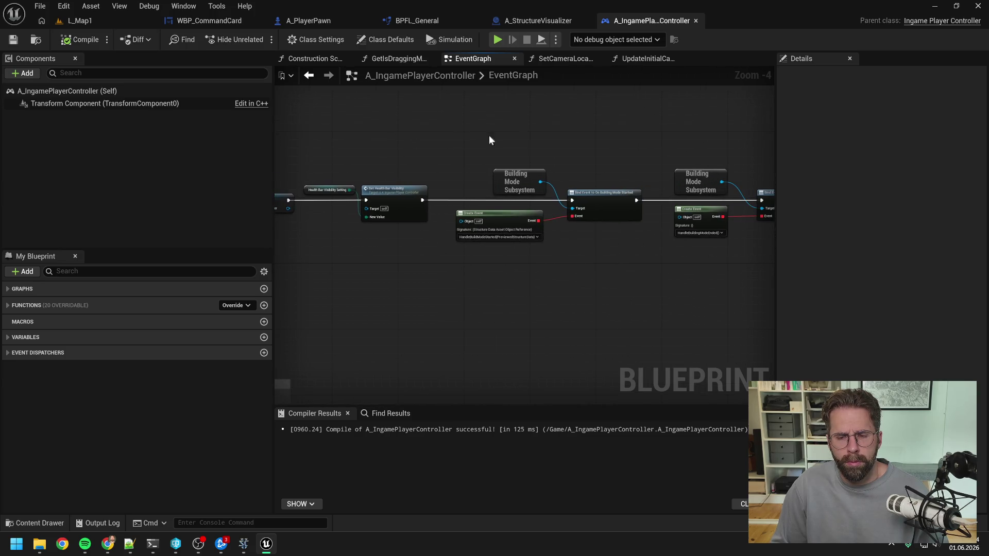
drag(624, 136, 457, 146)
scroll(451, 146, down, 5)
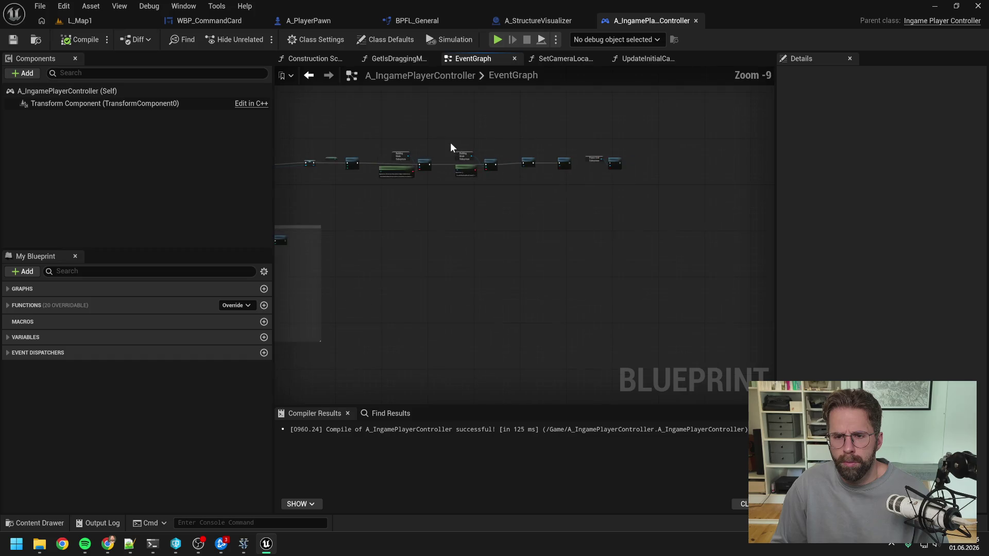
drag(386, 132, 566, 171)
scroll(428, 153, up, 4)
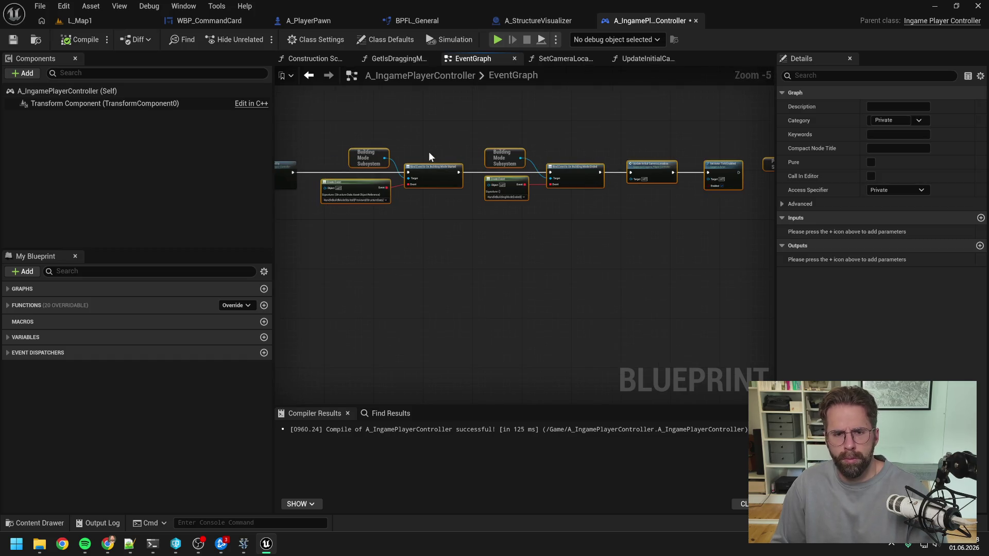
click(429, 151)
drag(368, 157, 511, 180)
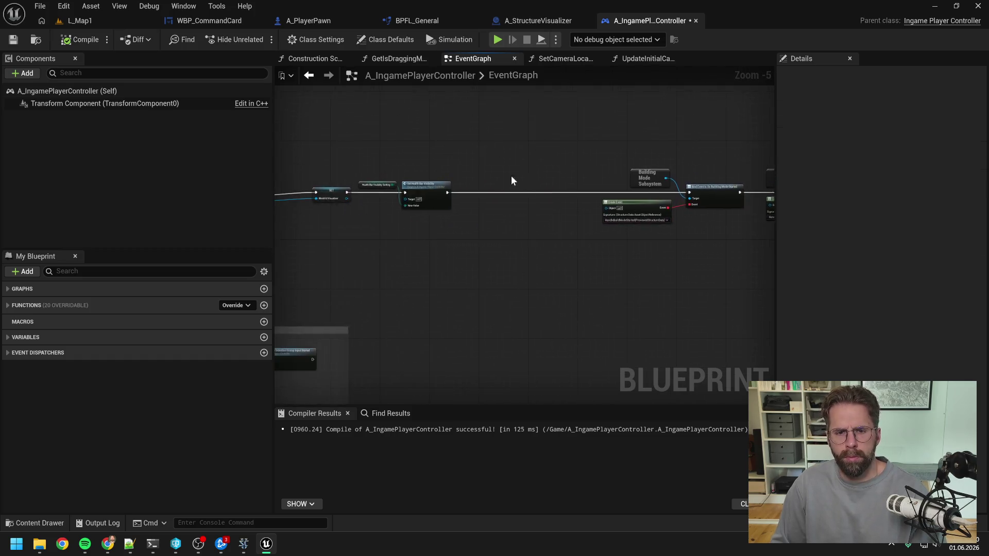
- Bind the StructureSubsystem's On Structure Added event after Set Health Bar Visibility
scroll(493, 188, up, 5)
right_click(493, 187)
text(get struc)
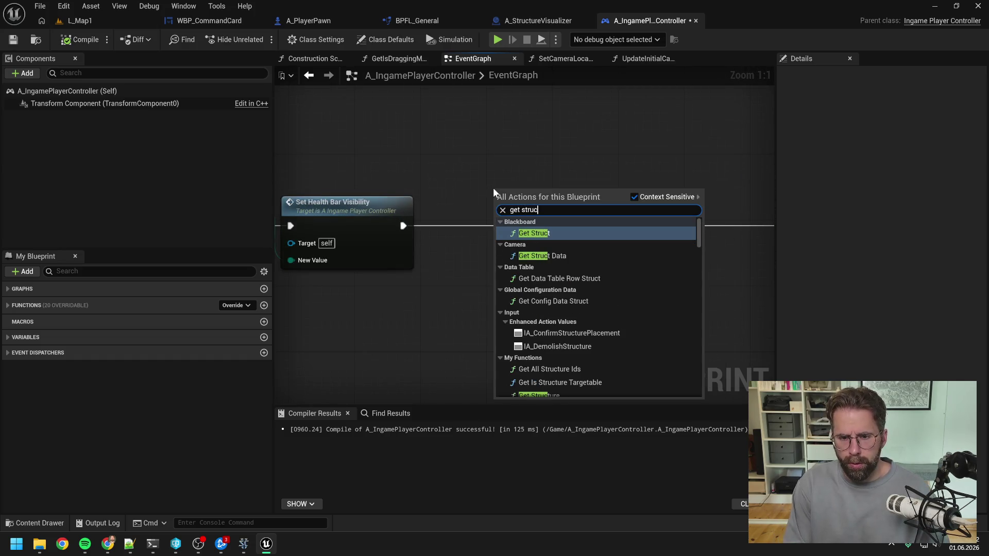
text(ture)
click(559, 236)
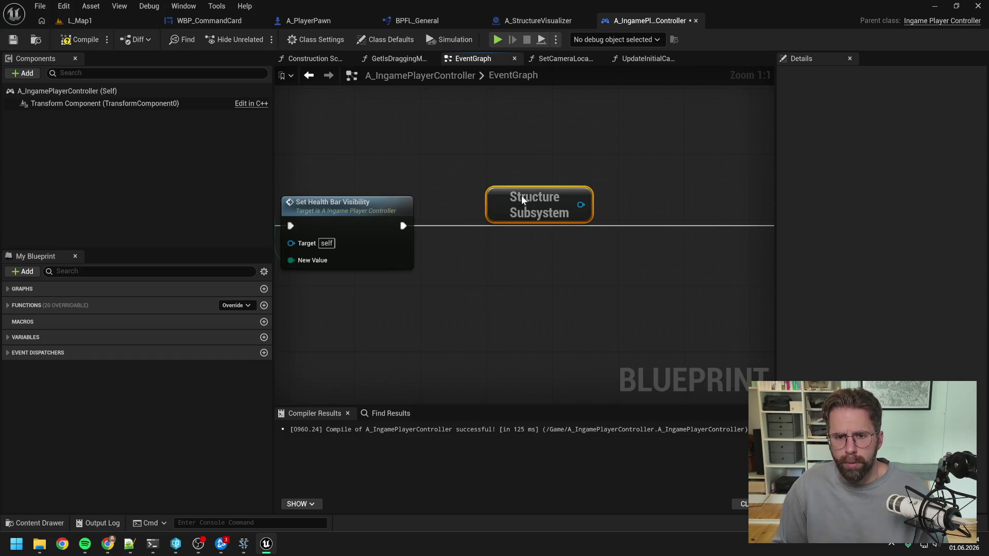
mouse_move(521, 199)
mouse_down()
mouse_move(489, 185)
mouse_move(549, 195)
mouse_move(570, 229)
mouse_up()
text(bi)
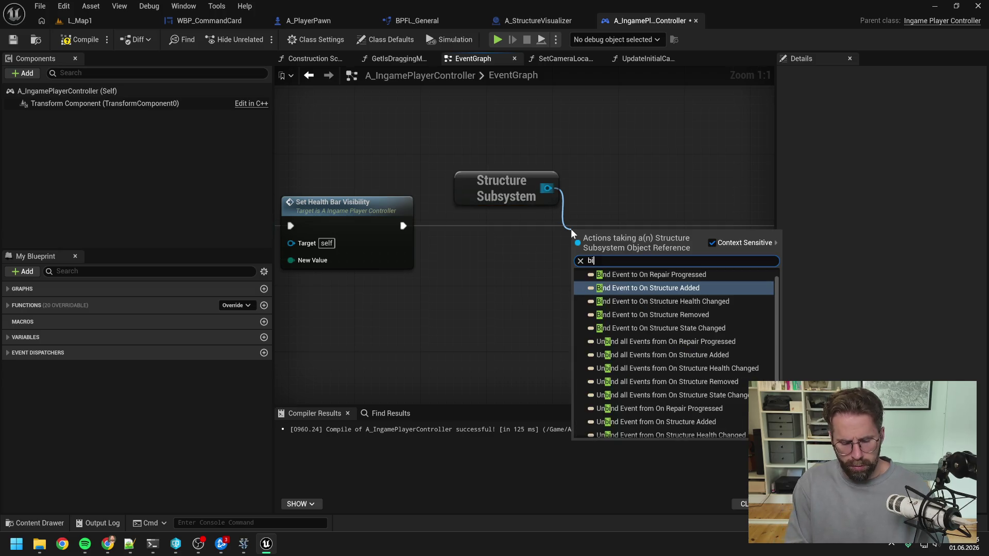
text(nd)
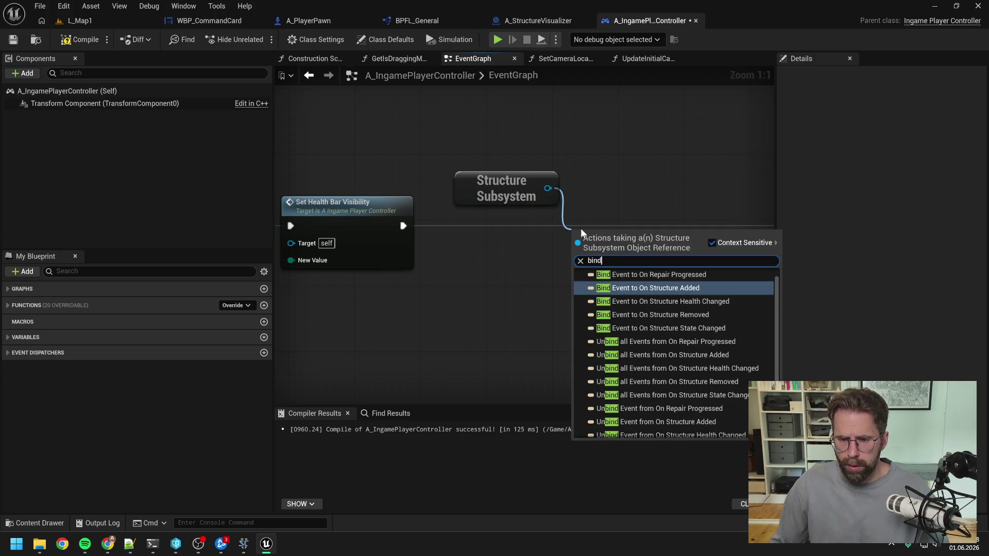
click(656, 287)
drag(465, 236, 579, 251)
scroll(635, 227, down, 2)
drag(501, 221, 744, 219)
drag(577, 257, 616, 257)
- Feed the binding a Create Event node with a generated matching handler function
mouse_move(546, 254)
mouse_down()
mouse_move(473, 271)
mouse_move(440, 244)
mouse_up()
click(479, 344)
click(508, 353)
click(444, 279)
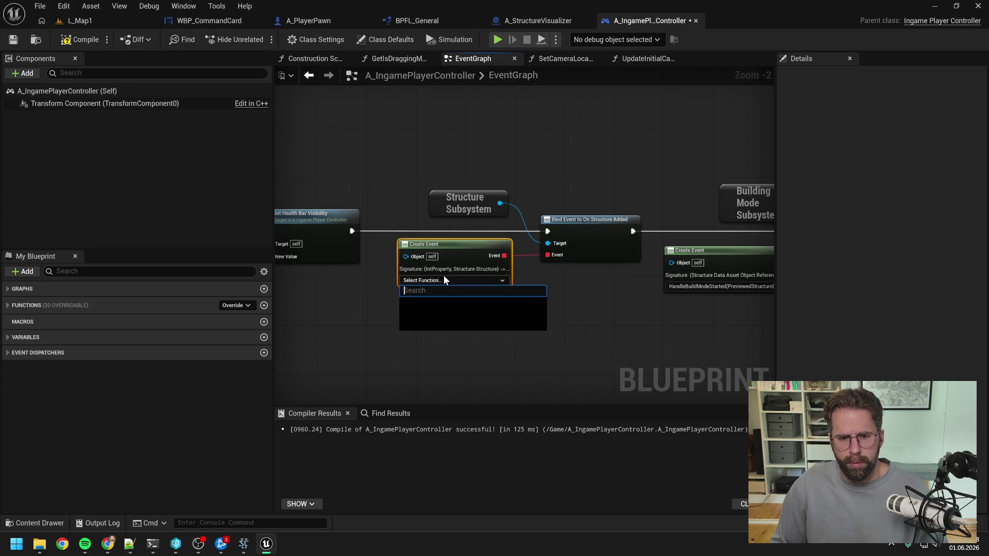
click(470, 314)
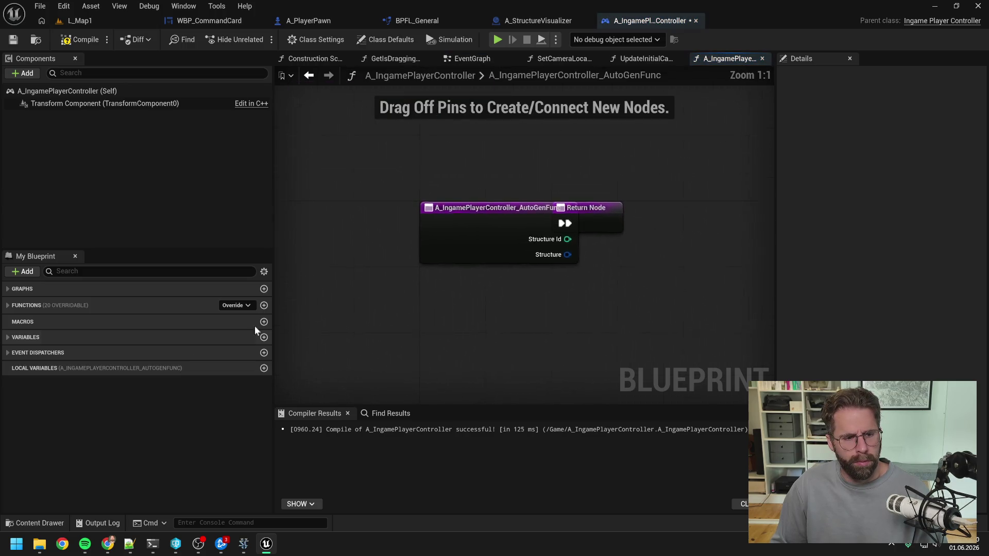
- Rename the generated function to HandleStructureAdded and delete its return node
click(7, 353)
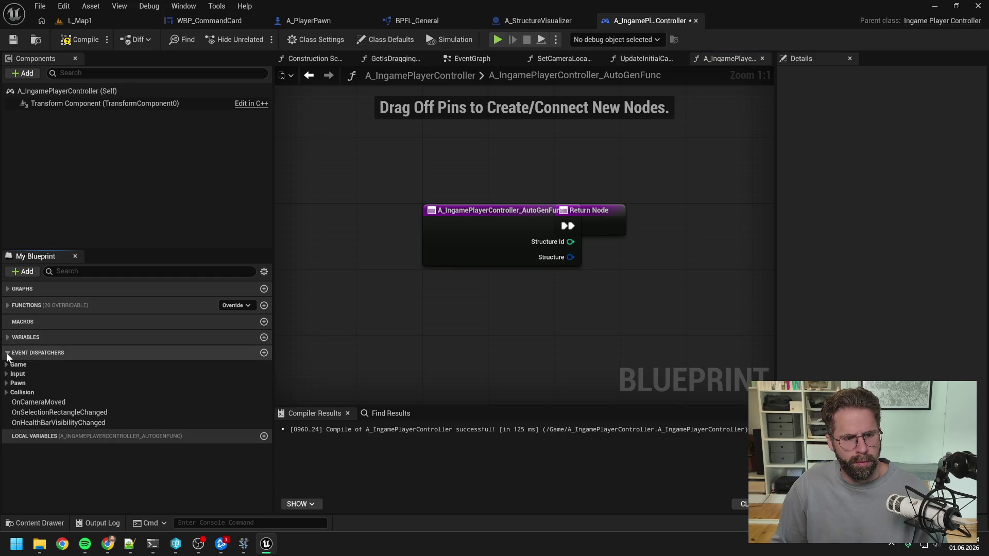
click(8, 353)
click(8, 305)
click(66, 352)
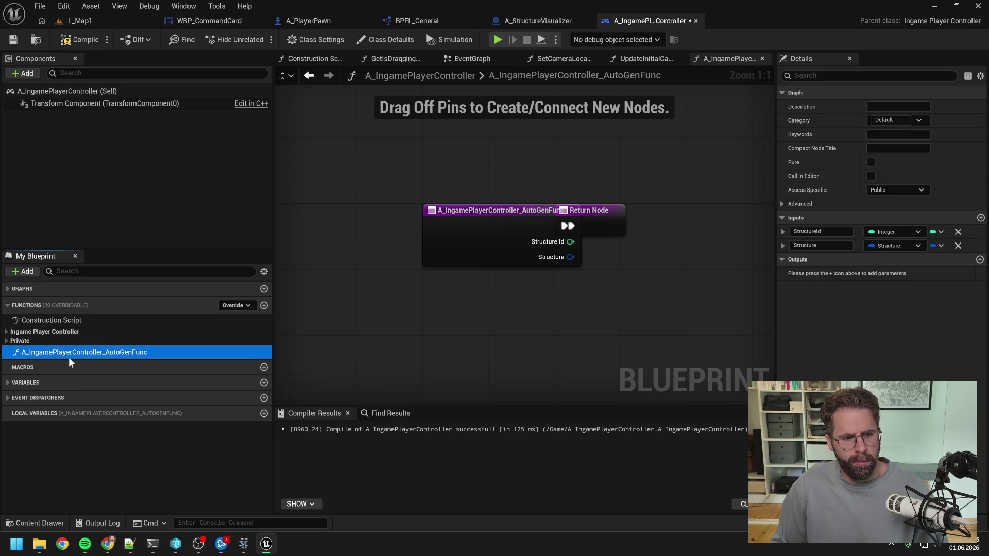
key(F2)
text(HandleStr)
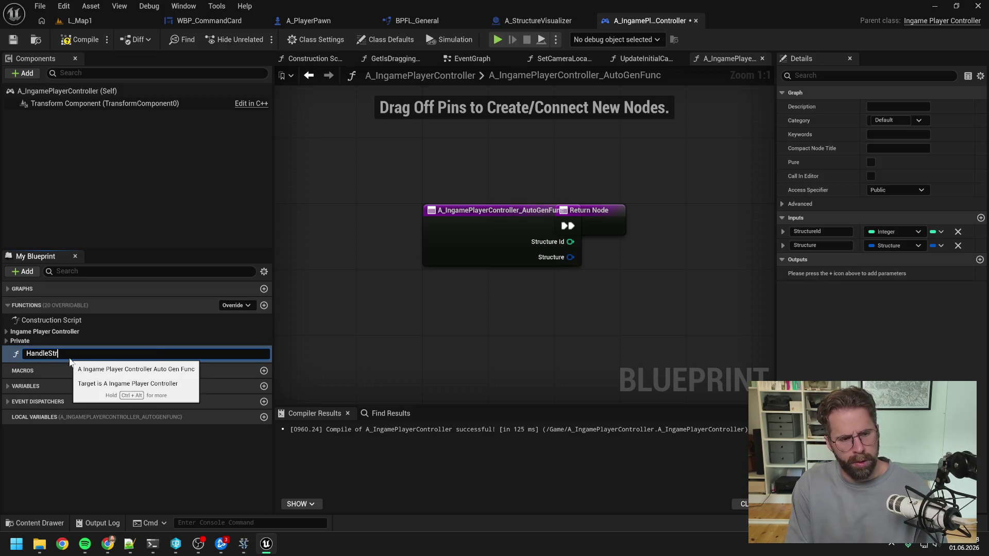
text(ed)
key(Return)
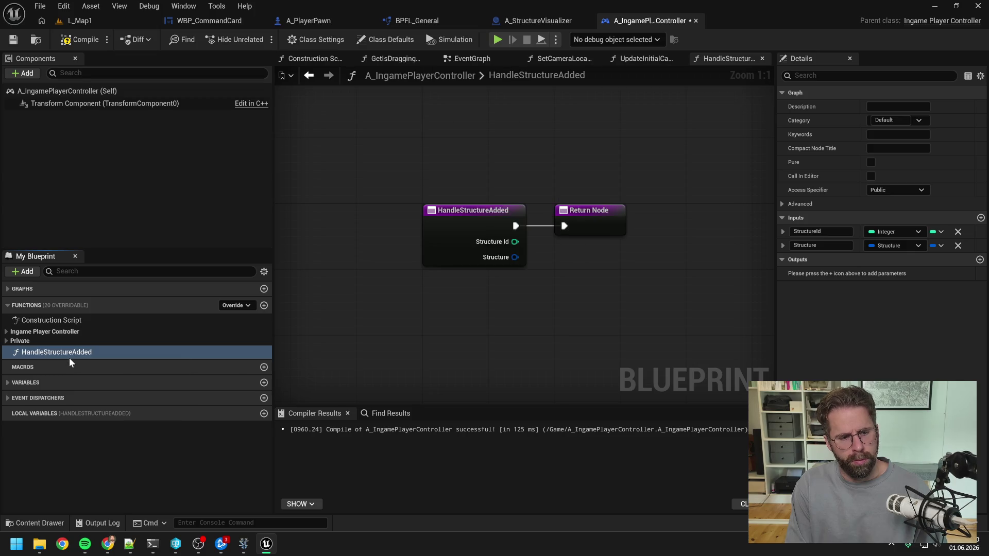
click(615, 229)
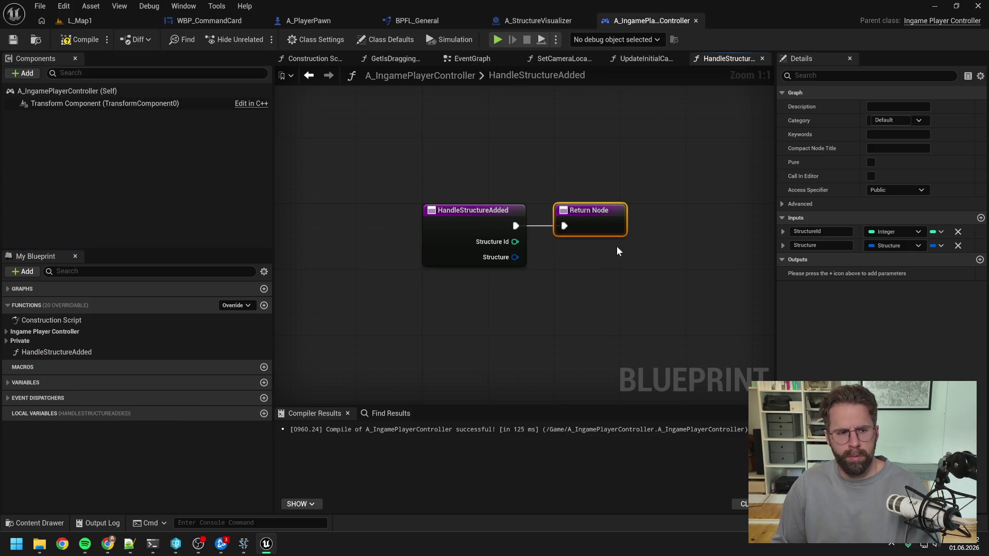
key(Delete)
- Call Update Initial Camera Location from HandleStructureAdded's entry
click(69, 271)
text(u)
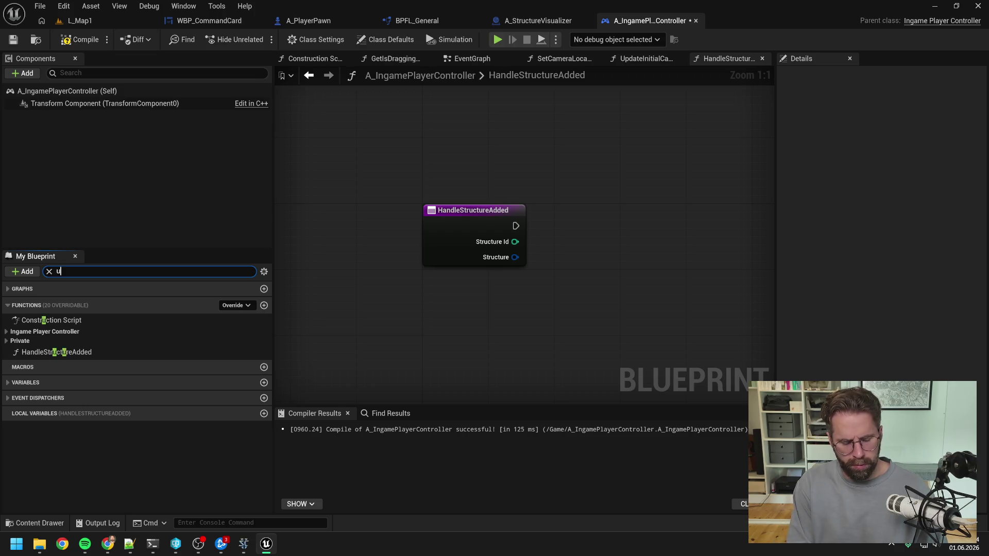
text(pda)
drag(85, 332, 600, 216)
mouse_move(516, 226)
mouse_down()
mouse_move(605, 242)
mouse_move(609, 225)
mouse_up()
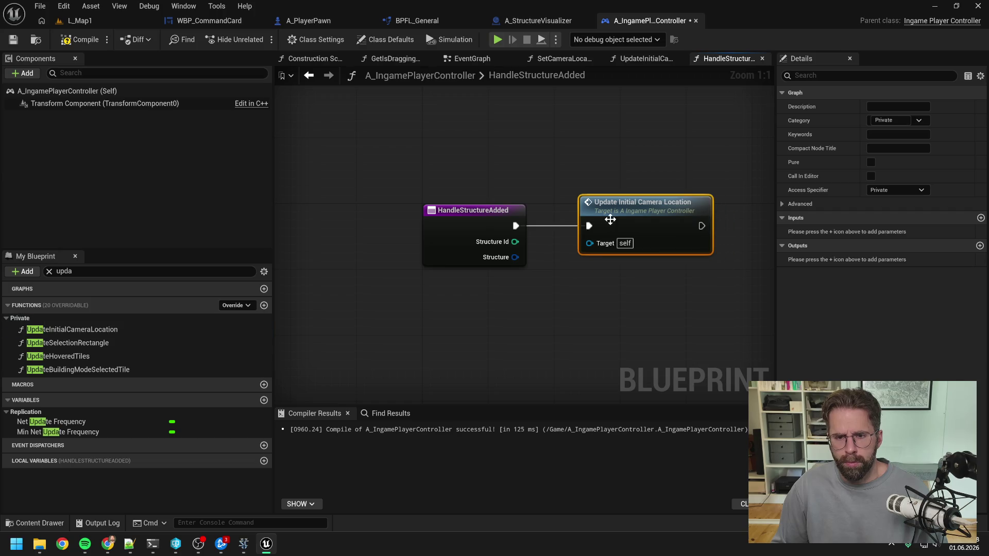
click(78, 271)
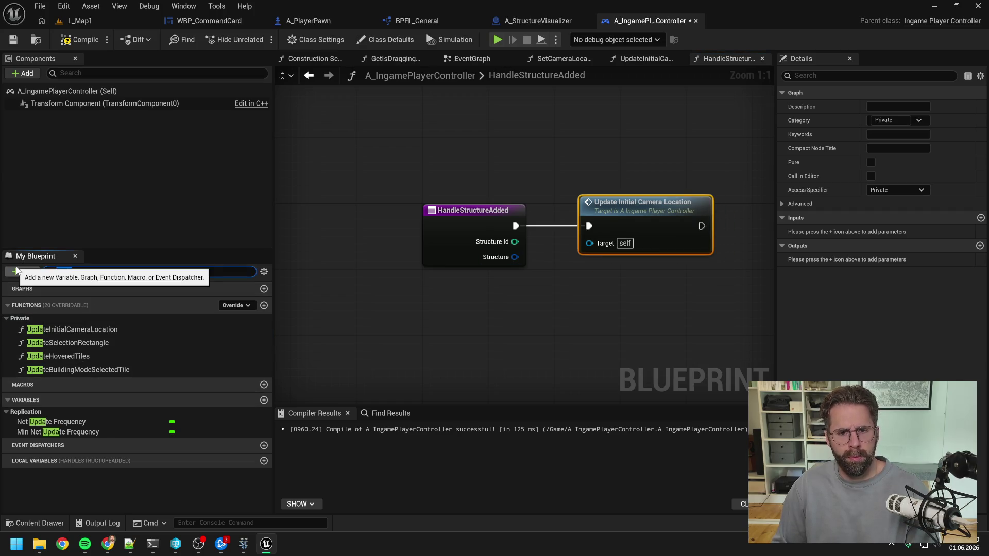
key(BackSpace)
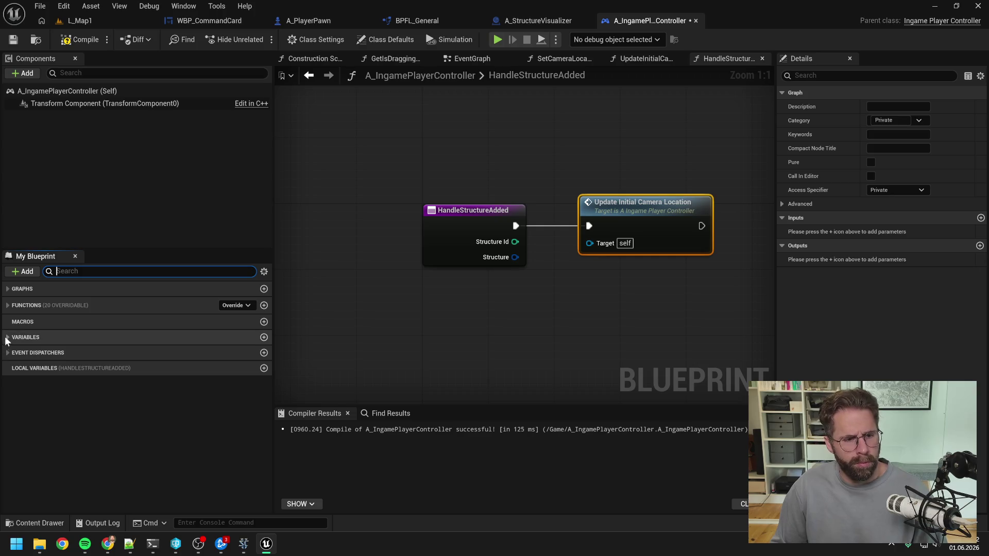
- Make HandleStructureAdded private and reorder it in the function list
click(11, 306)
click(36, 355)
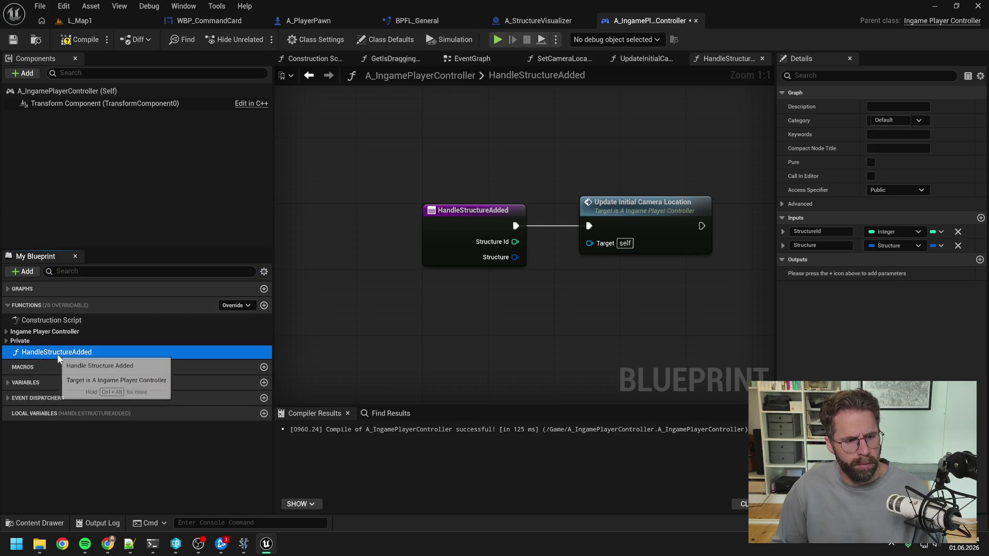
click(876, 192)
click(879, 214)
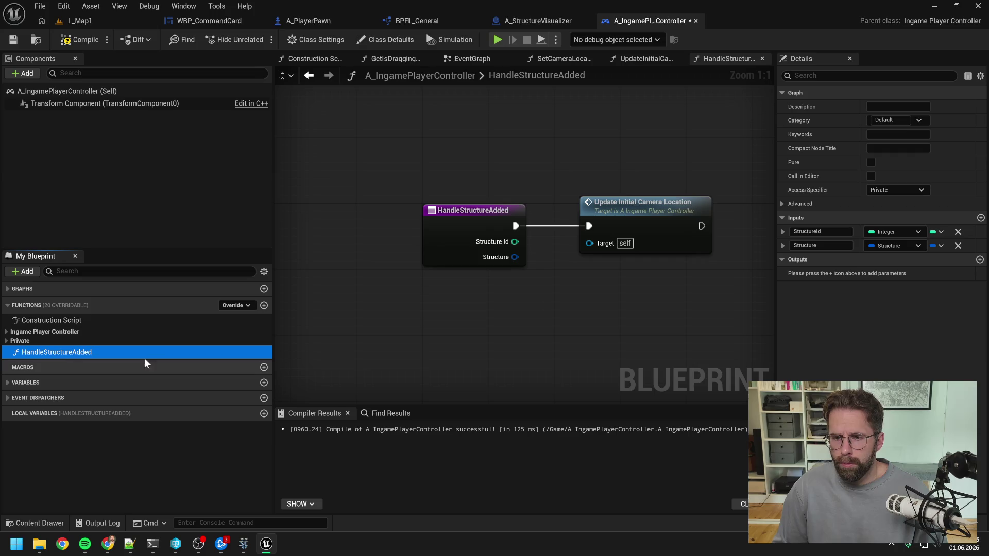
drag(66, 447, 57, 363)
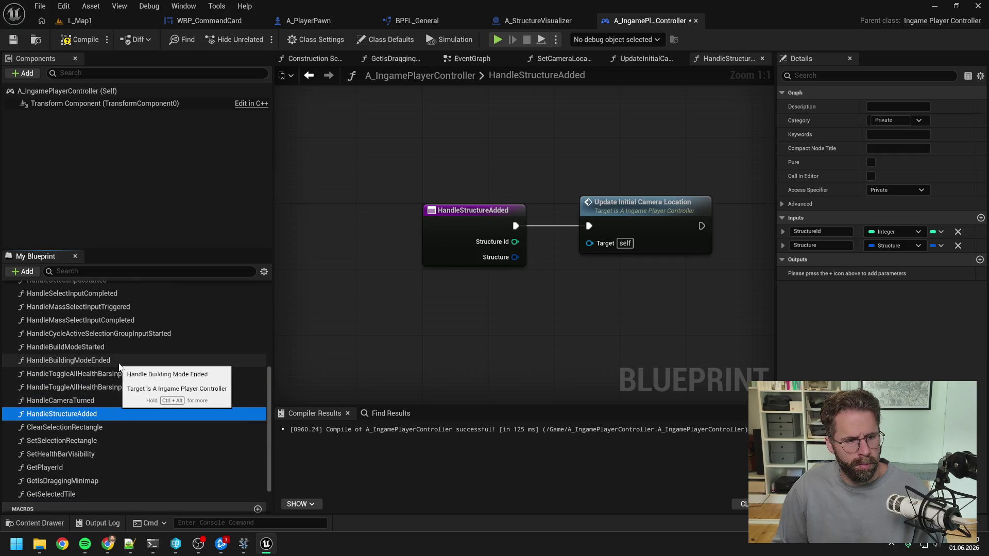
scroll(119, 363, up, 3)
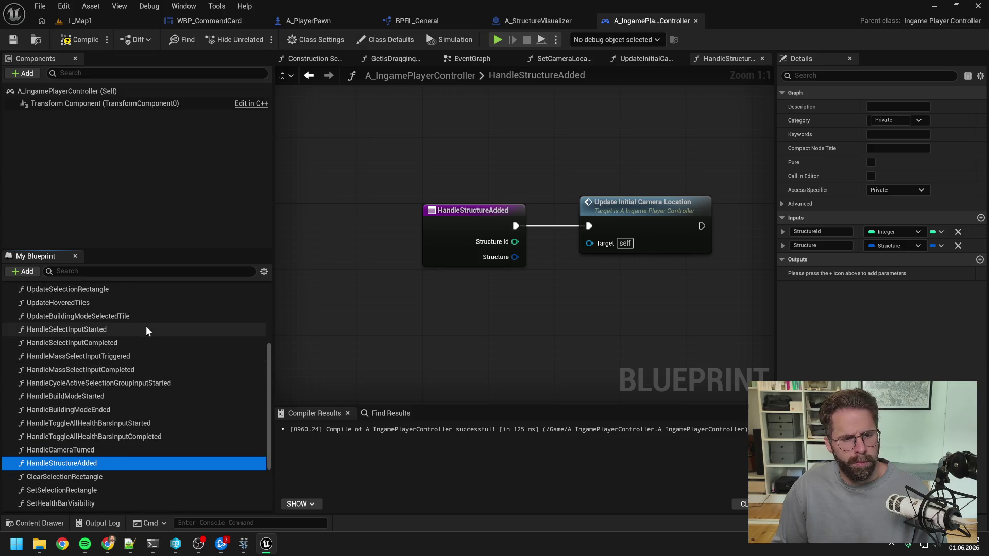
scroll(146, 326, up, 3)
- Compile the controller and start a play session in L_Map1
click(85, 41)
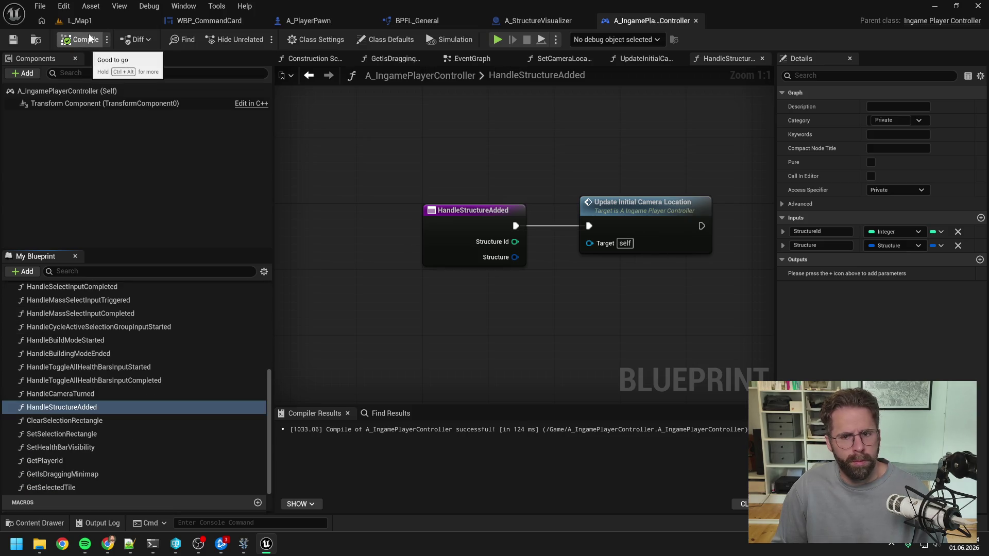
click(89, 20)
click(257, 40)
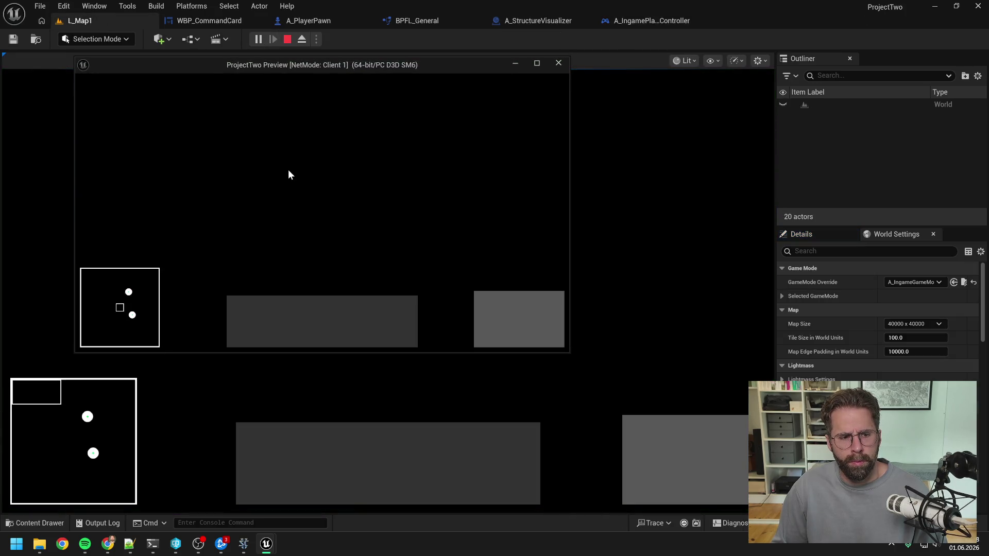
- Jump the camera via the minimap, stop the play session, and return to A_IngamePlayerController
click(127, 292)
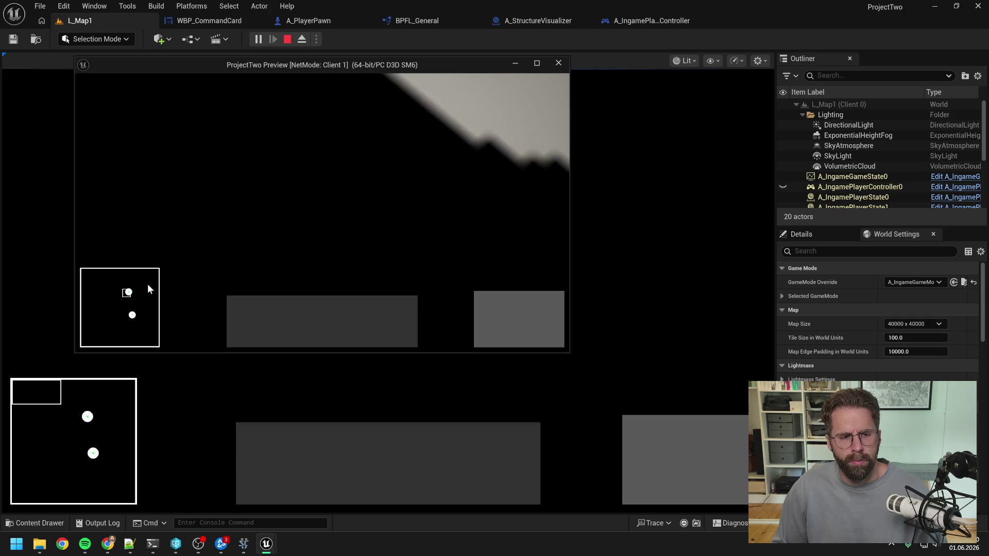
key(Escape)
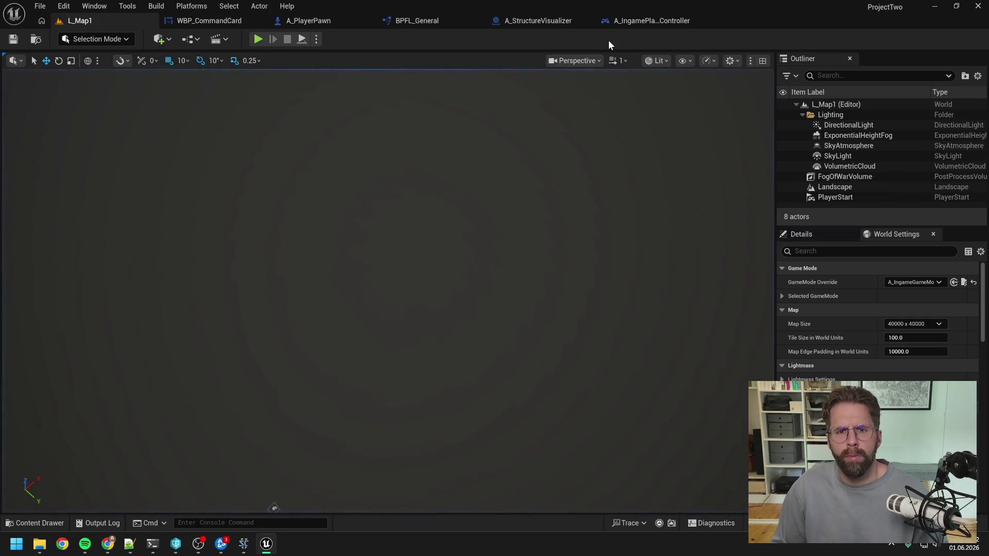
click(641, 23)
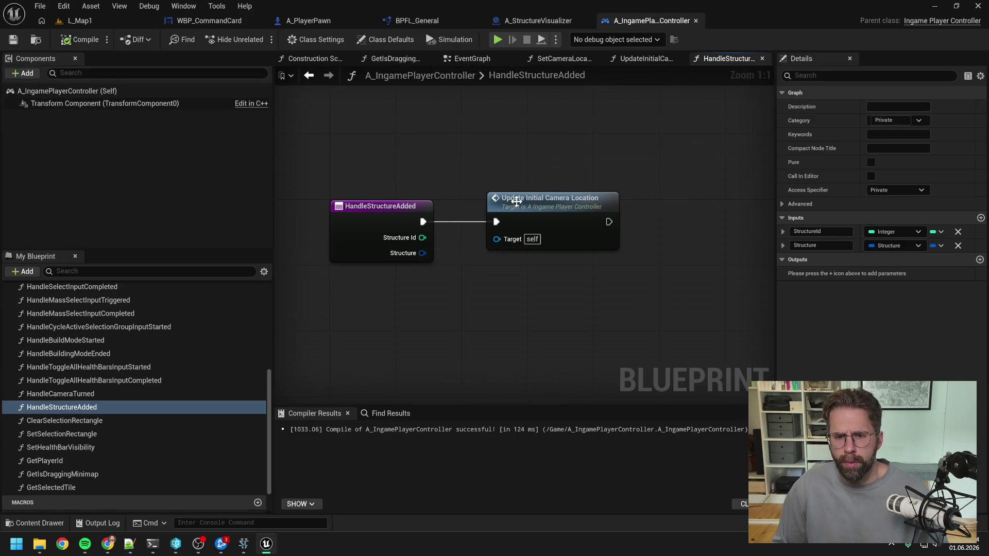
- Open the UpdateInitialCameraLocation graph and shift its nodes to make room
double_click(518, 209)
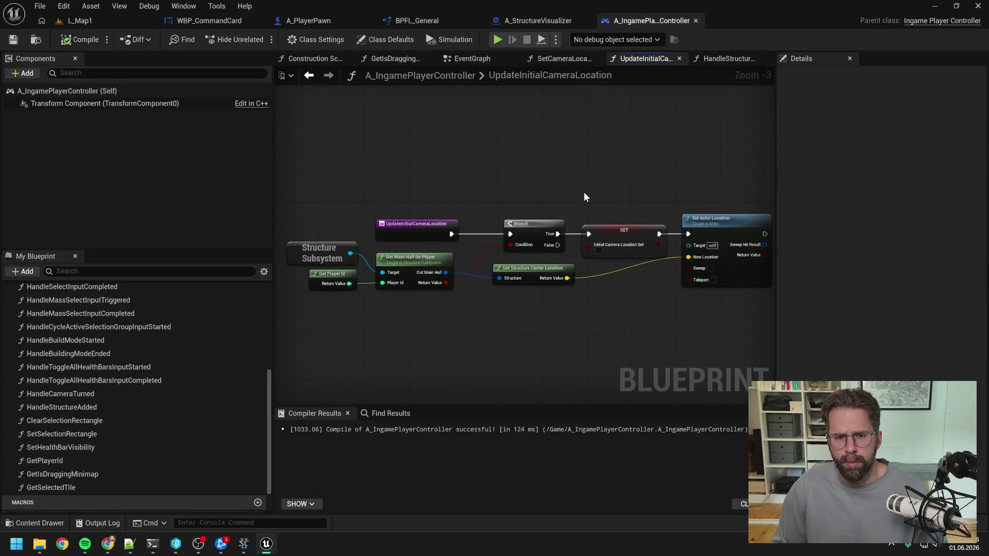
mouse_move(583, 192)
mouse_down()
mouse_move(506, 177)
mouse_move(536, 172)
mouse_up()
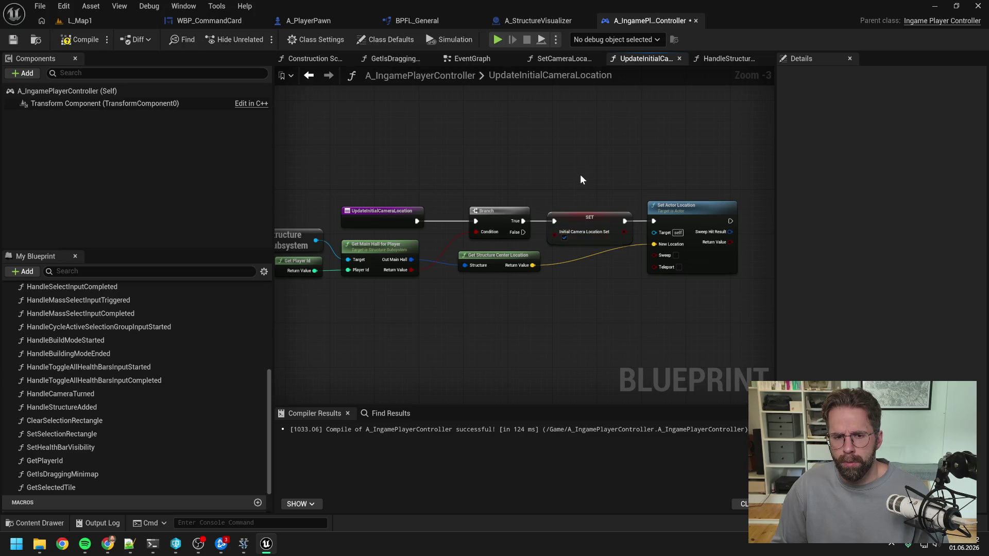
mouse_move(385, 219)
mouse_down()
mouse_move(545, 211)
mouse_move(326, 209)
mouse_up()
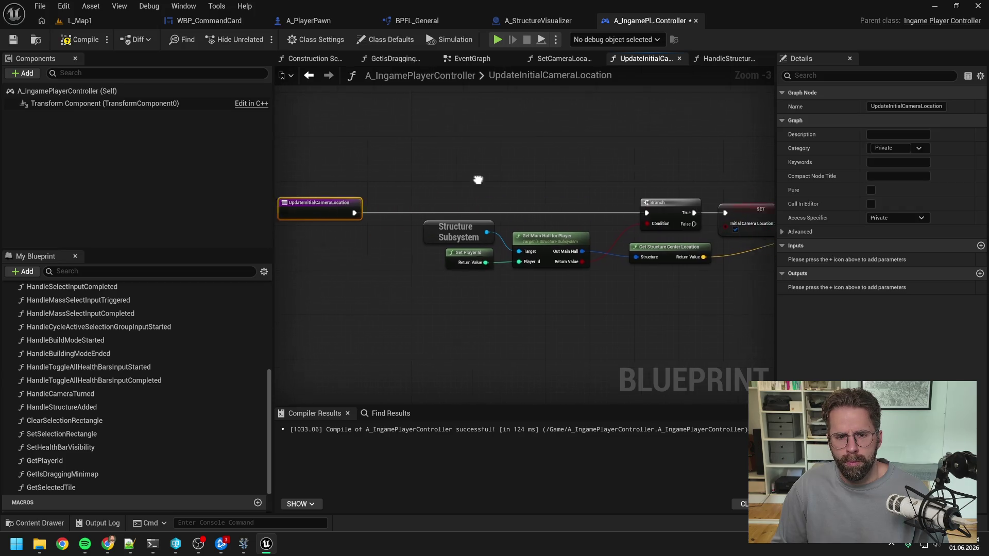
drag(478, 179, 591, 183)
drag(437, 212, 382, 212)
scroll(159, 320, down, 2)
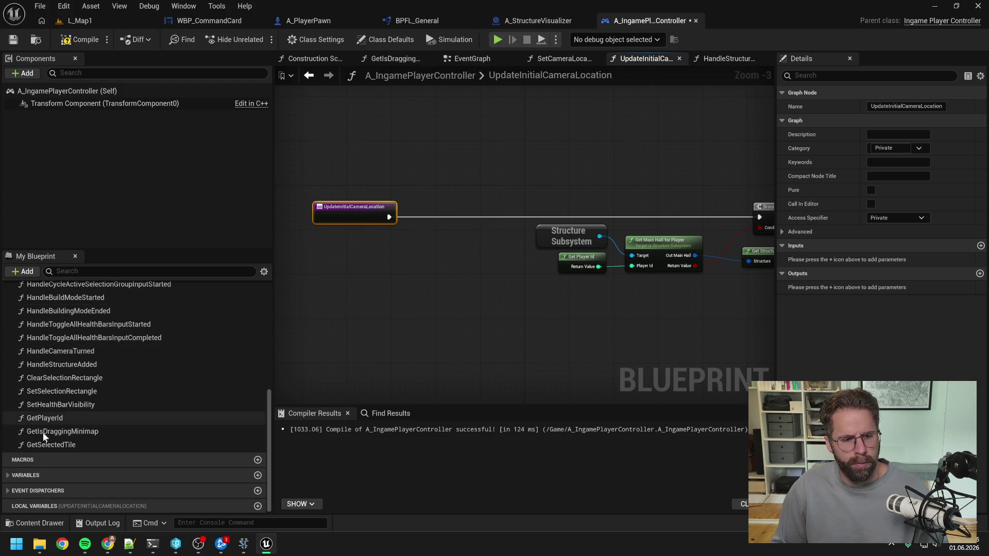
- Add an InitialCameraLocationSet getter and wire it into a new Branch node's condition
click(26, 475)
scroll(134, 415, down, 5)
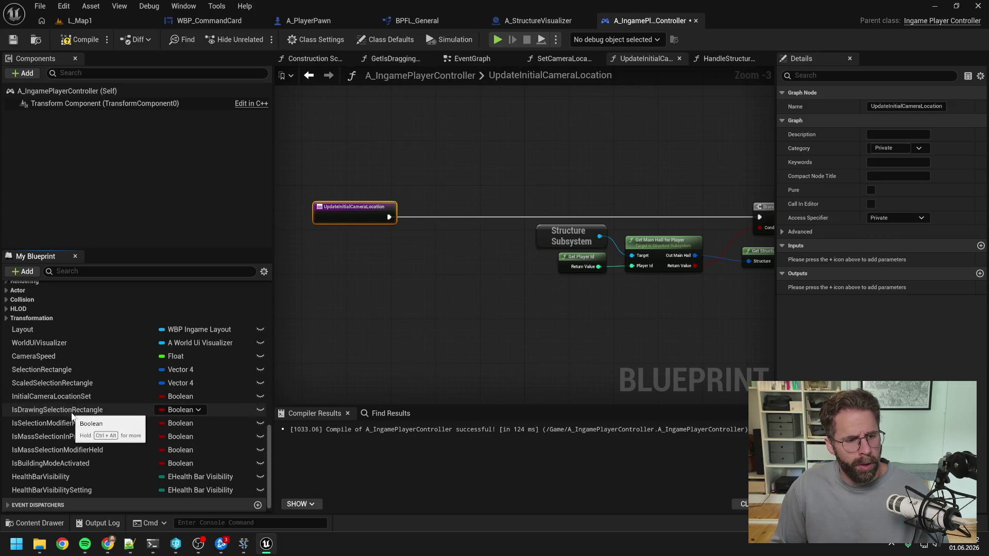
drag(52, 396, 324, 244)
click(355, 261)
mouse_move(385, 248)
mouse_down()
mouse_move(418, 227)
mouse_move(430, 237)
mouse_move(440, 203)
mouse_move(759, 218)
mouse_move(721, 217)
mouse_up()
text(branch)
key(Return)
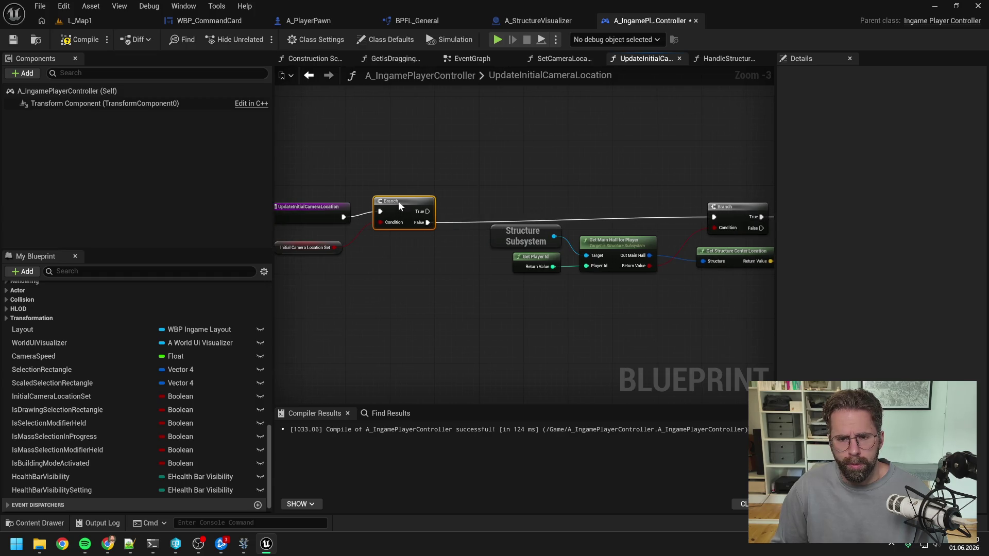
- Line up the entry, getter and Branch nodes, then compile and save the blueprint
drag(410, 198, 452, 198)
click(430, 203)
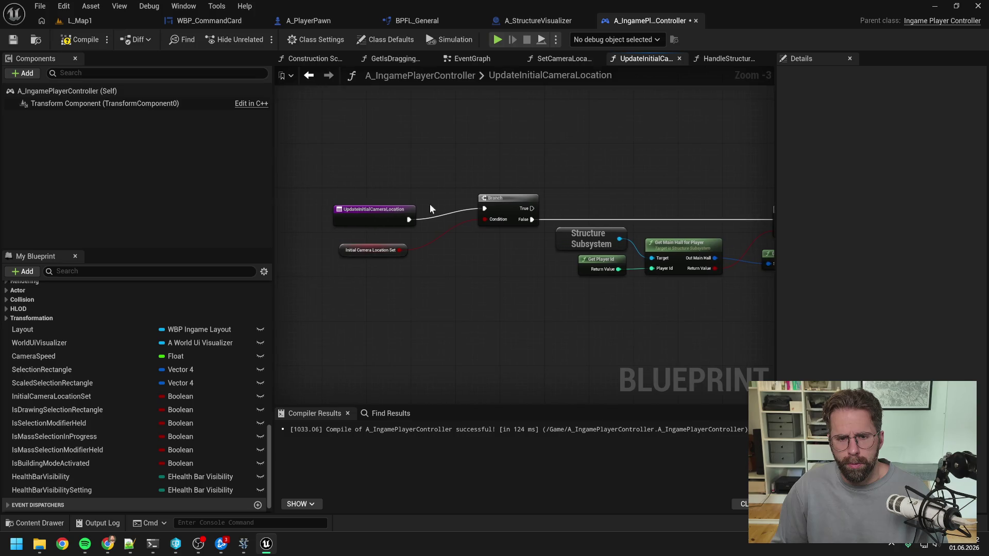
drag(380, 213, 392, 202)
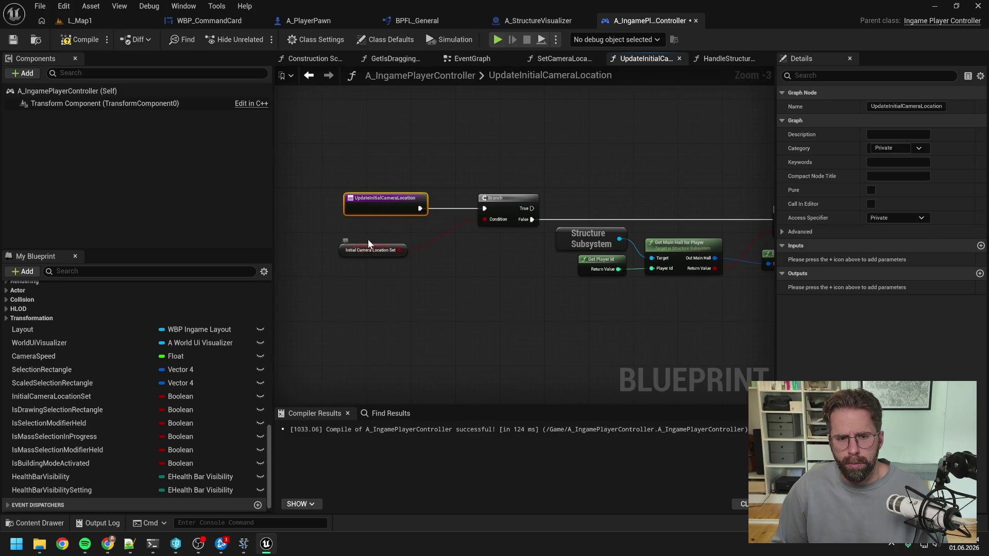
drag(368, 243, 383, 229)
click(480, 259)
scroll(539, 193, down, 2)
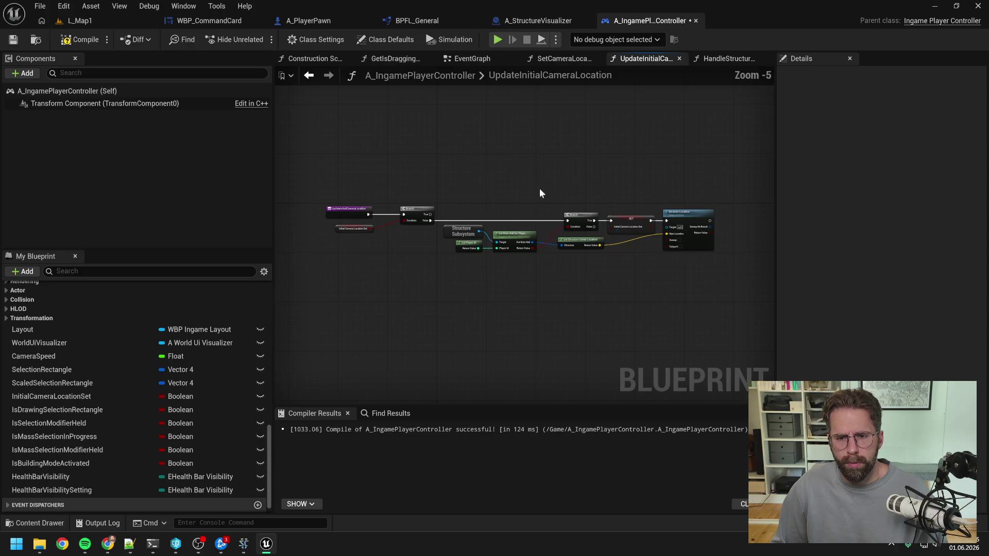
scroll(515, 184, up, 1)
scroll(515, 184, up, 1)
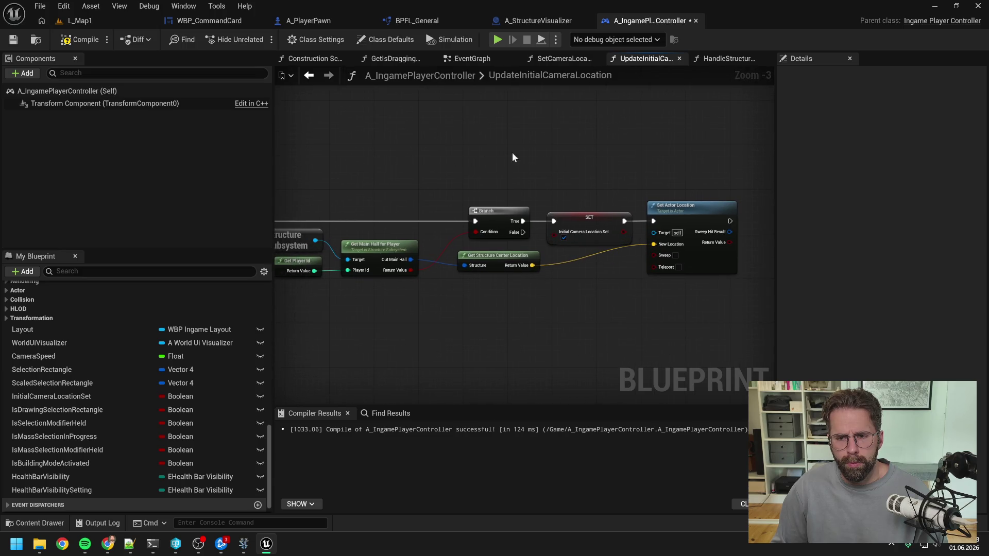
click(99, 42)
key(ctrl+s)
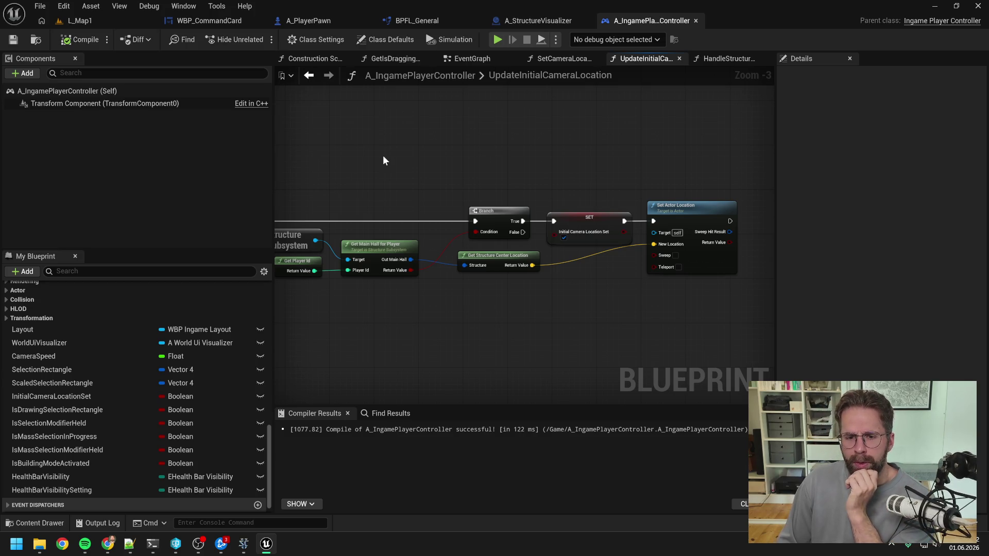
- Run and stop a quick play session in L_Map1
click(114, 22)
click(257, 40)
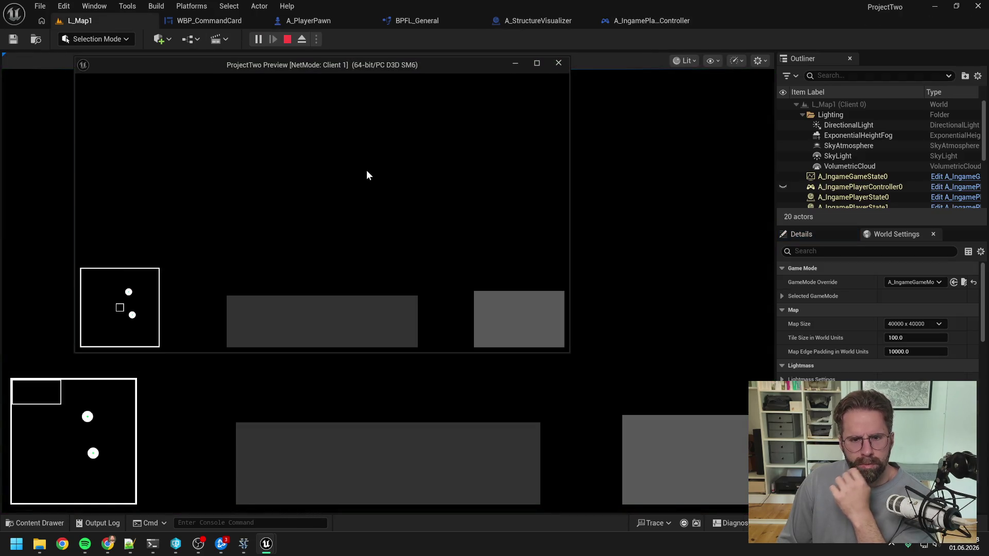
key(Escape)
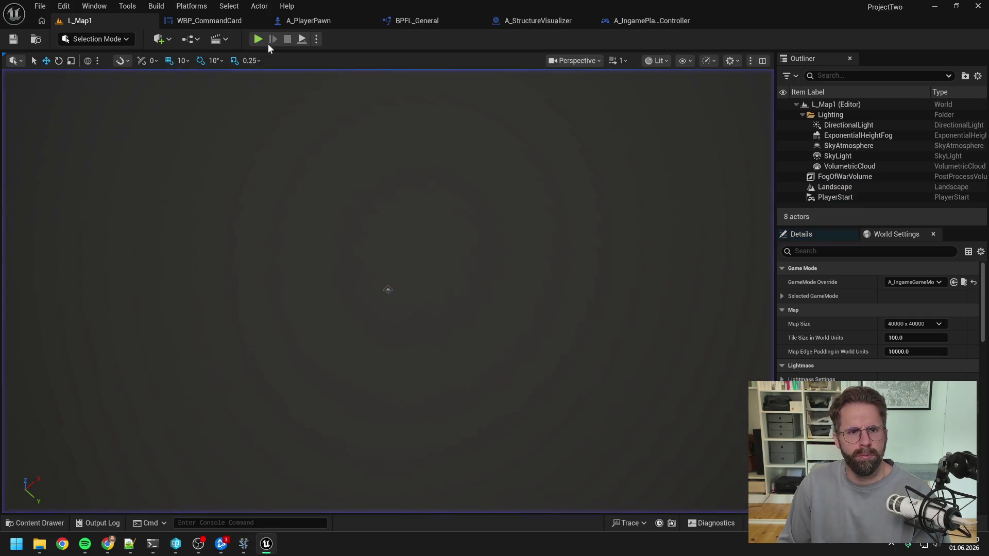
- Set a breakpoint on the HandleStructureAdded entry node in the player controller
click(651, 23)
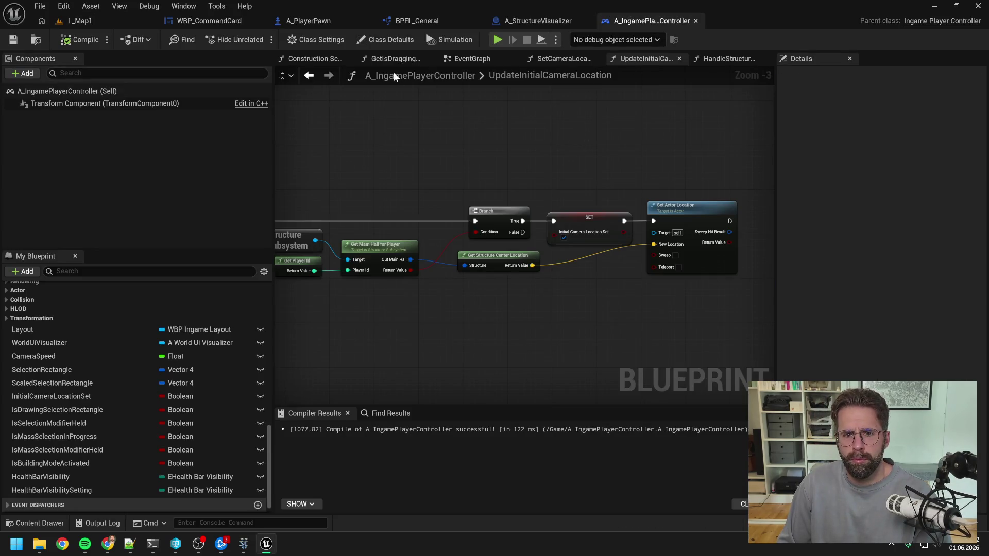
click(469, 59)
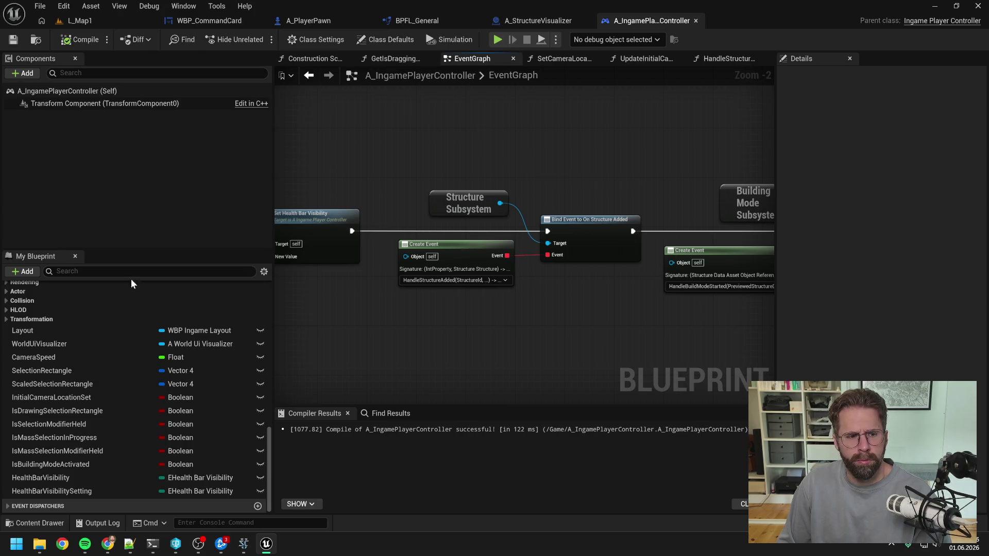
scroll(103, 335, up, 10)
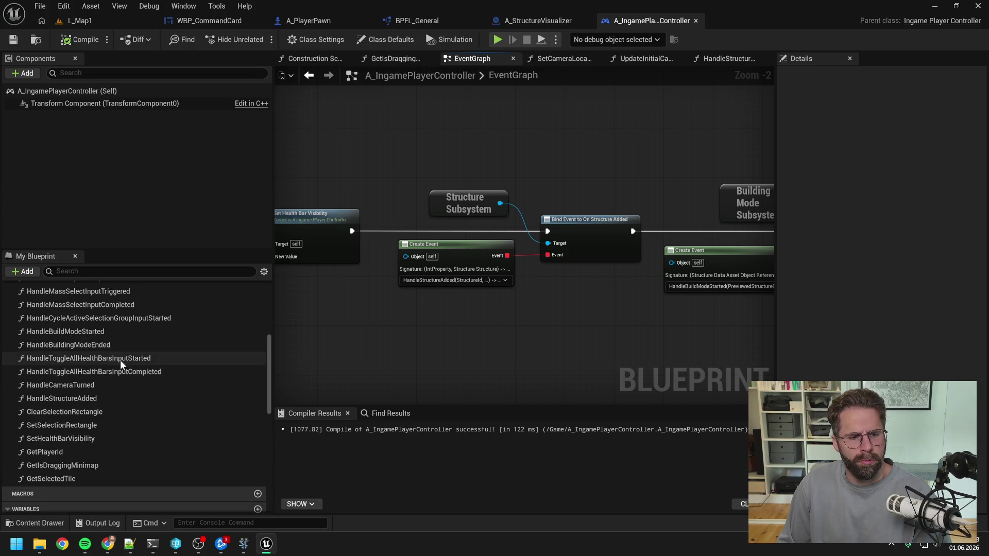
double_click(99, 398)
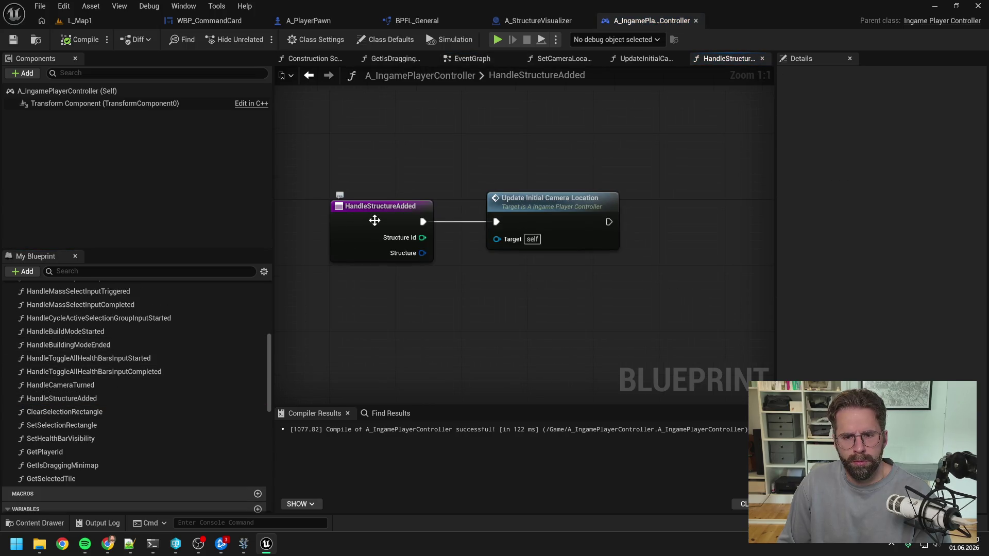
click(374, 221)
key(F9)
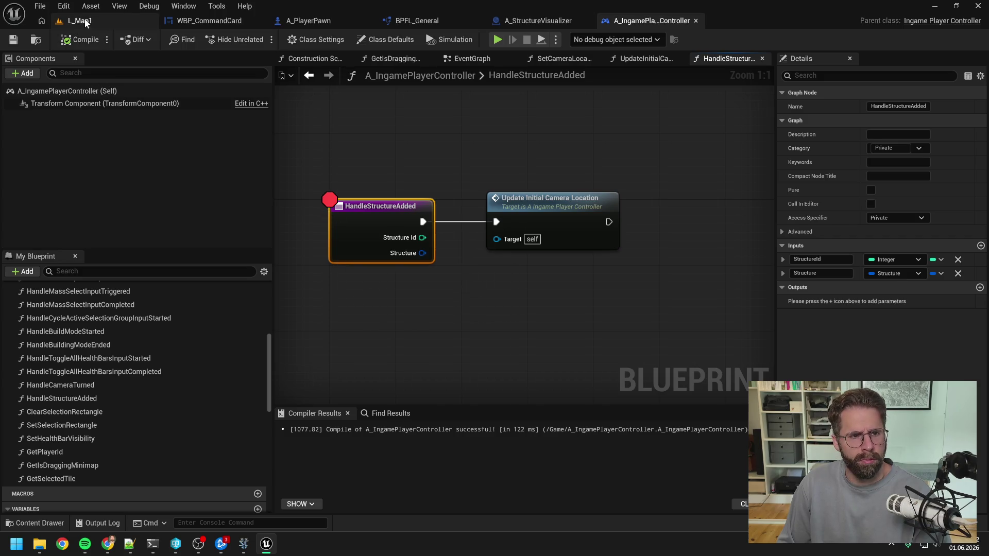
- Play L_Map1 and step into UpdateInitialCameraLocation up to its Branch node
click(86, 23)
click(260, 39)
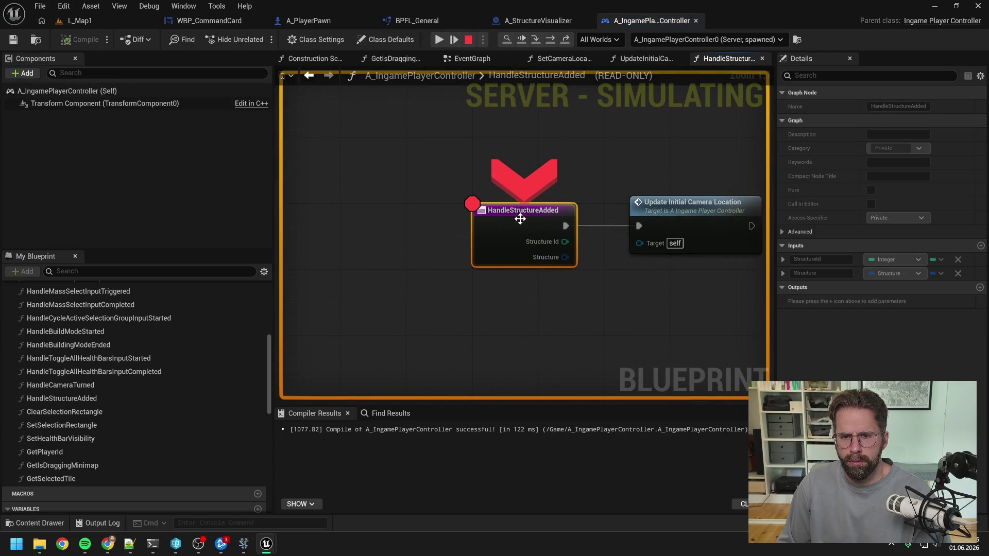
click(548, 39)
click(537, 39)
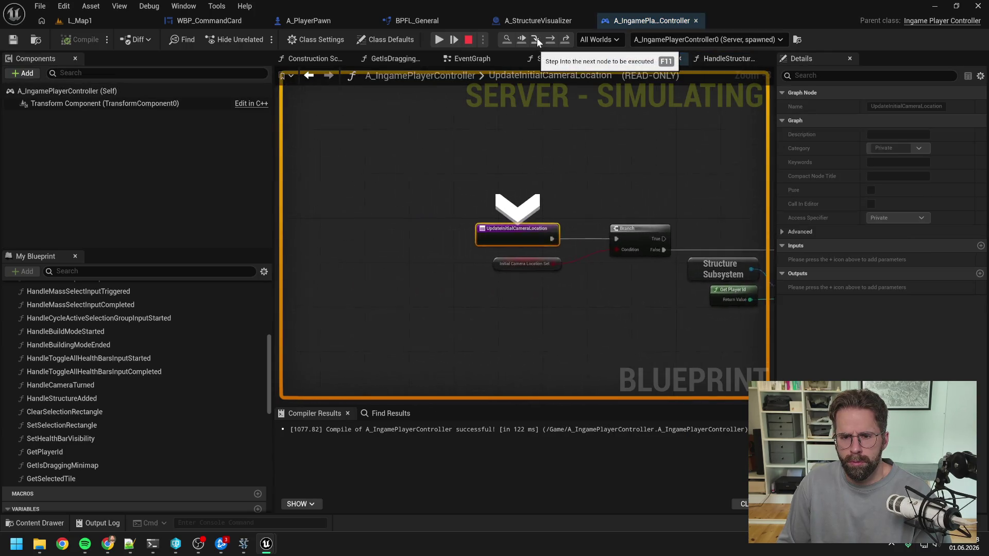
click(549, 39)
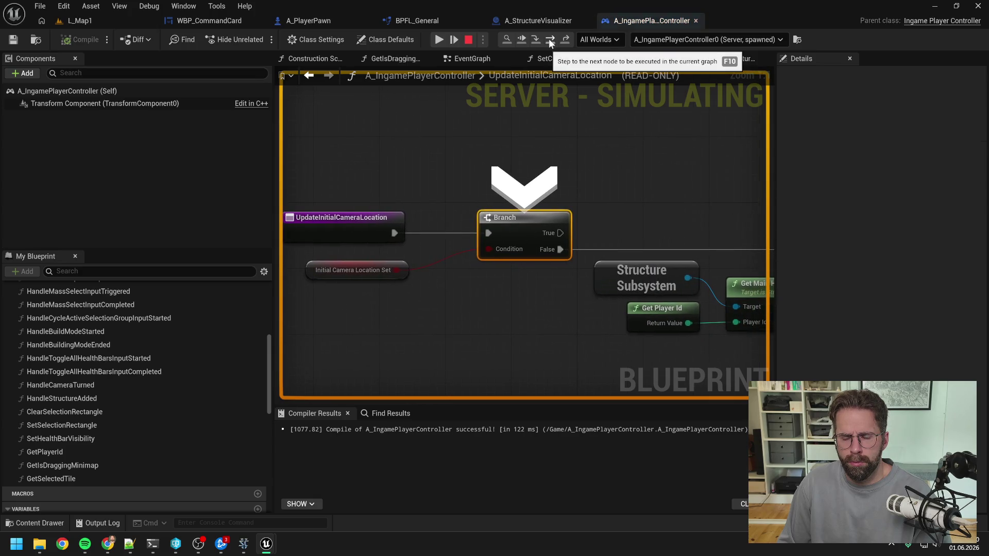
click(549, 39)
- Step on to Set Actor Location, seeing Get Structure Center Location return X=1800, Y=7200, Z=0
scroll(384, 167, down, 2)
drag(385, 168, 507, 163)
mouse_move(509, 256)
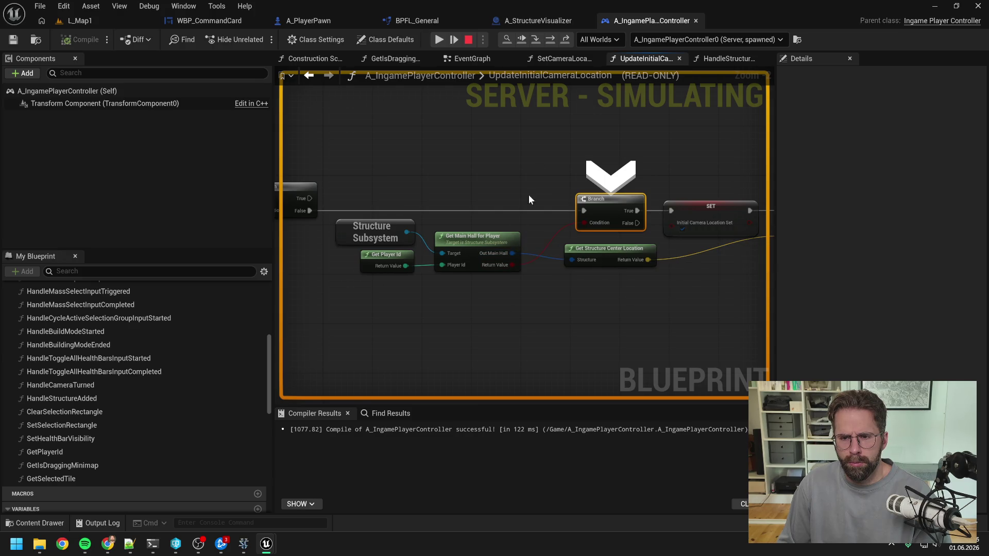
drag(546, 148, 433, 153)
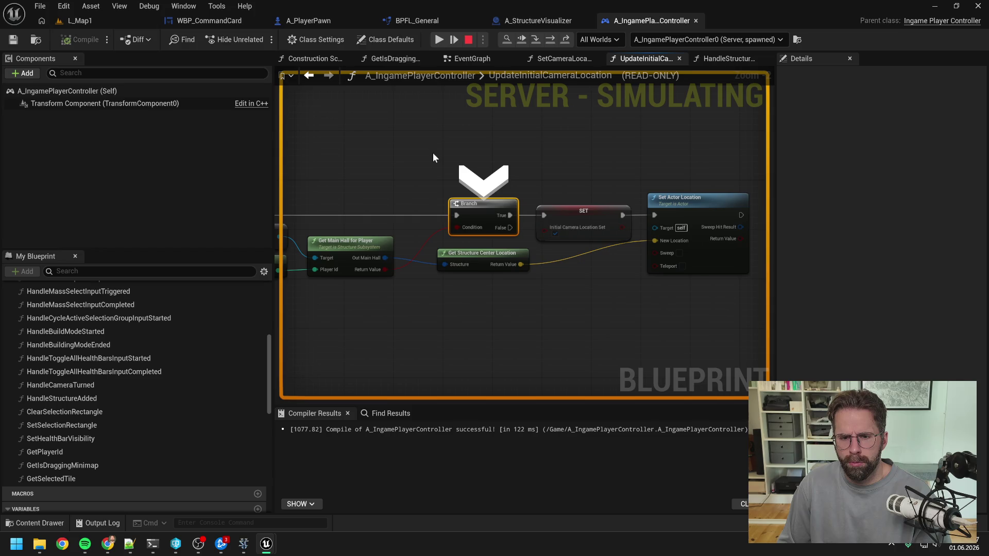
click(550, 41)
click(550, 41)
mouse_move(484, 258)
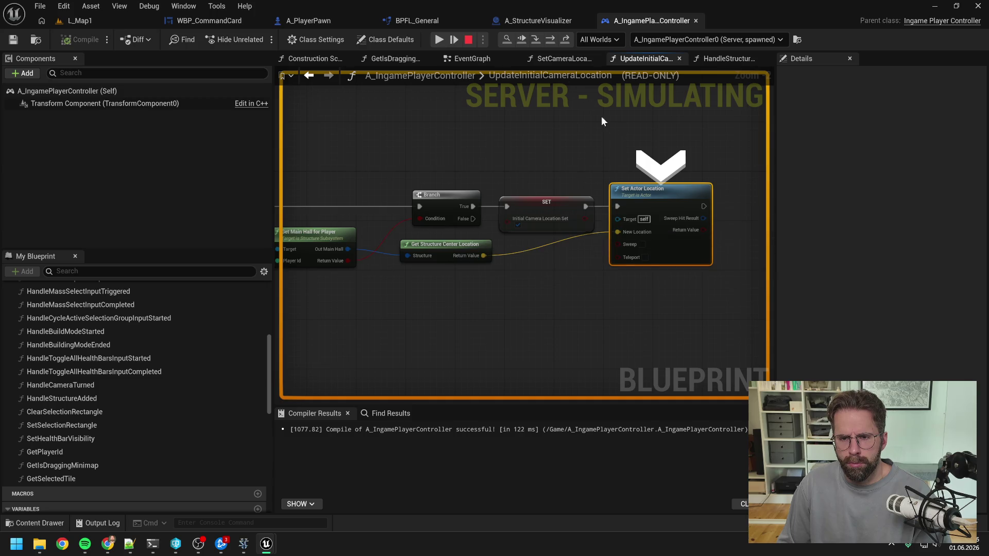
right_click(583, 161)
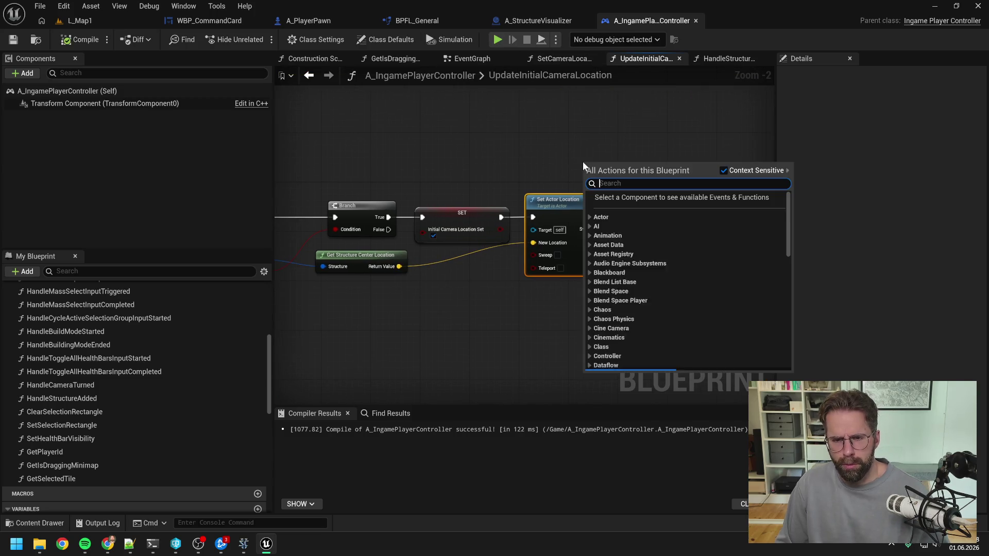
- Add Set Camera Location fed by Get Structure Center Location, delete Set Actor Location, and save
text(s)
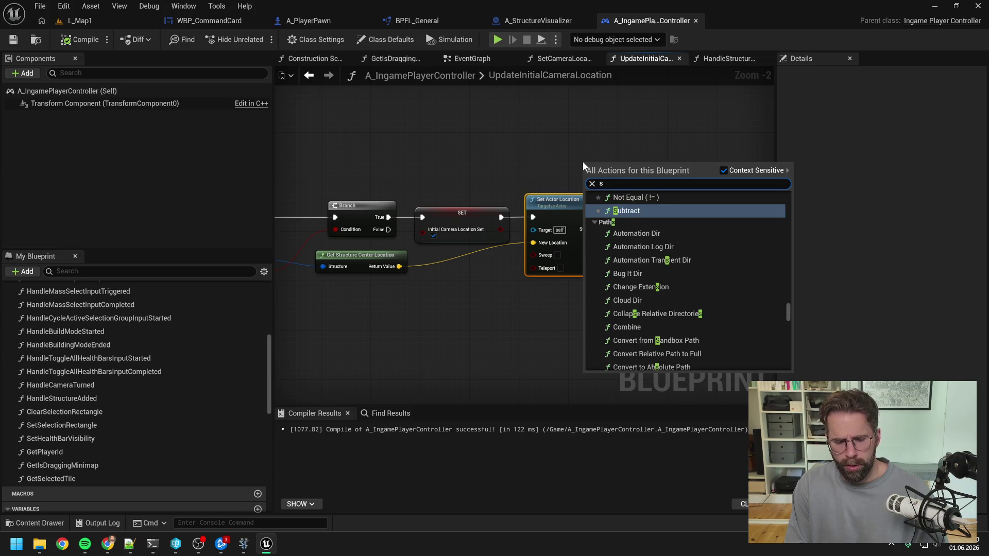
text(et camera loc)
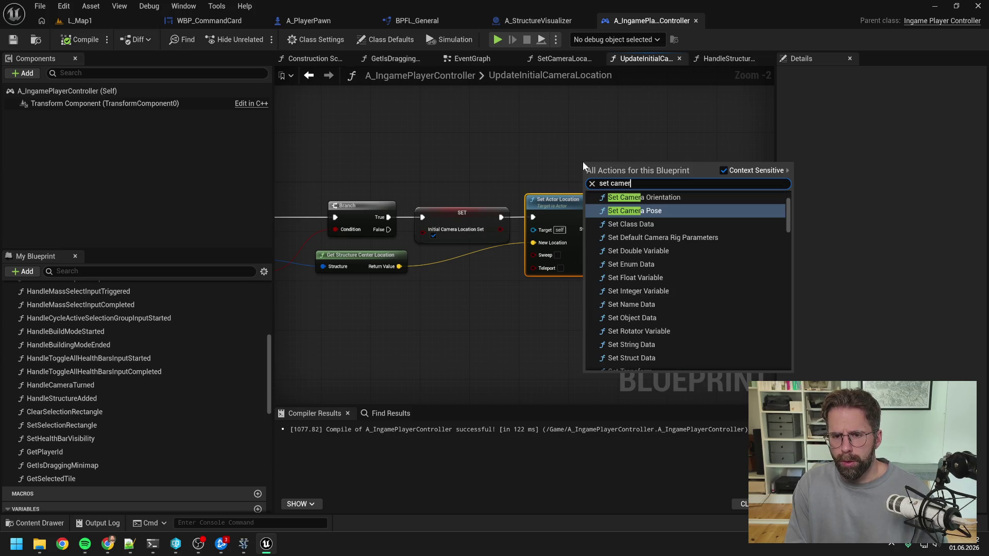
click(628, 207)
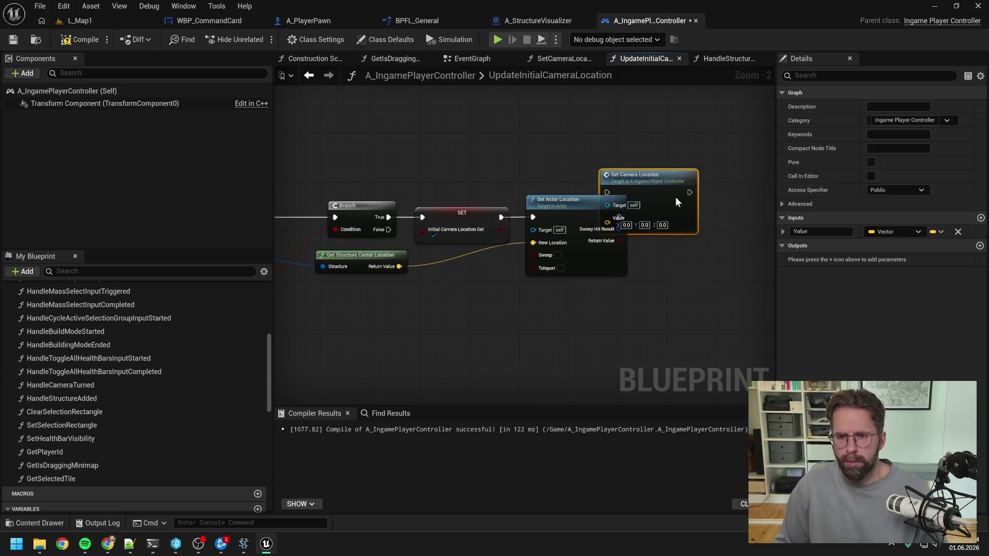
drag(675, 197, 701, 210)
mouse_move(619, 217)
mouse_down()
mouse_move(583, 217)
mouse_move(657, 221)
mouse_up()
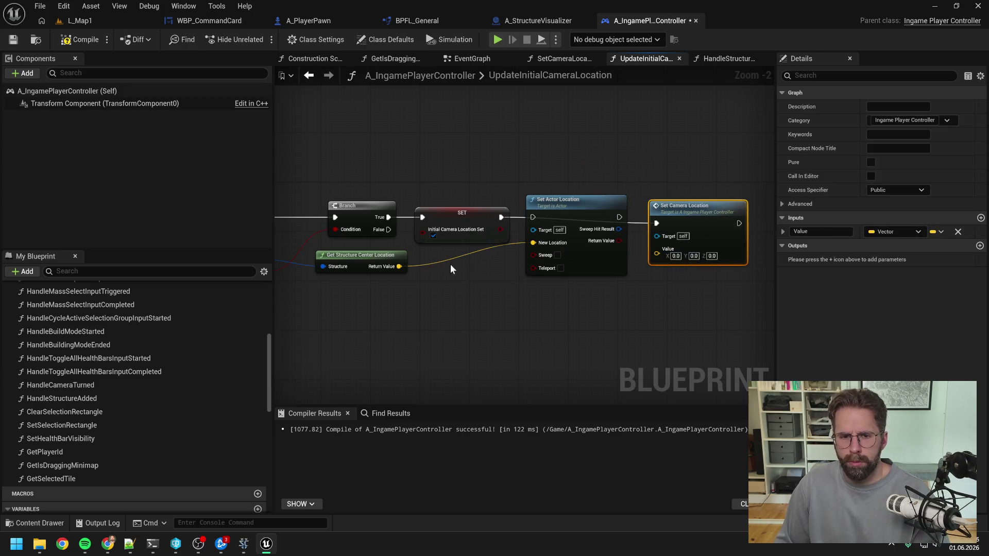
drag(399, 267, 657, 255)
click(566, 200)
key(Delete)
drag(678, 204, 583, 213)
key(ctrl+s)
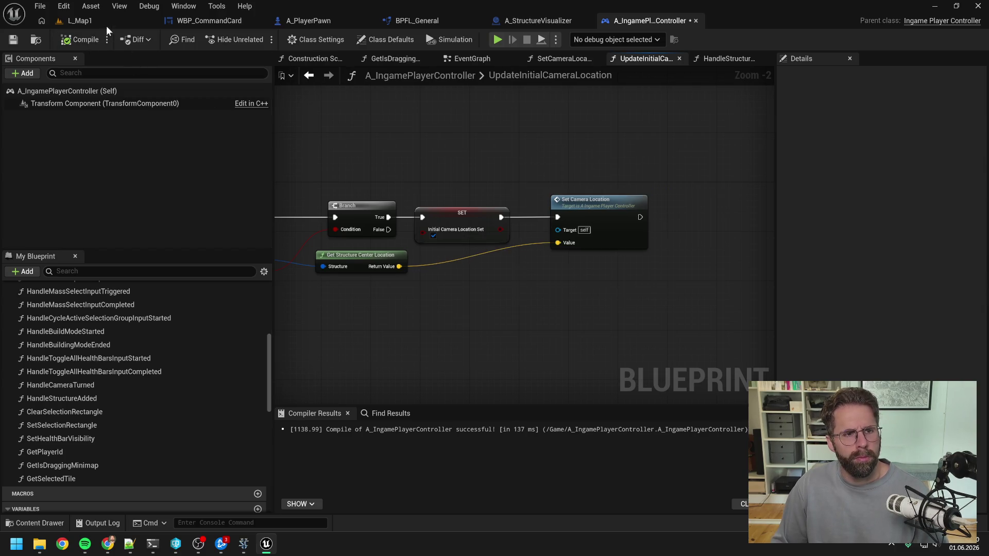
click(108, 21)
- Playtest by jumping to a minimap spot and selecting the cube structure, then return to the blueprint
click(257, 39)
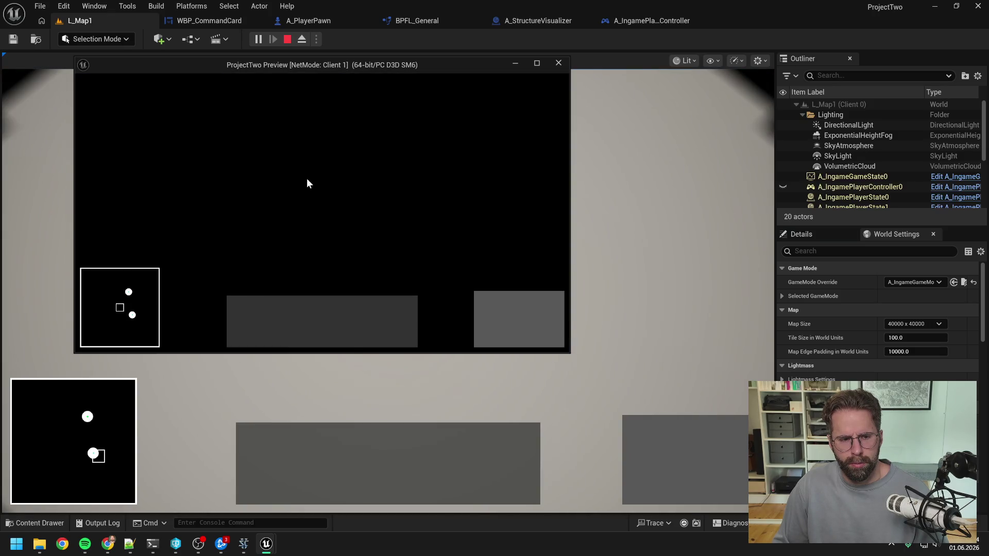
click(129, 292)
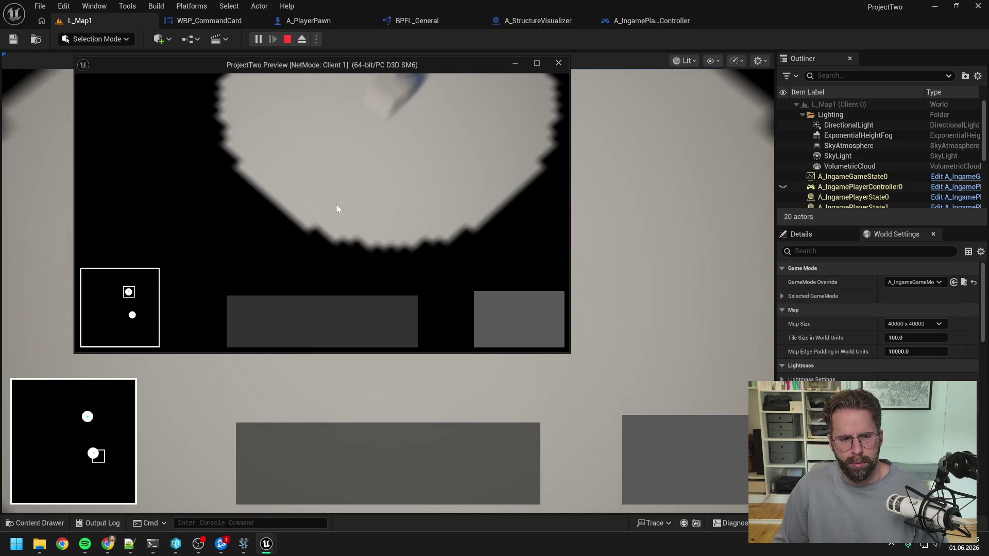
click(336, 208)
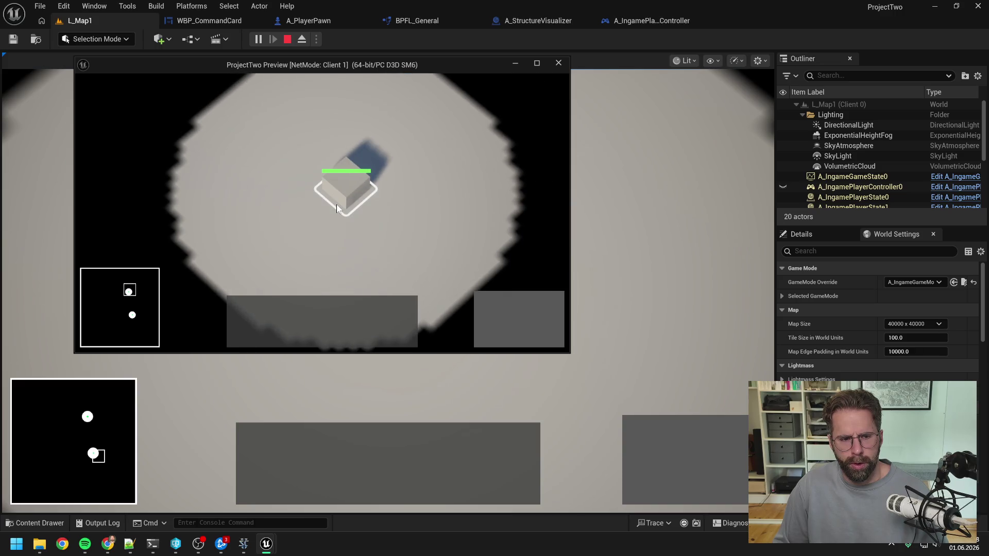
mouse_move(110, 352)
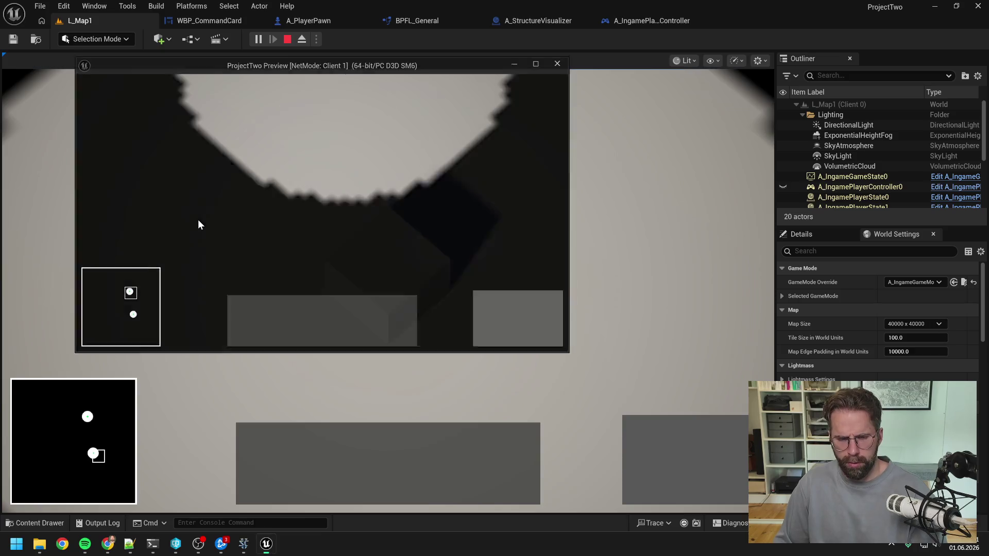
key(Escape)
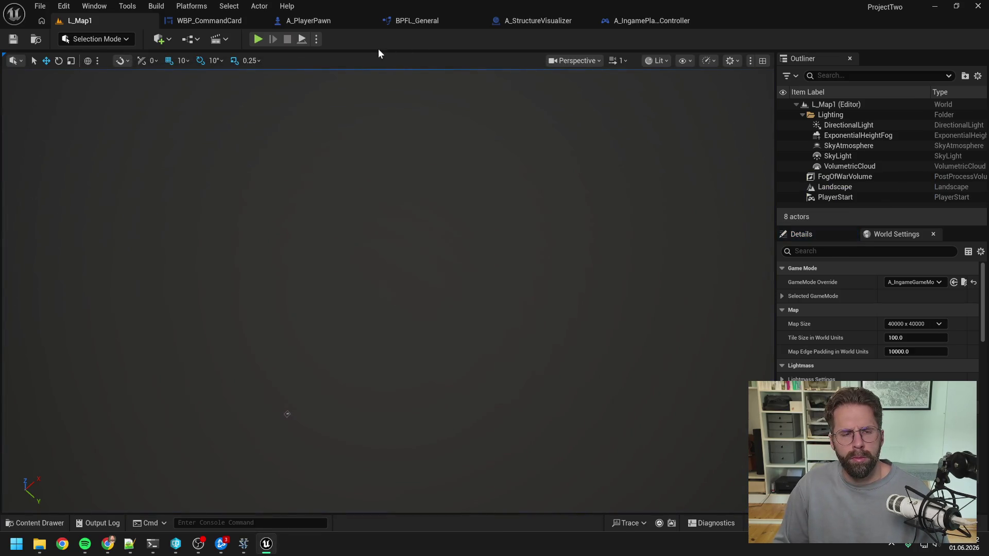
click(629, 22)
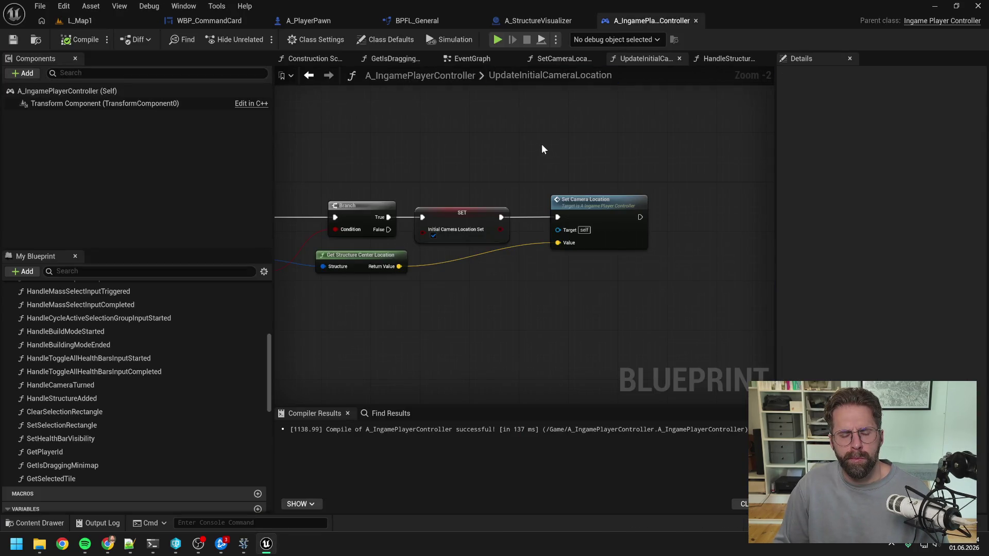
drag(414, 154, 603, 149)
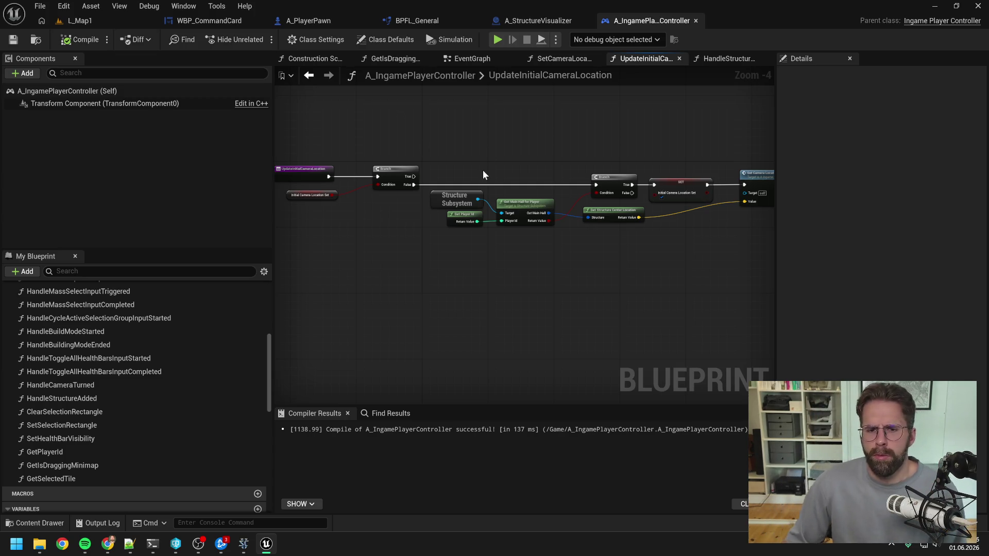
- Replay through the breakpoints, see Get Player Id return -1 on the client, and open GetPlayerId
click(121, 17)
click(258, 39)
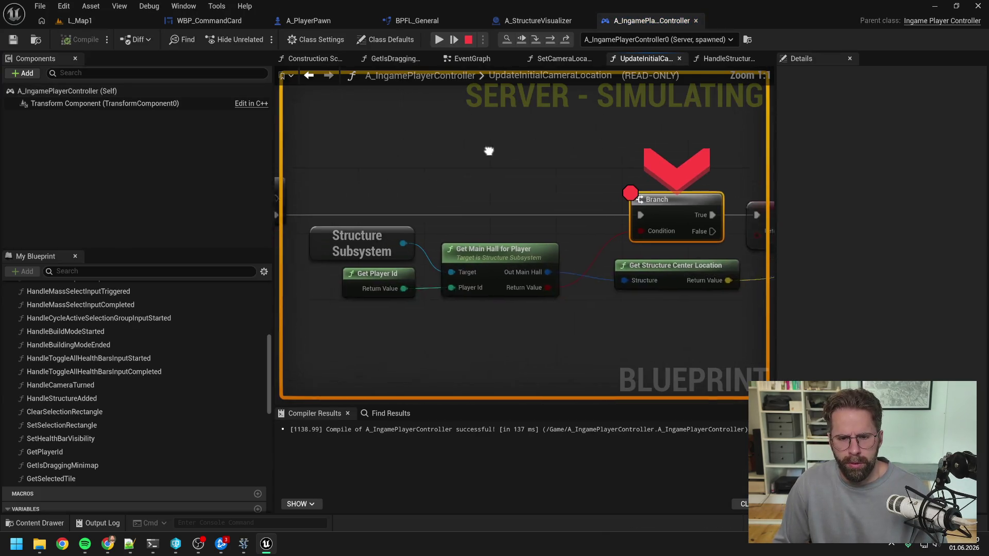
click(549, 41)
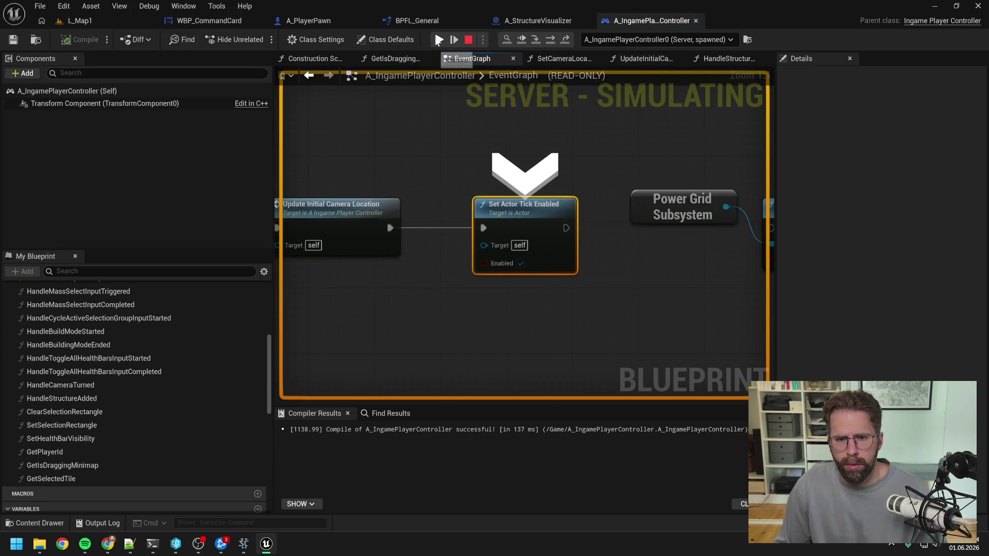
click(438, 39)
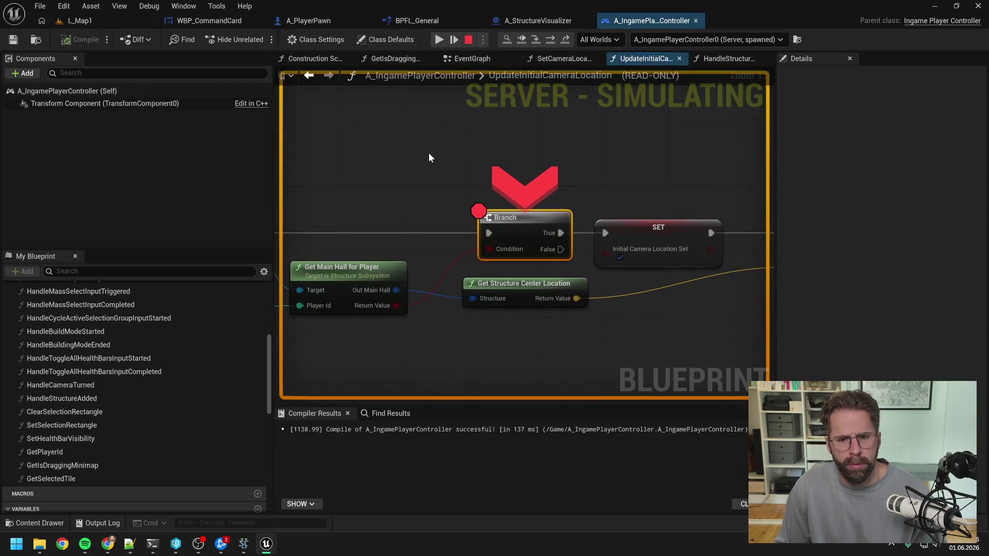
click(552, 40)
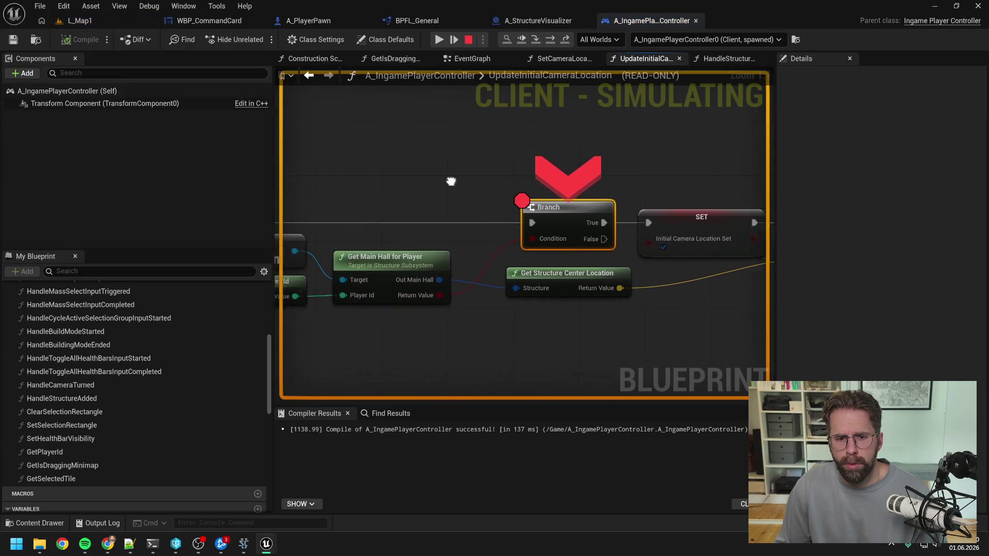
drag(451, 181, 647, 156)
mouse_move(480, 279)
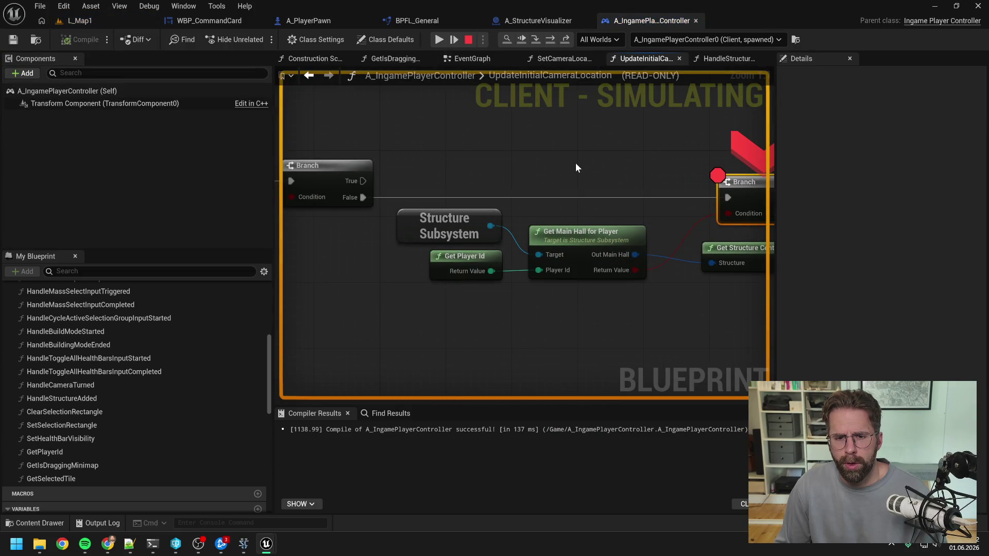
click(468, 40)
drag(583, 139, 512, 146)
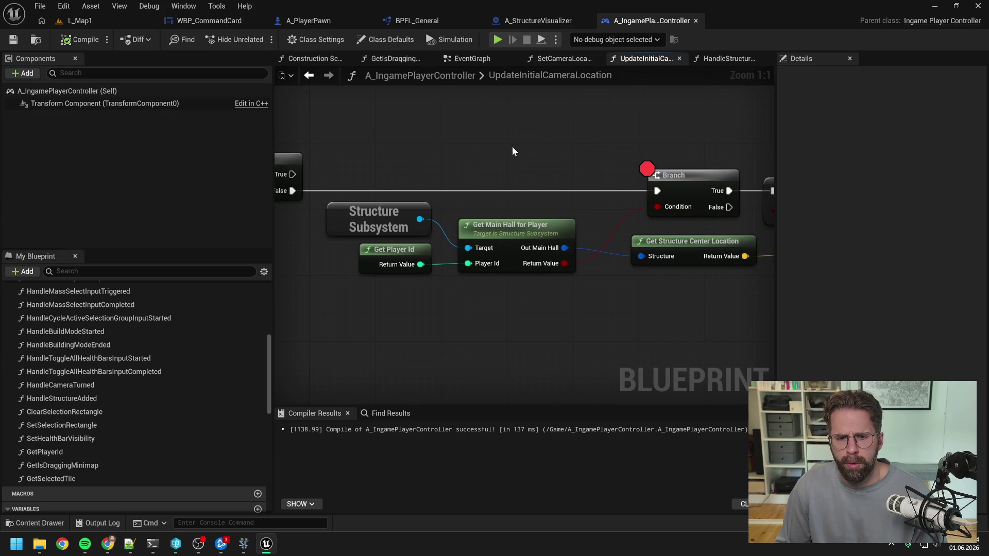
double_click(396, 252)
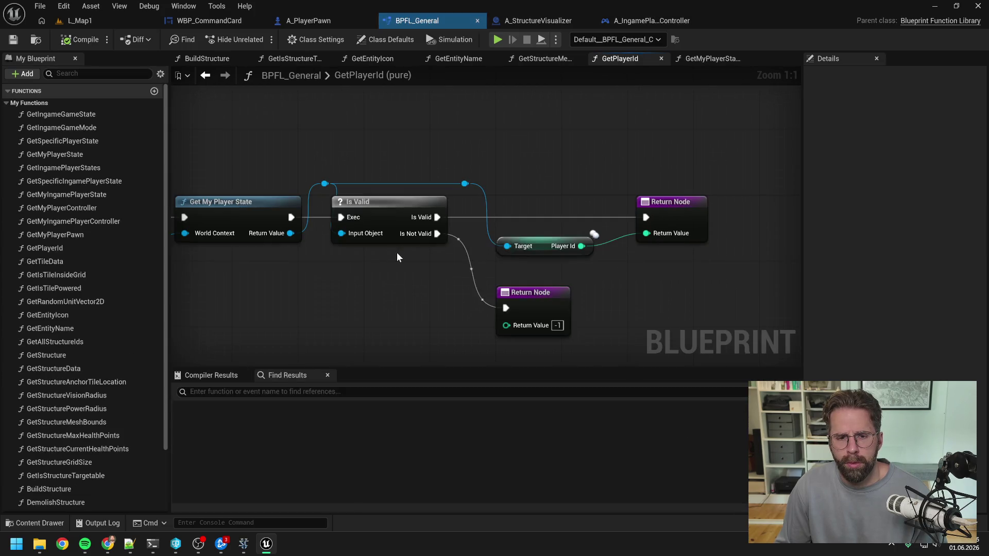
- Follow the Get My Player State node from GetPlayerId into its function graph and center it
drag(396, 286, 473, 273)
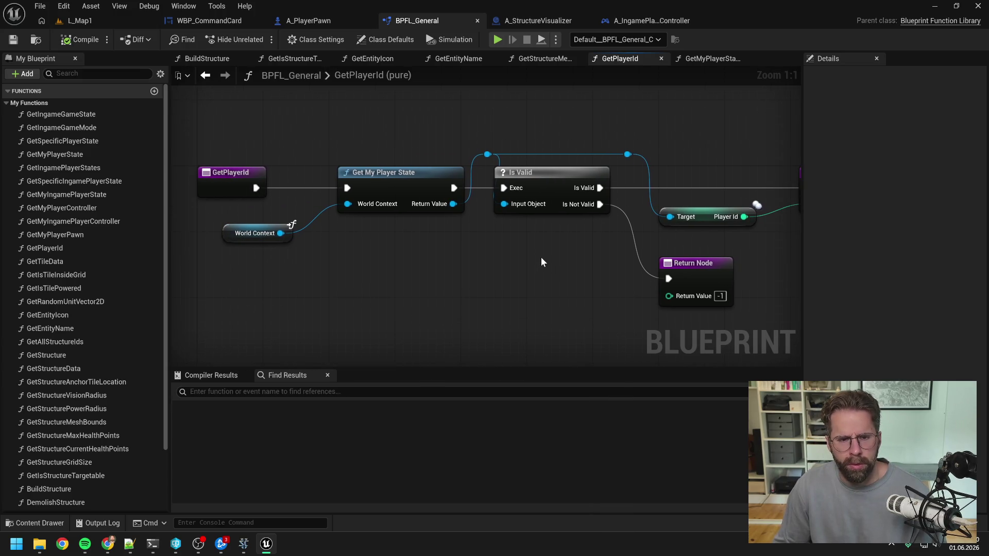
double_click(394, 177)
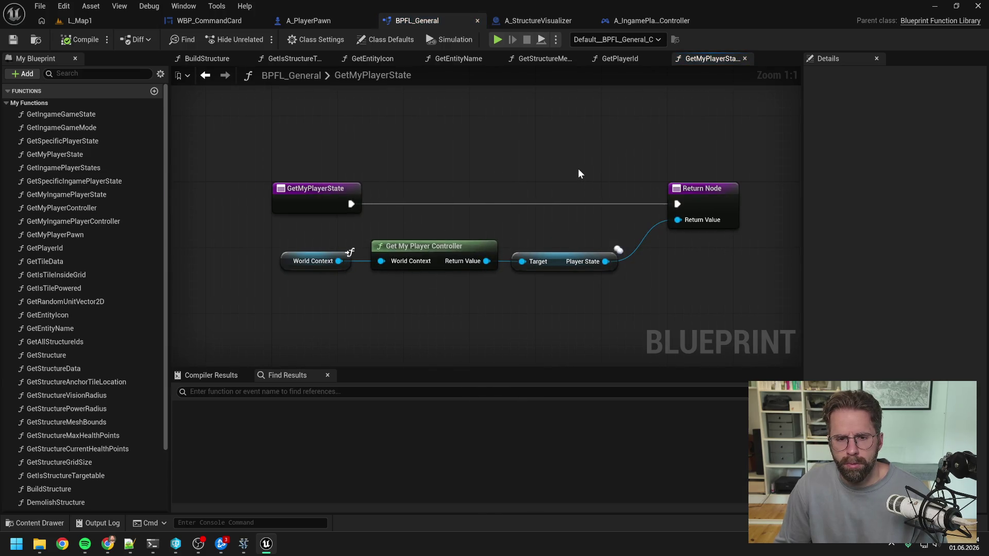
scroll(578, 169, down, 1)
drag(577, 169, 521, 165)
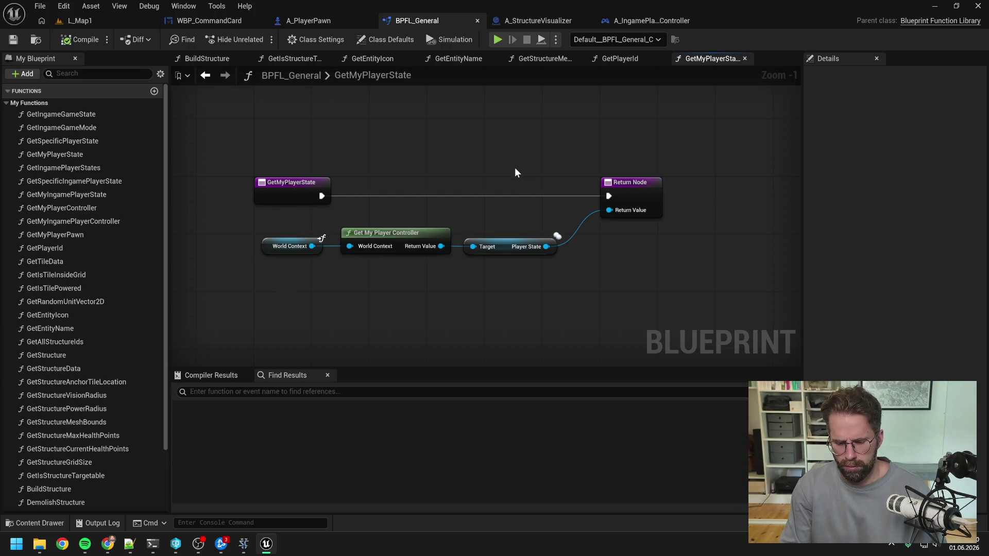
click(152, 544)
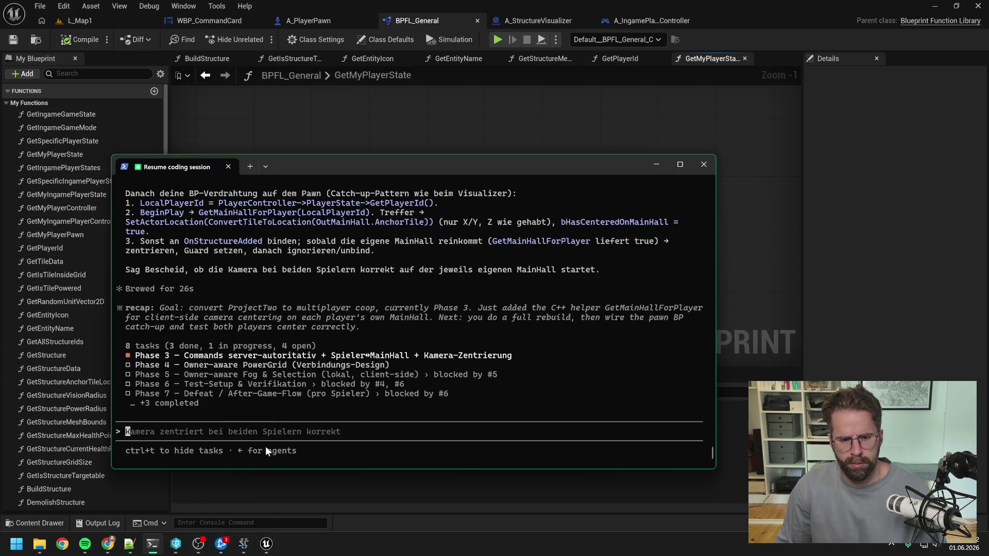
- Send Claude Code 'beim zweiten player ist mein PlayerState ... nicht valid' with a pasted screenshot
text(beim )
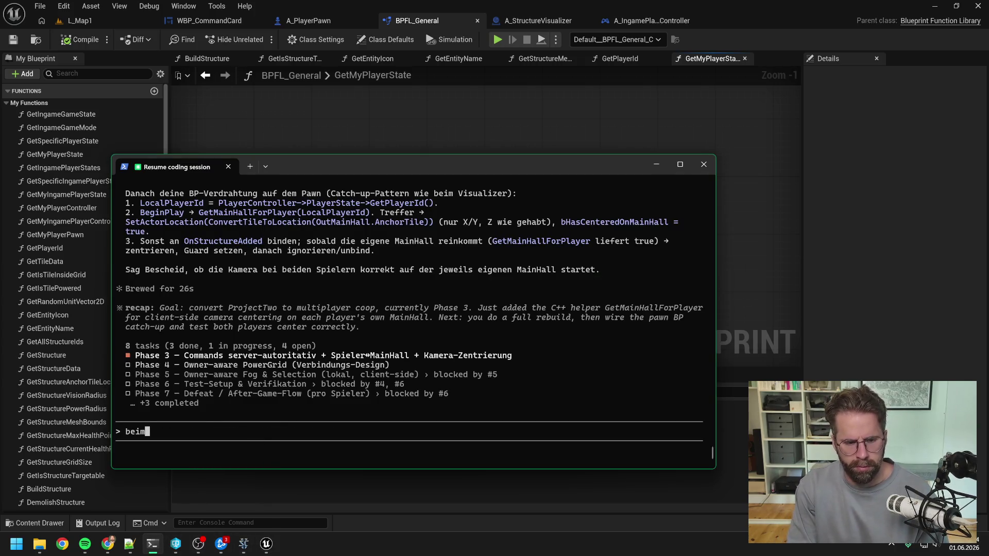
text(zweiten)
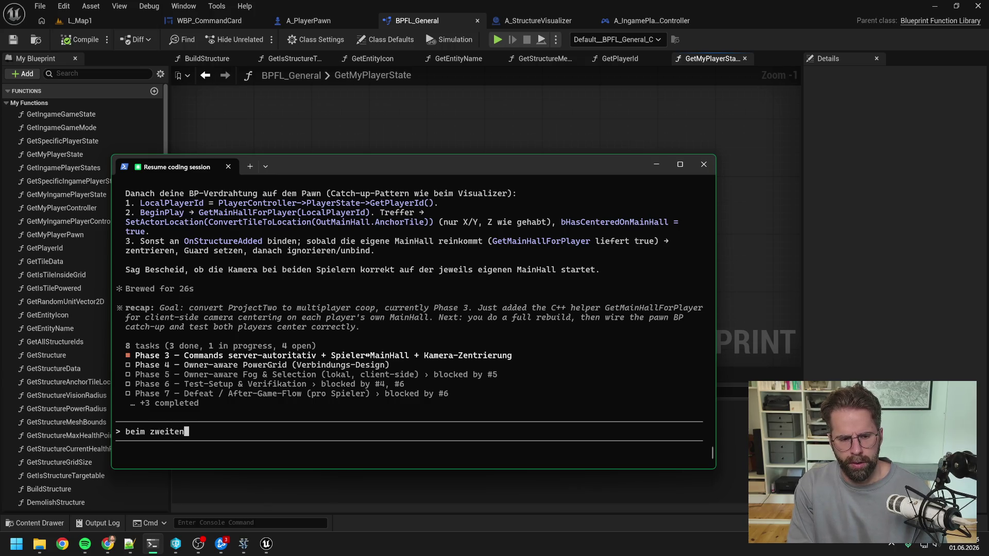
text( player is)
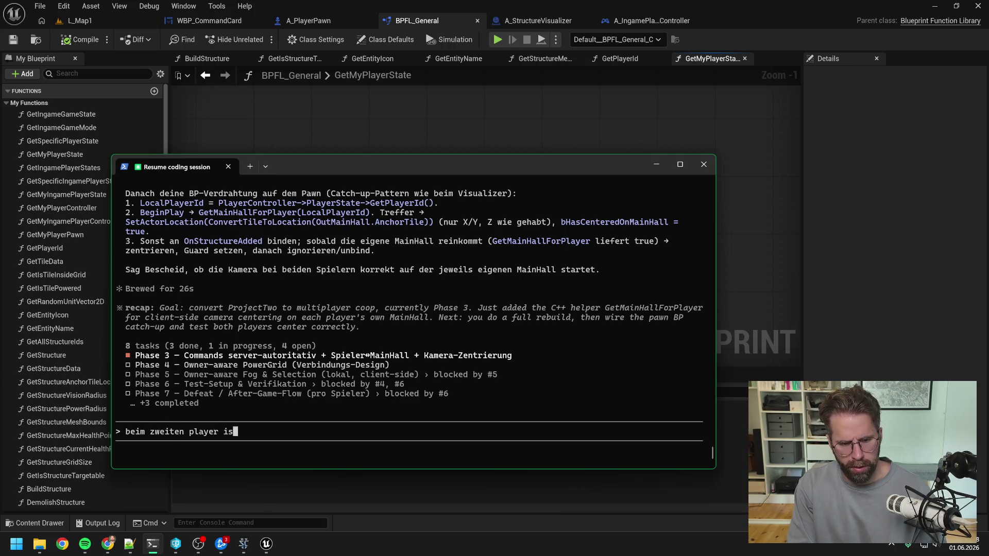
text(t mein PlayerSta)
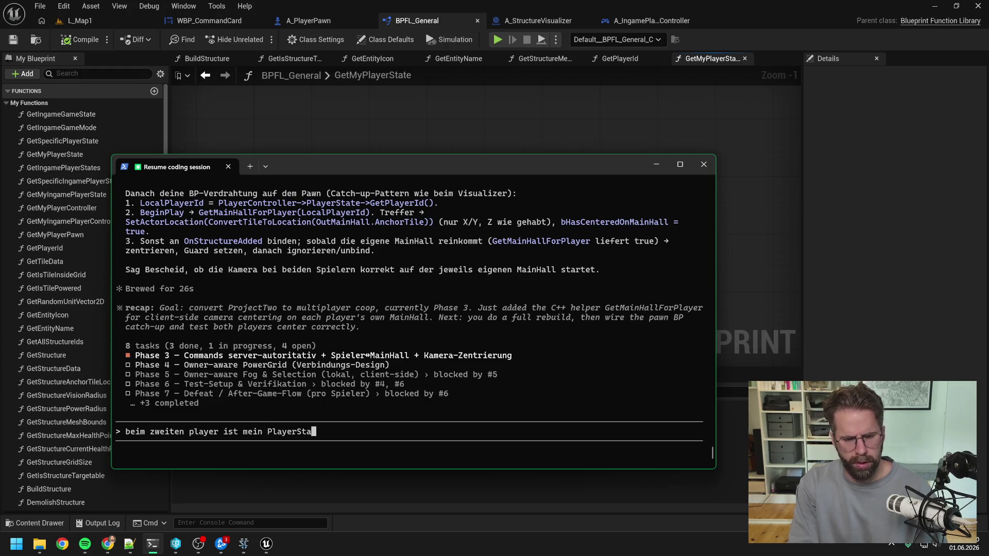
text(te mit dieser)
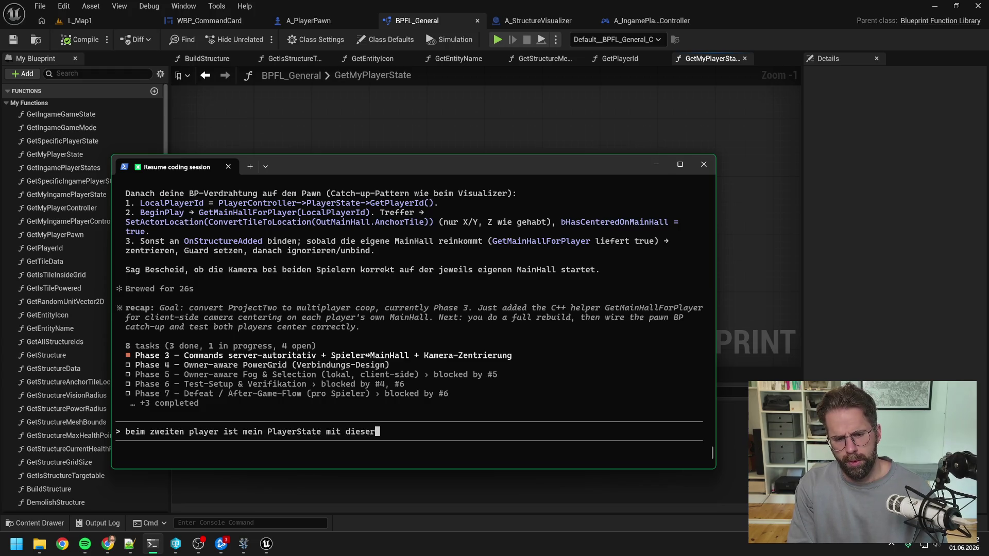
text( Funktion gerade )
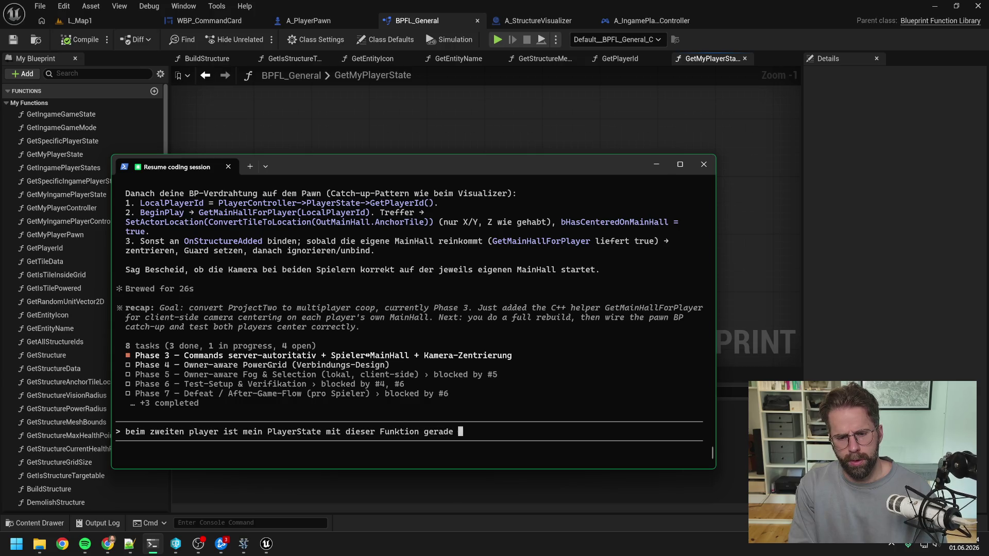
text(nicht valid)
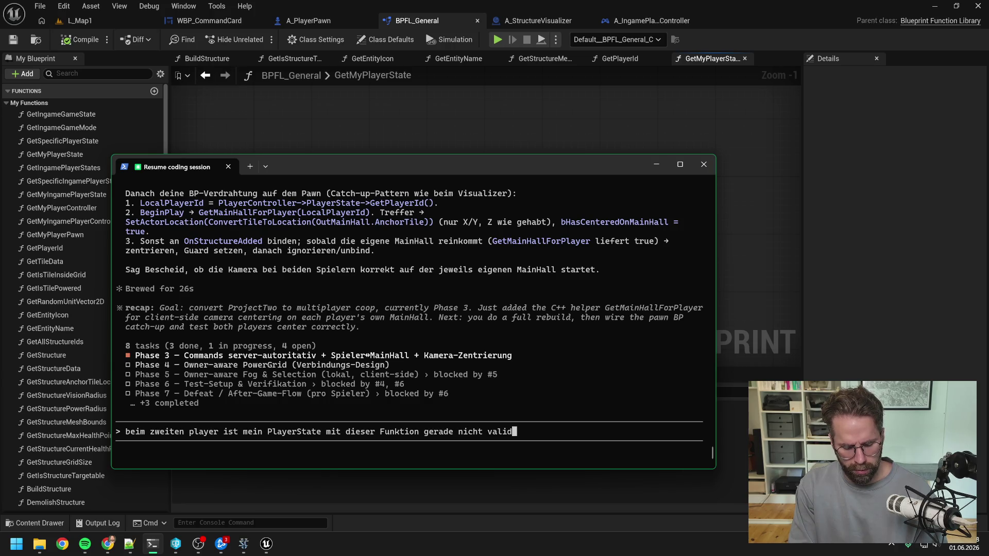
text(, b)
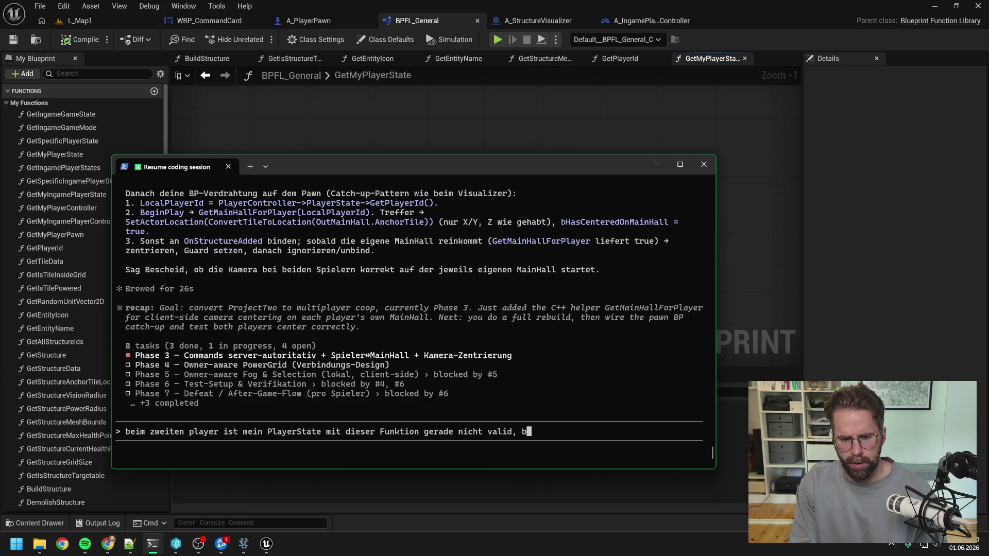
key(BackSpace)
text(kann also auch nich)
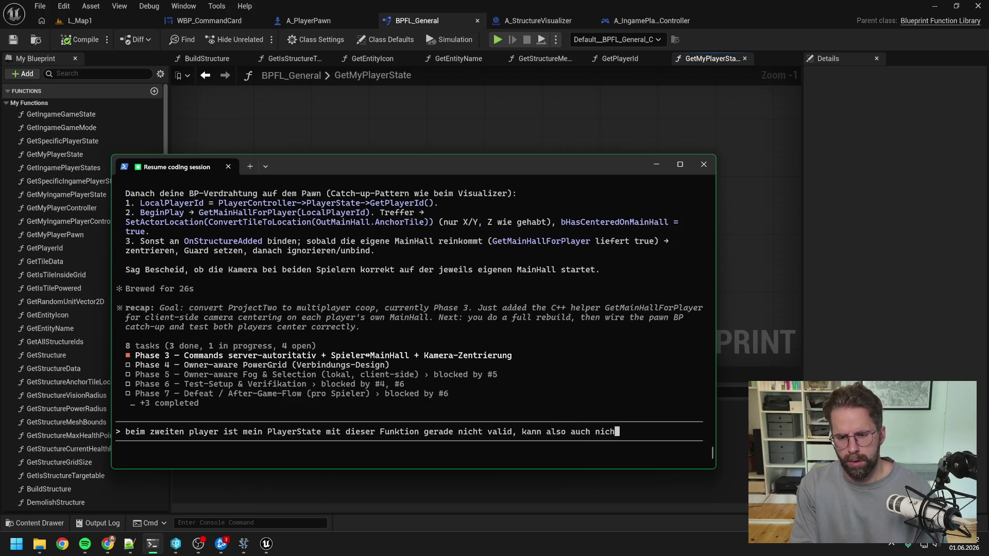
text(t die)
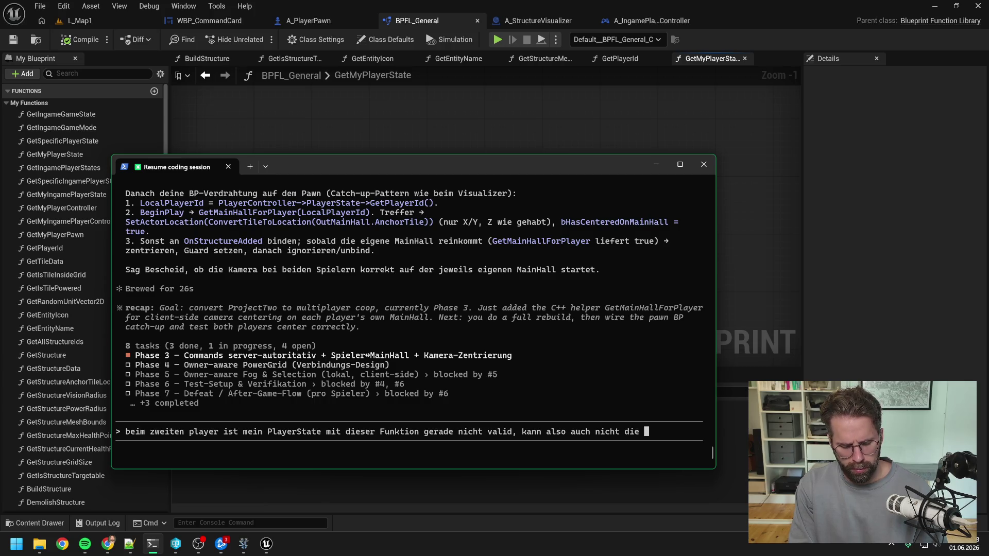
text(PlayerI)
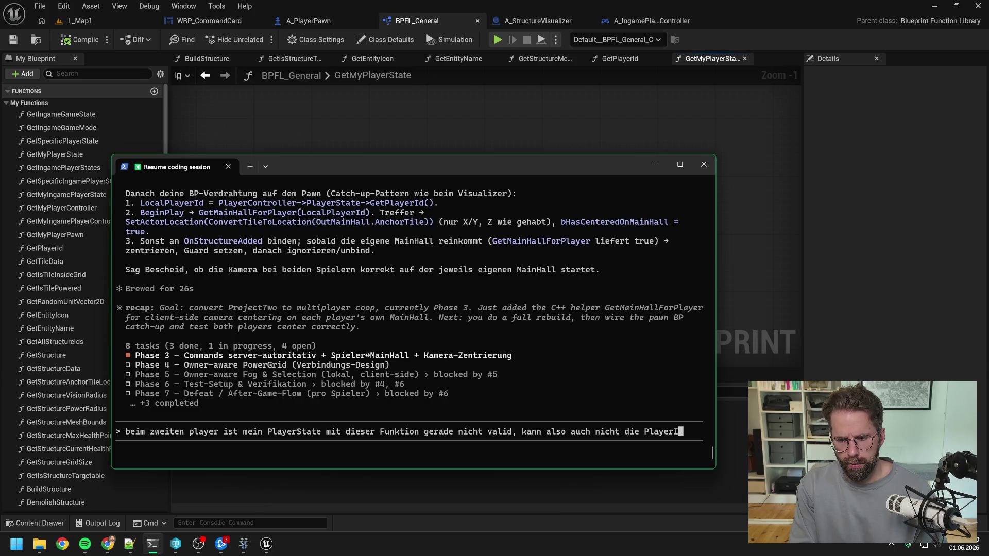
text(d rausziehen)
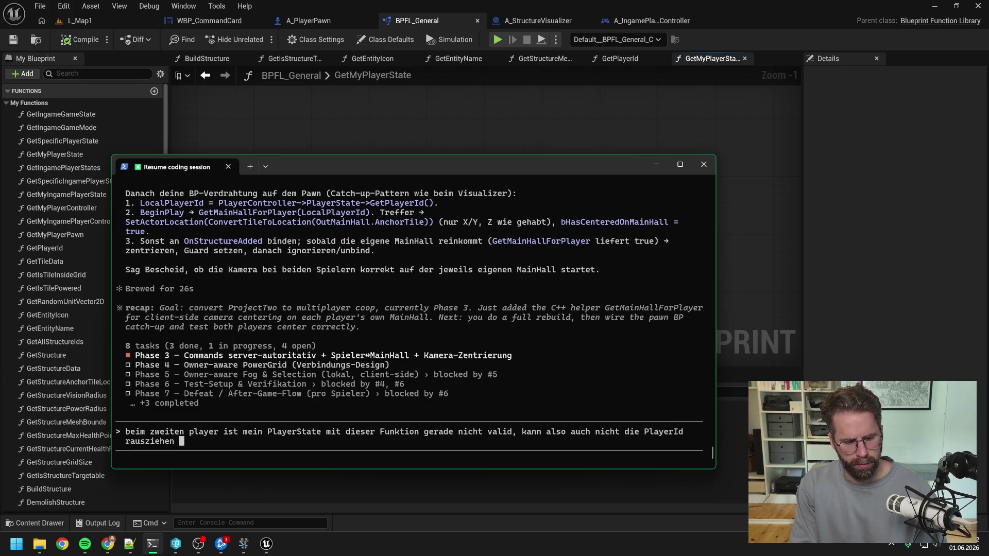
key(ctrl+v)
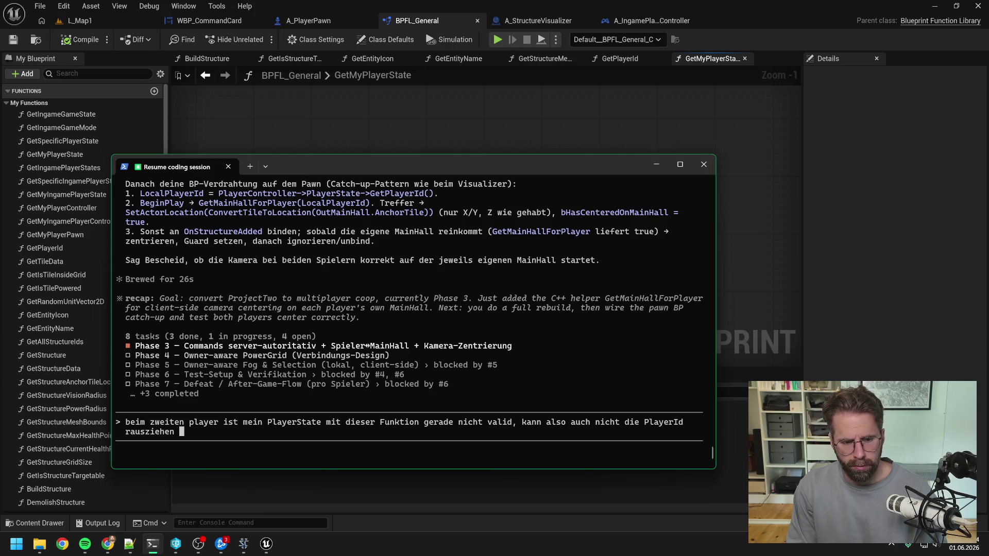
key(alt+v)
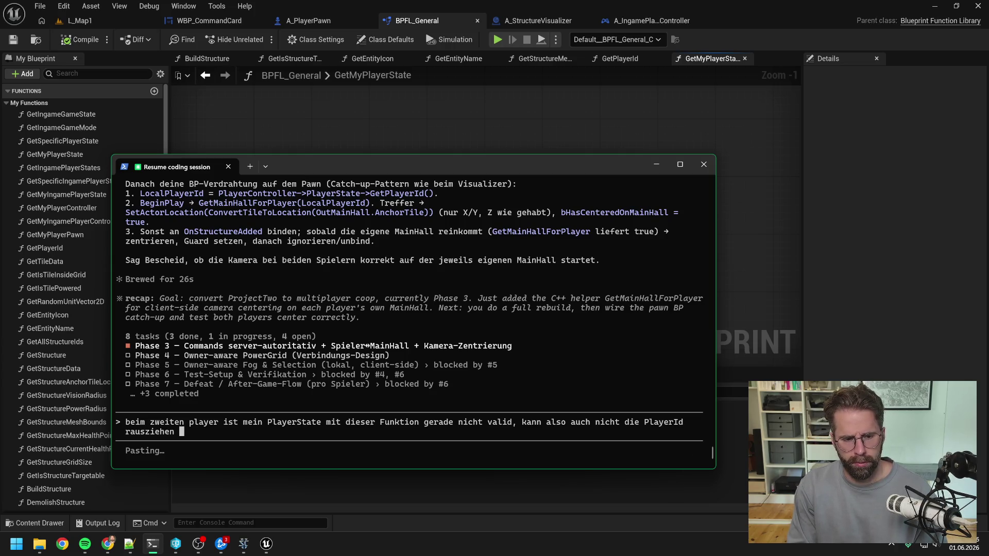
key(Return)
click(450, 130)
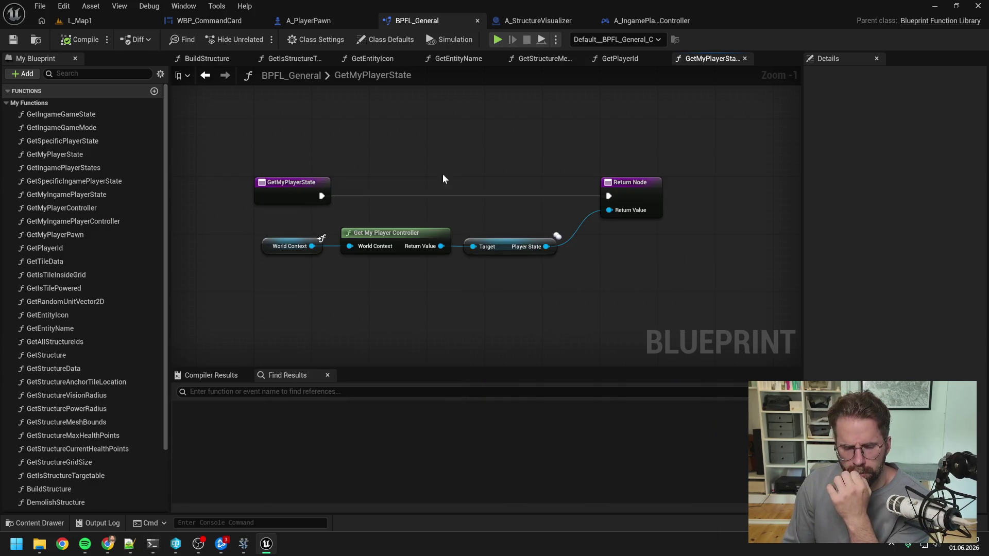
- Put a breakpoint on the GetPlayerId entry and start a multiplayer play session
click(612, 184)
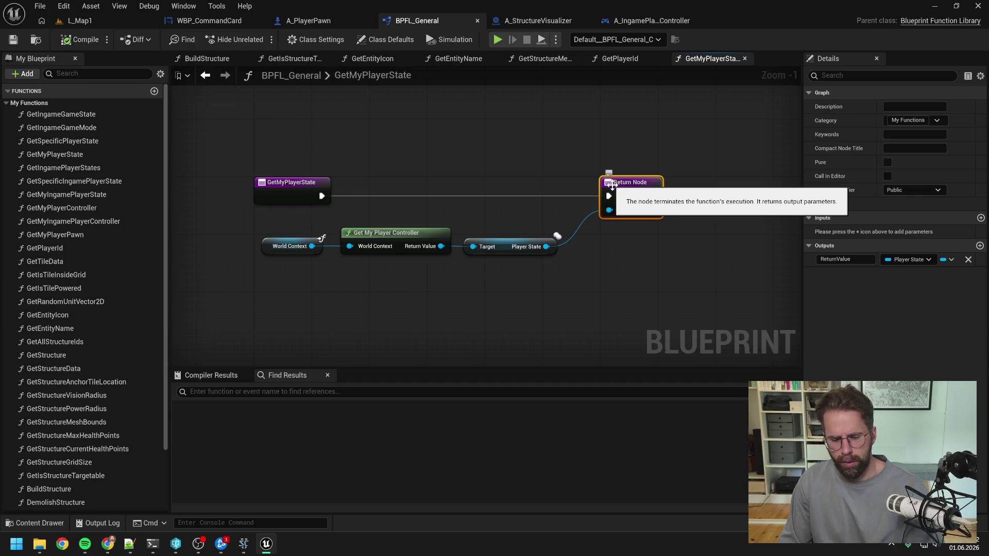
click(428, 158)
click(620, 59)
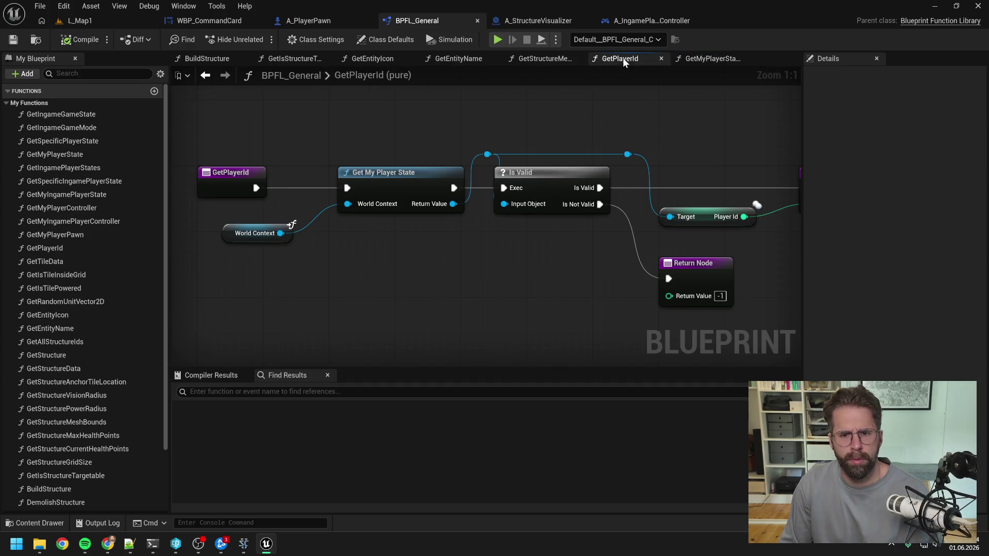
click(236, 179)
key(F9)
key(alt+s)
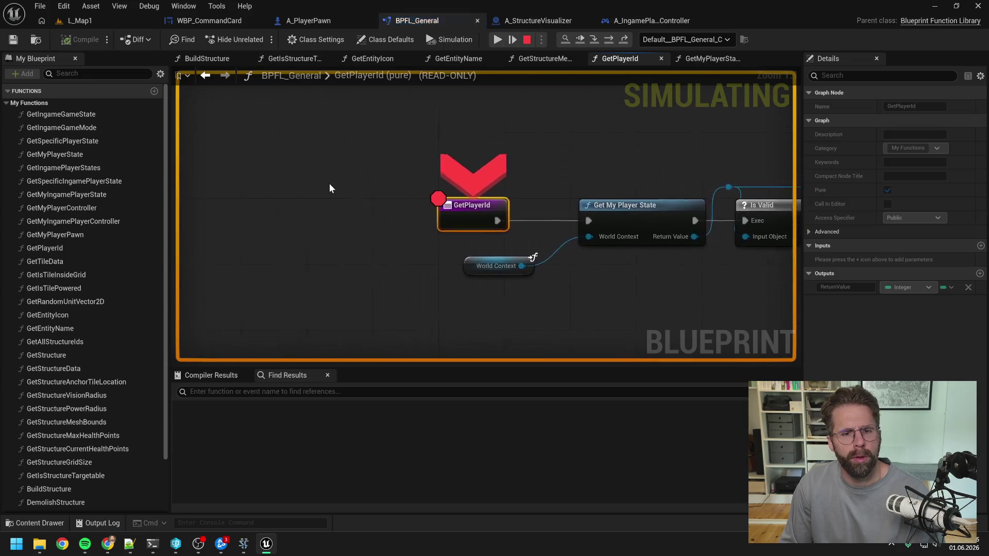
- Resume past the breakpoints and step from GetPlayerId into GetMyPlayerState on the client
click(498, 40)
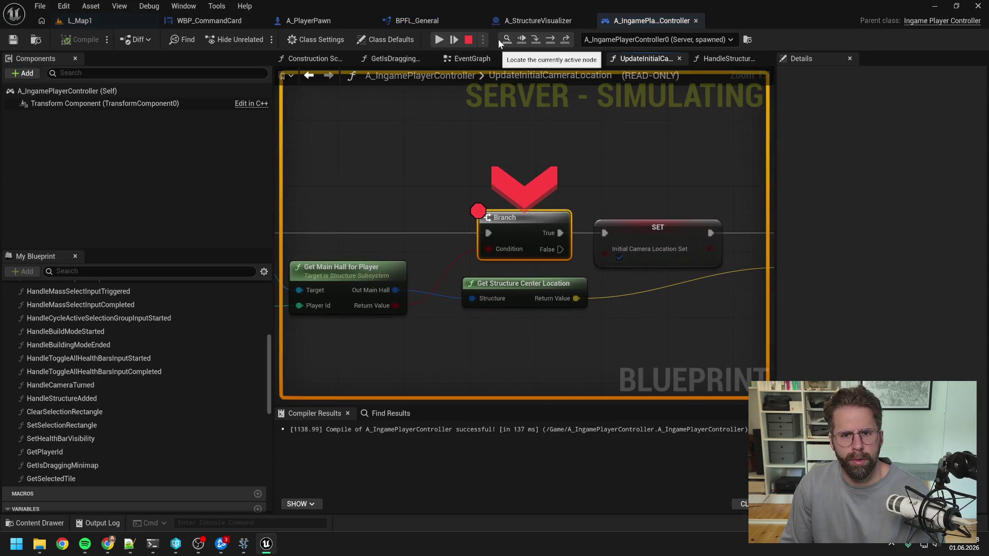
click(439, 39)
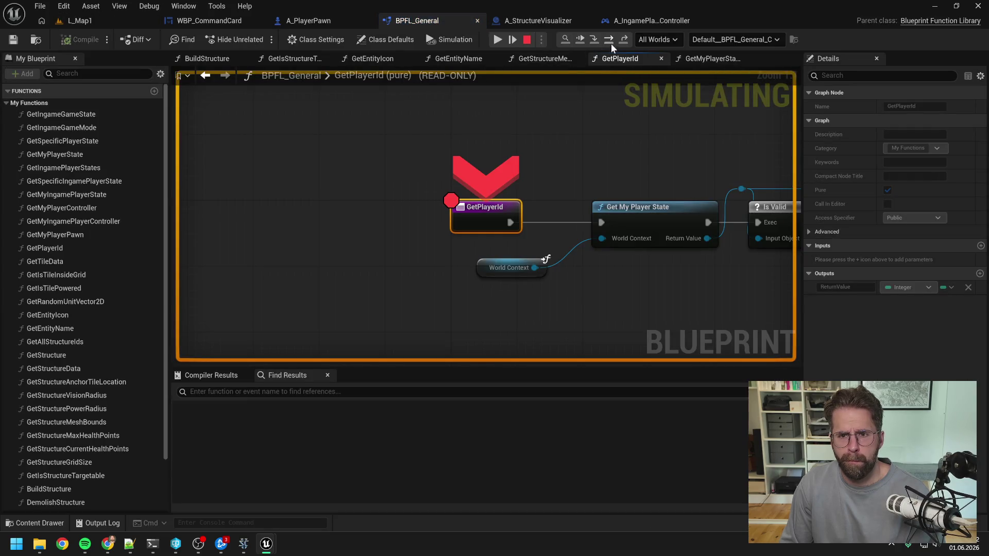
click(608, 41)
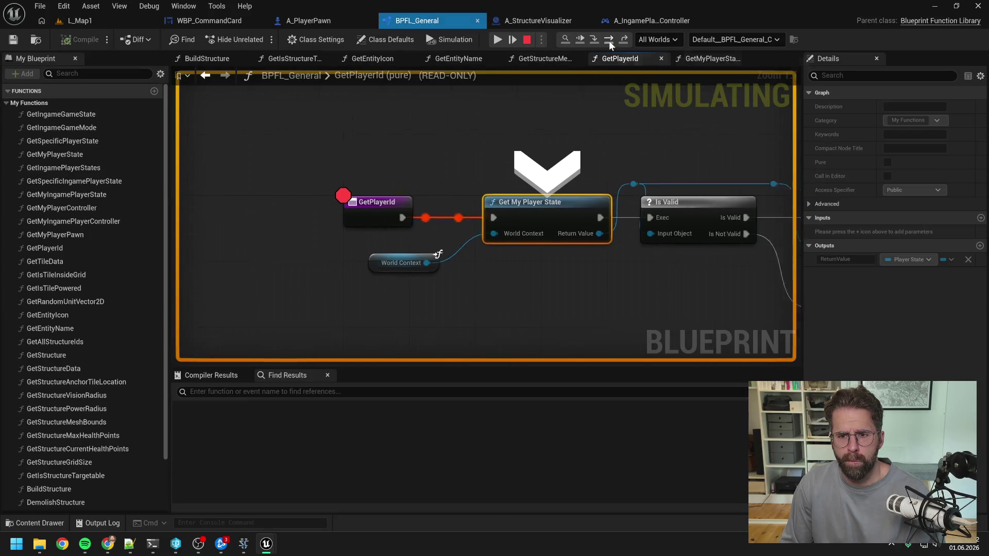
click(606, 40)
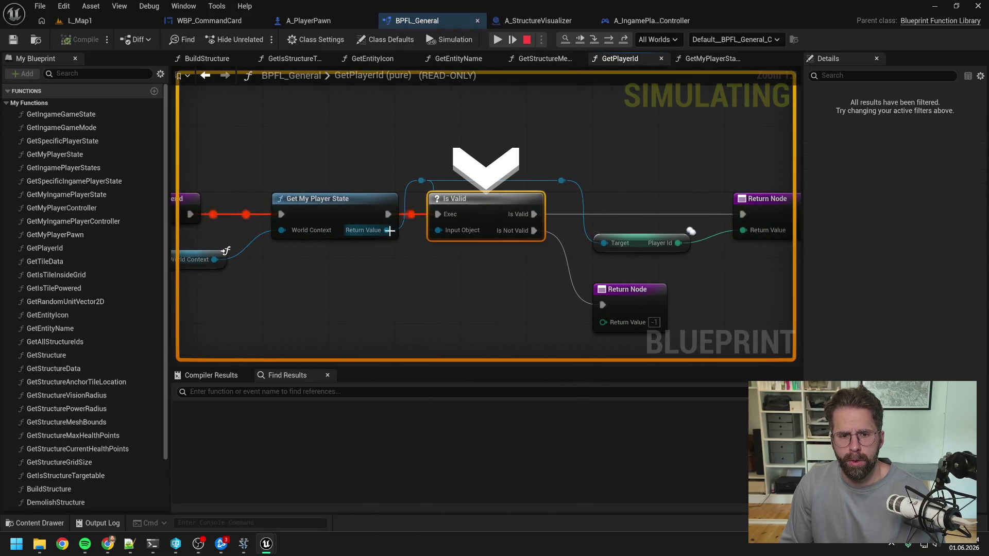
click(490, 48)
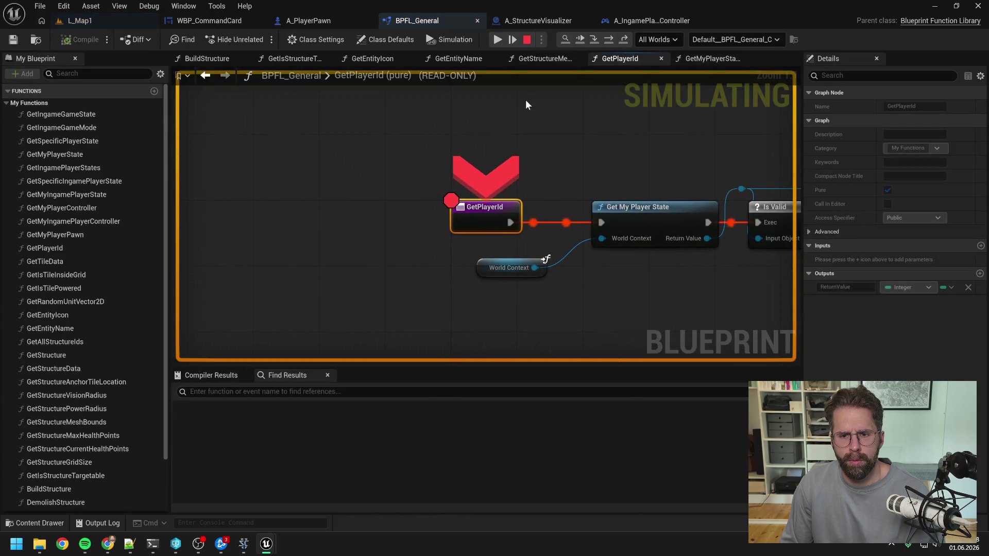
click(594, 39)
click(594, 38)
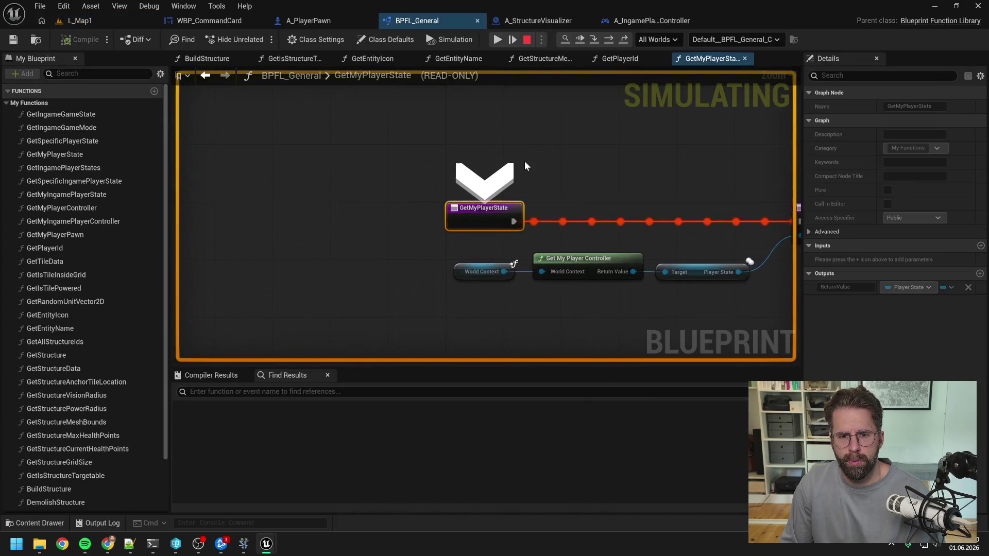
click(601, 39)
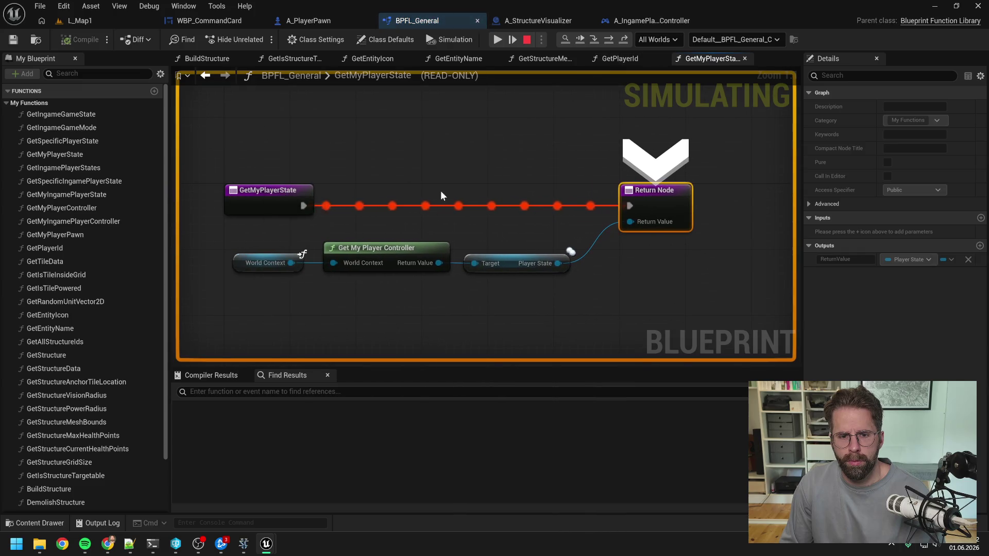
- Inspect GetMyPlayerState's returned PlayerState, step back to Is Valid, and step in again
mouse_move(439, 263)
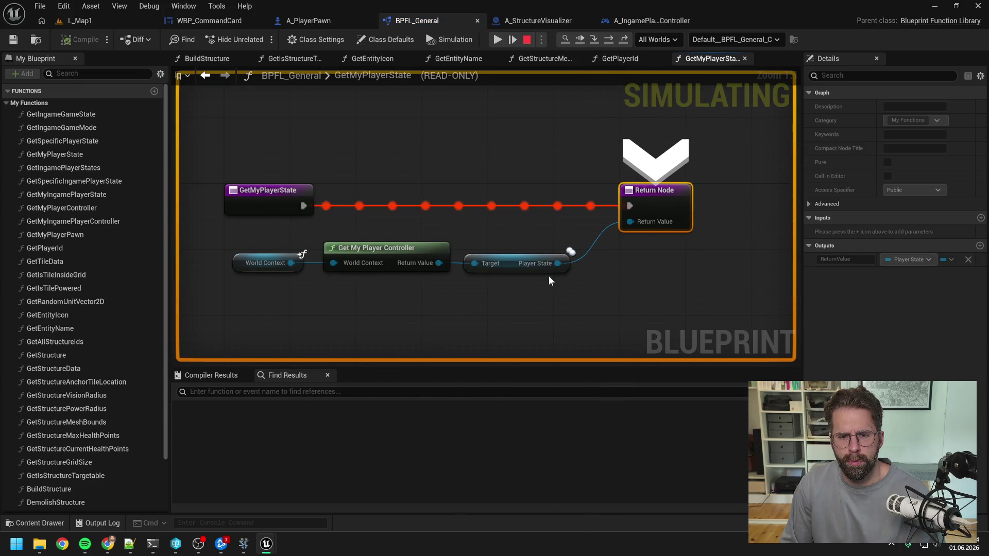
mouse_move(559, 264)
click(594, 40)
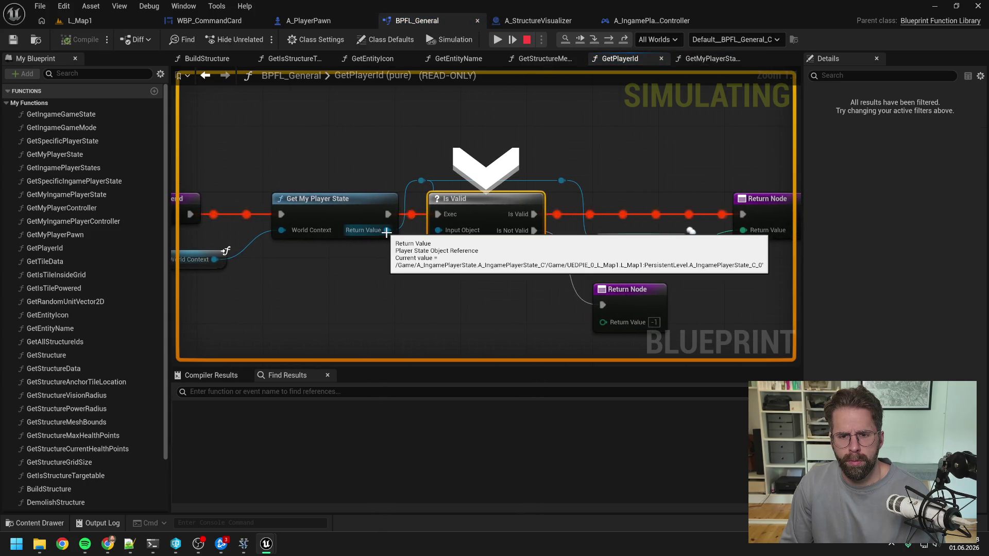
click(606, 40)
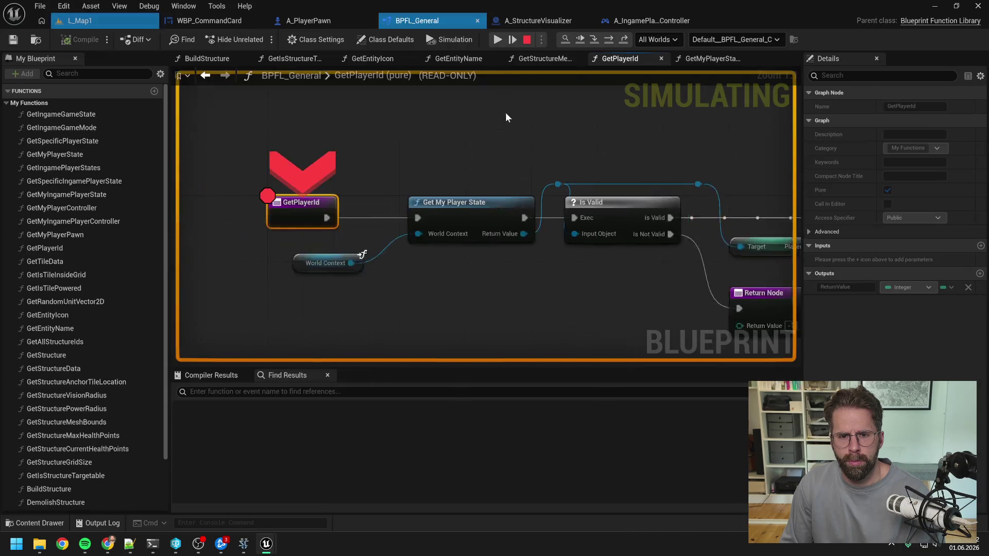
click(610, 40)
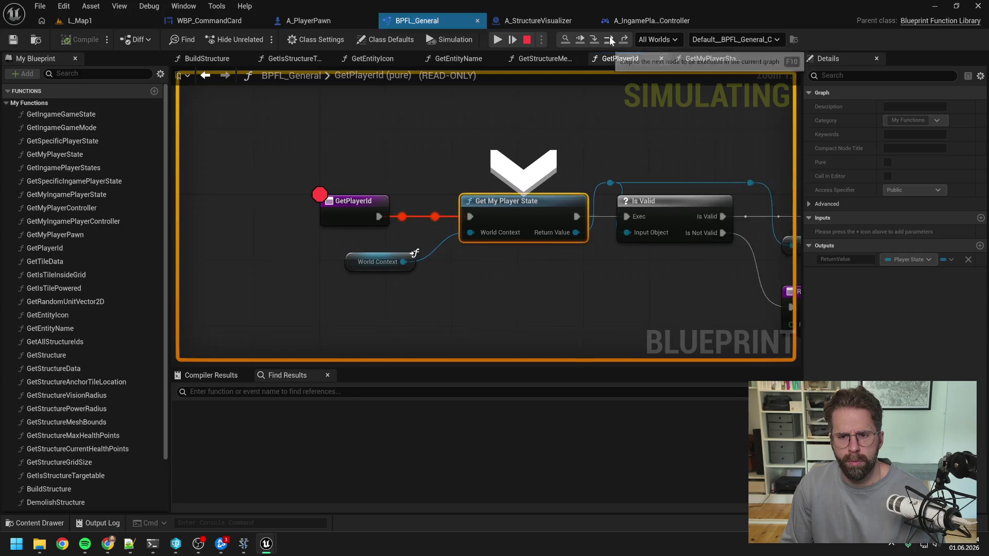
click(593, 39)
click(606, 39)
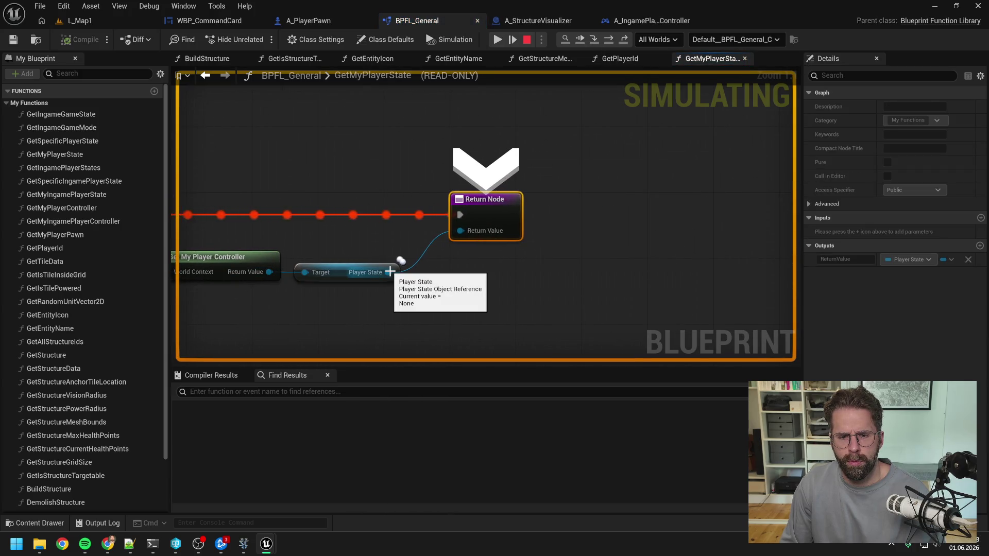
mouse_move(408, 270)
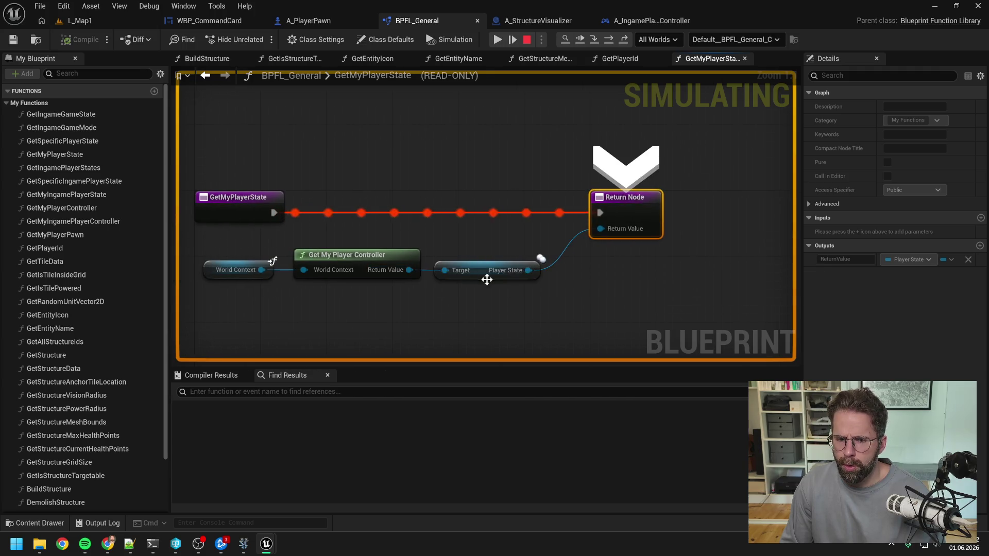
mouse_move(521, 262)
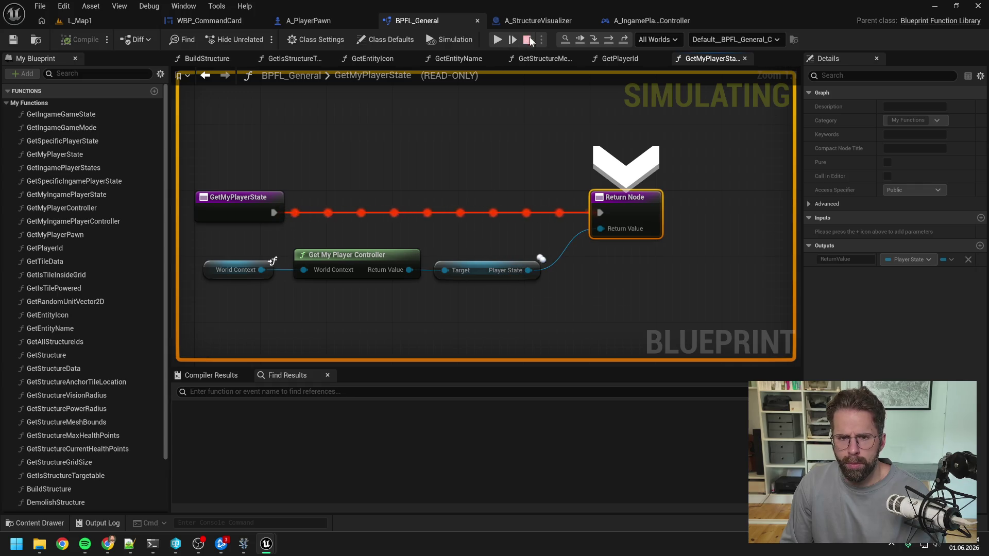
- Stop the simulation, open the GetMyPlayerController graph, and bring up the Claude Code terminal
key(Escape)
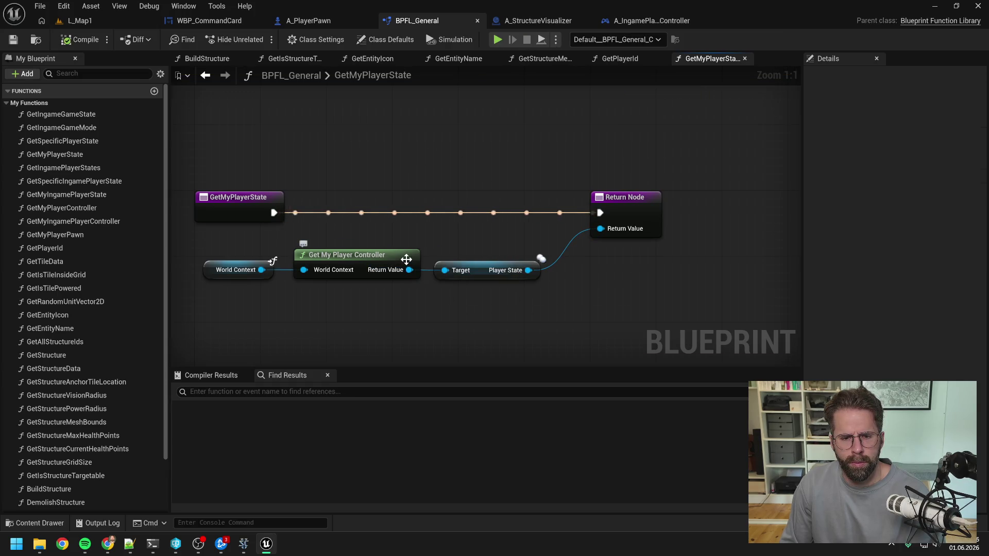
double_click(404, 258)
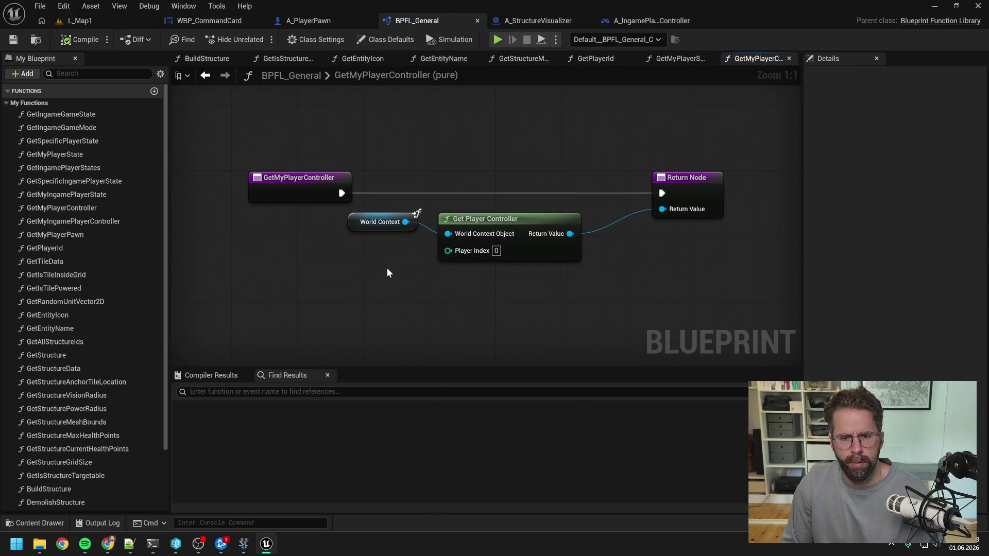
click(152, 544)
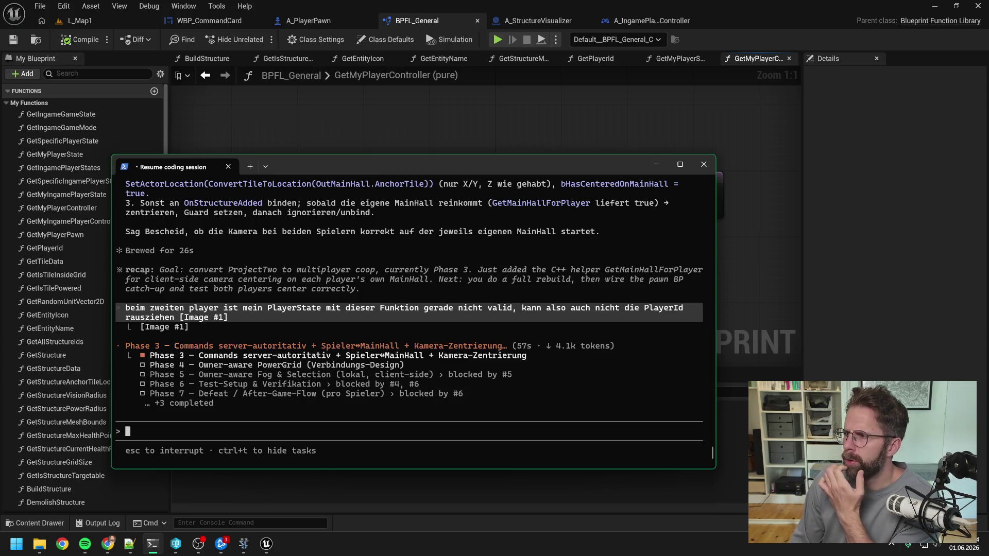
key(alt+Tab)
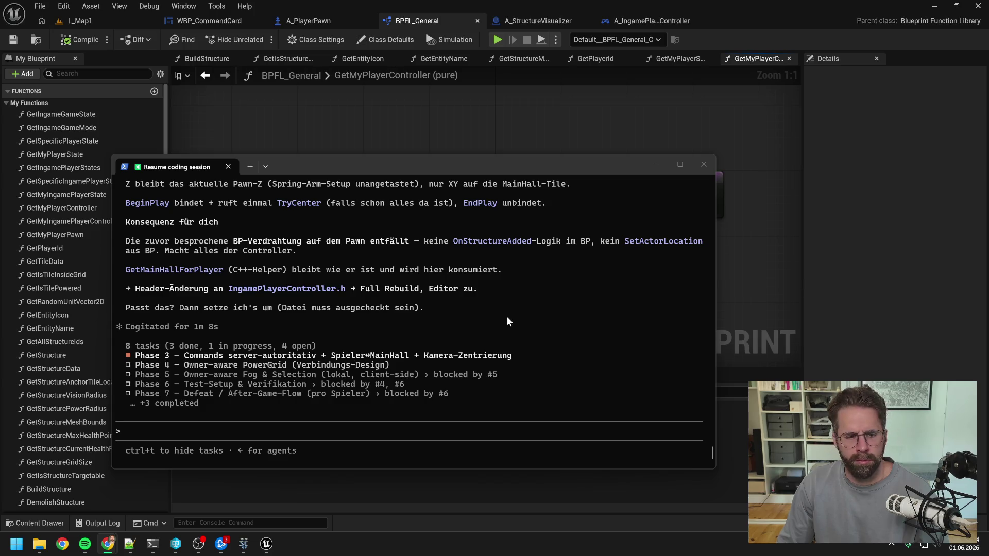
- Receive Claude Code's TryCenterCameraOnOwnMainHall plan for AIngamePlayerController and focus the session
click(408, 307)
- Scroll back through Claude's TryCenterCameraOnOwnMainHall plan, then switch back to the Unreal editor
scroll(422, 310, up, 9)
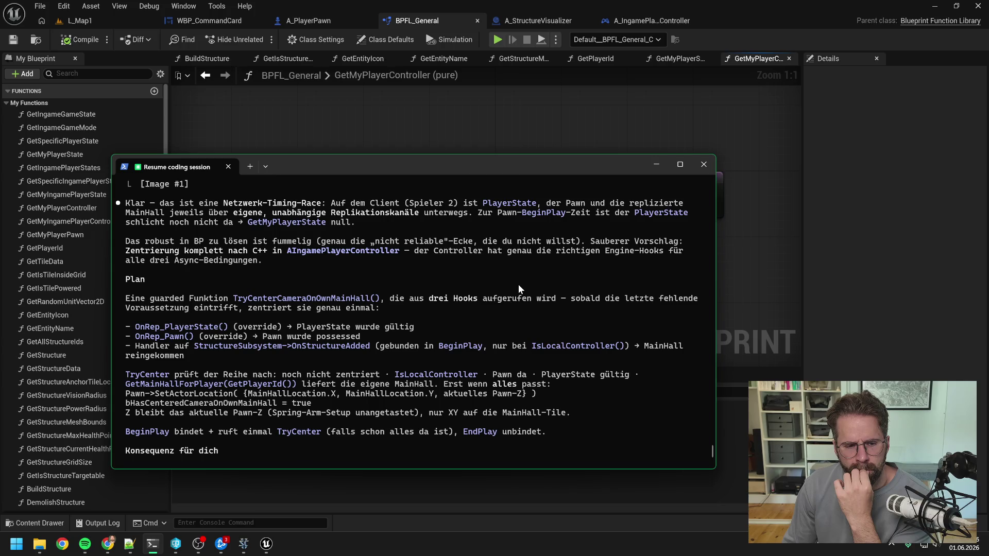
click(788, 264)
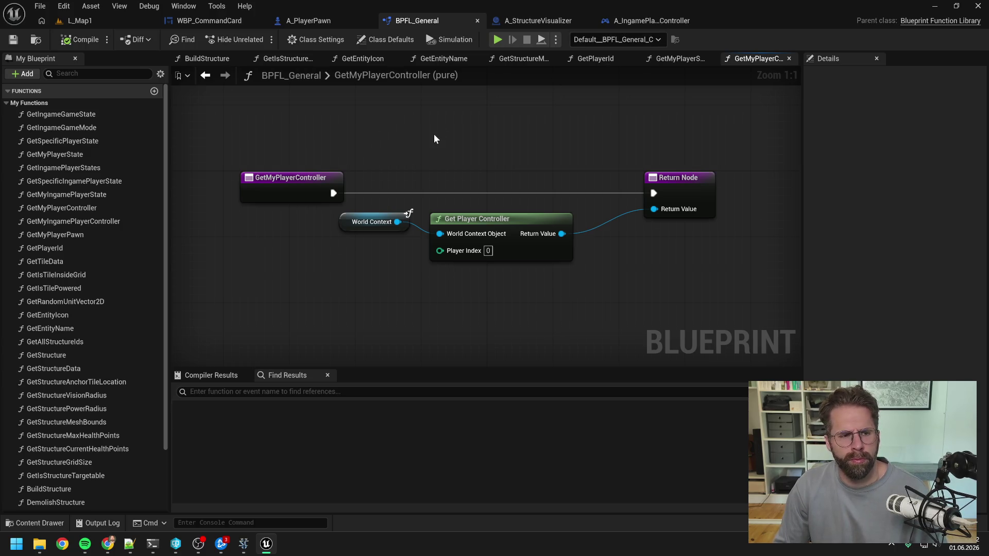
- Delete the GetPlayerId function from BPFL_General, confirming despite its existing uses
click(57, 249)
double_click(64, 249)
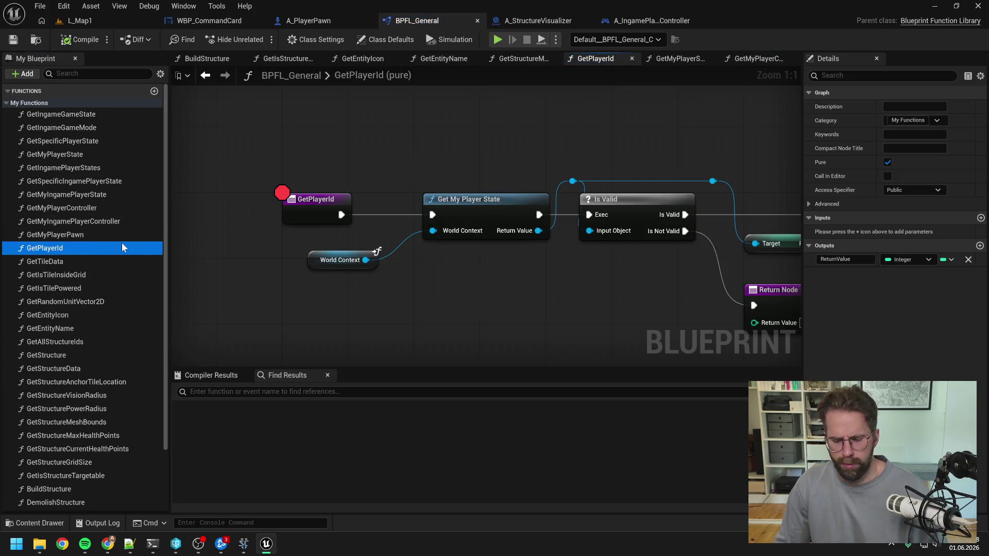
key(Delete)
key(Return)
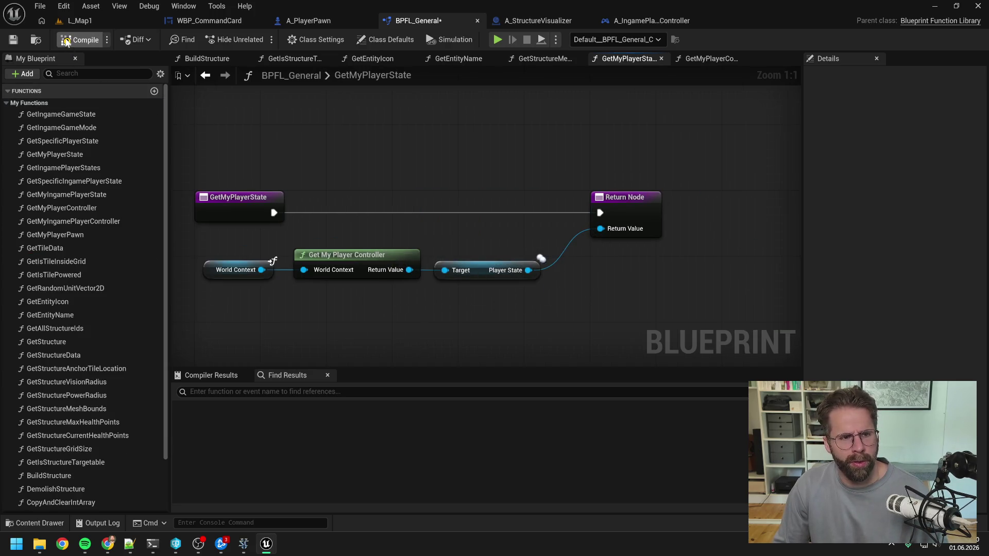
- In A_IngamePlayerController, replace the broken Get Player Id node with the controller's own Get Player Id
click(652, 20)
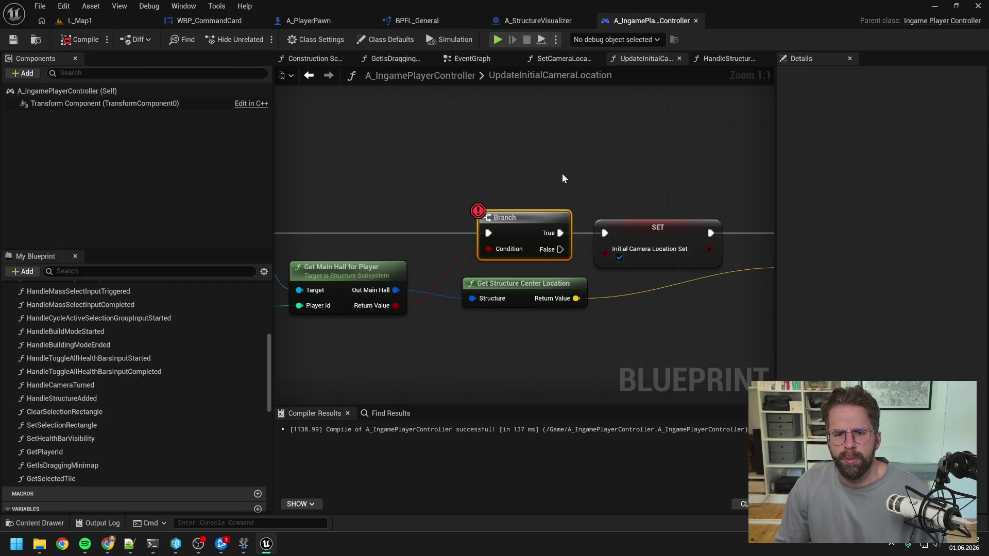
scroll(477, 163, up, 3)
click(475, 295)
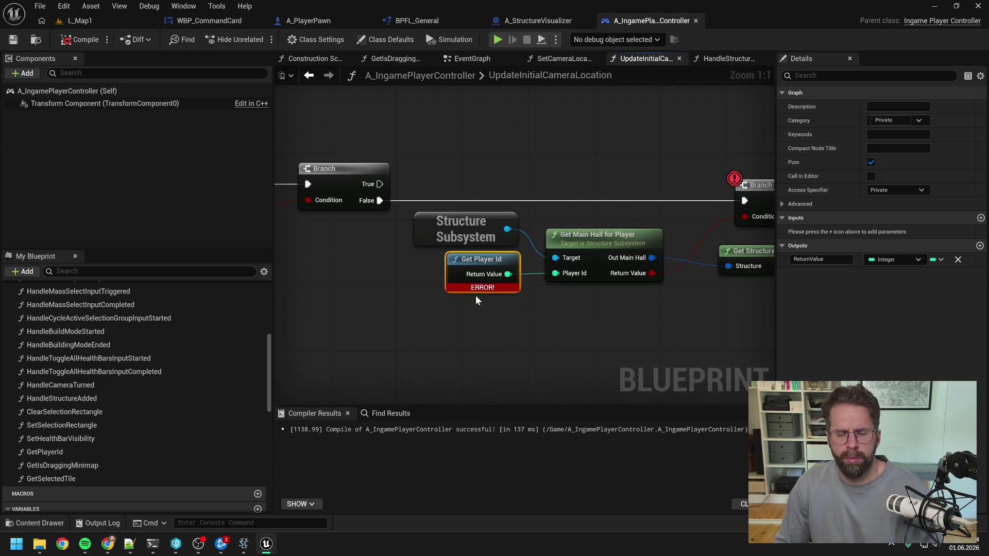
key(Delete)
scroll(446, 303, down, 1)
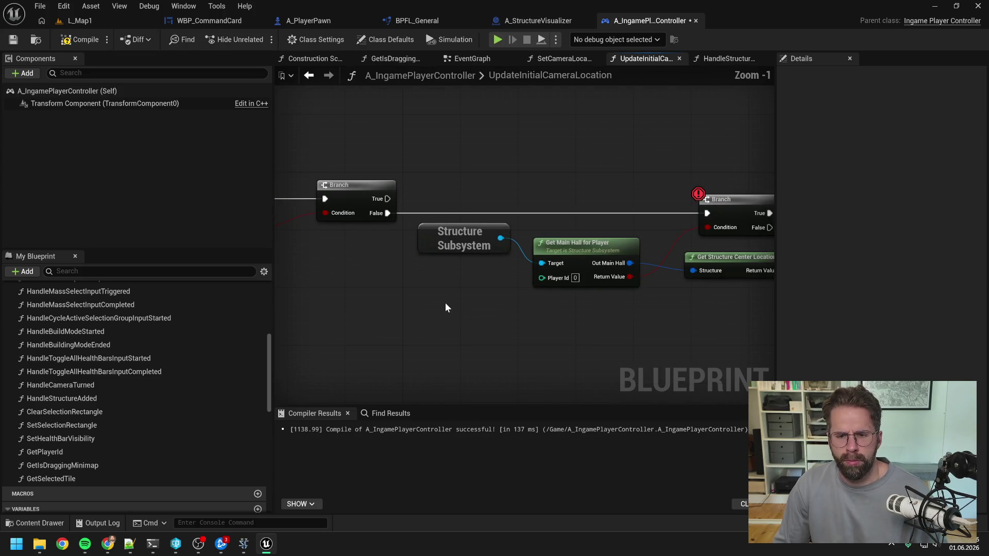
right_click(441, 309)
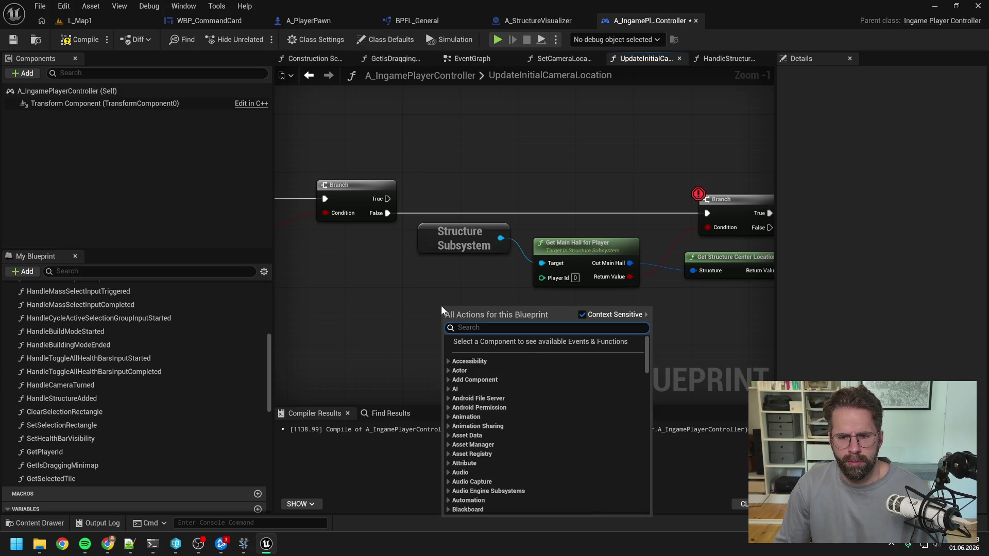
text(get pla)
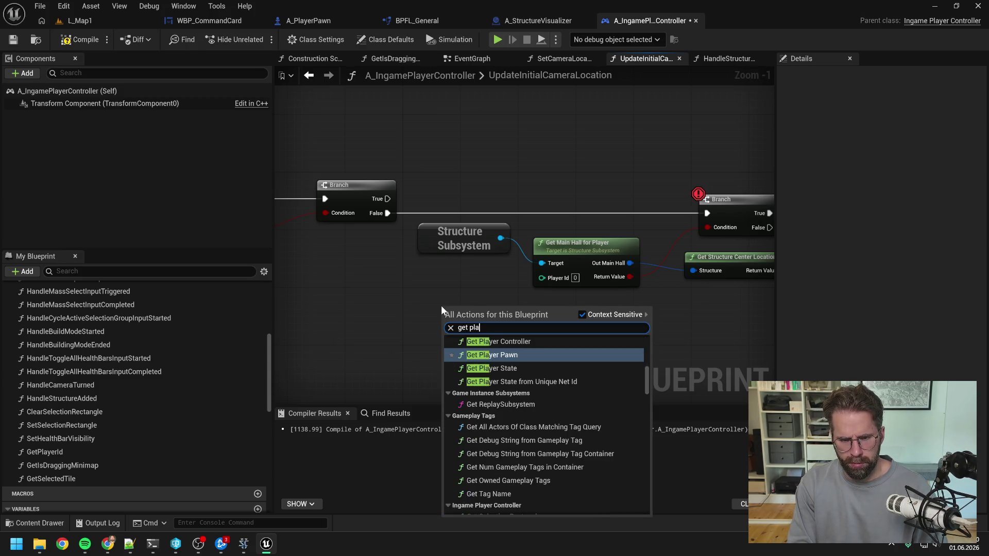
text(yer id)
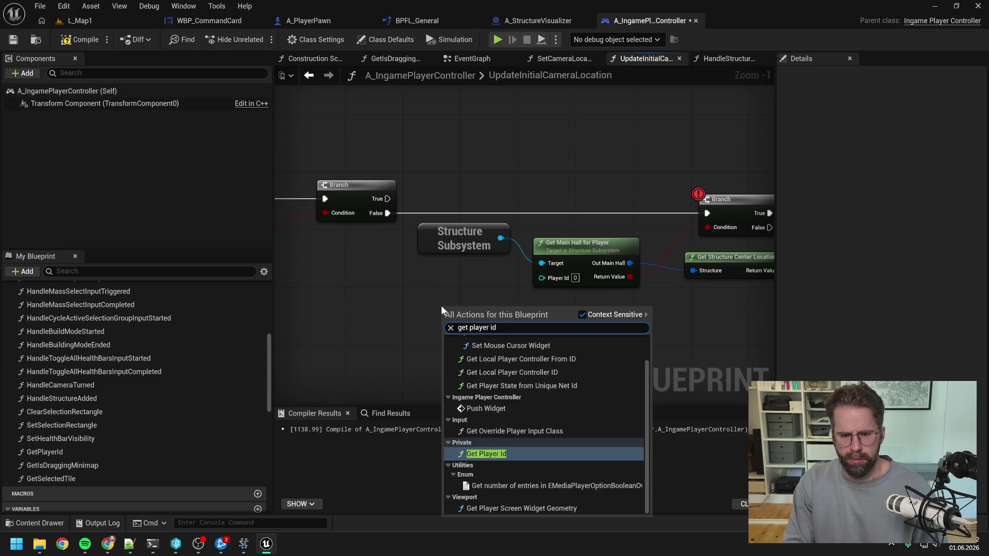
key(Return)
- Check the controller's GetPlayerId function graph and its return node, then return to the EventGraph
double_click(449, 308)
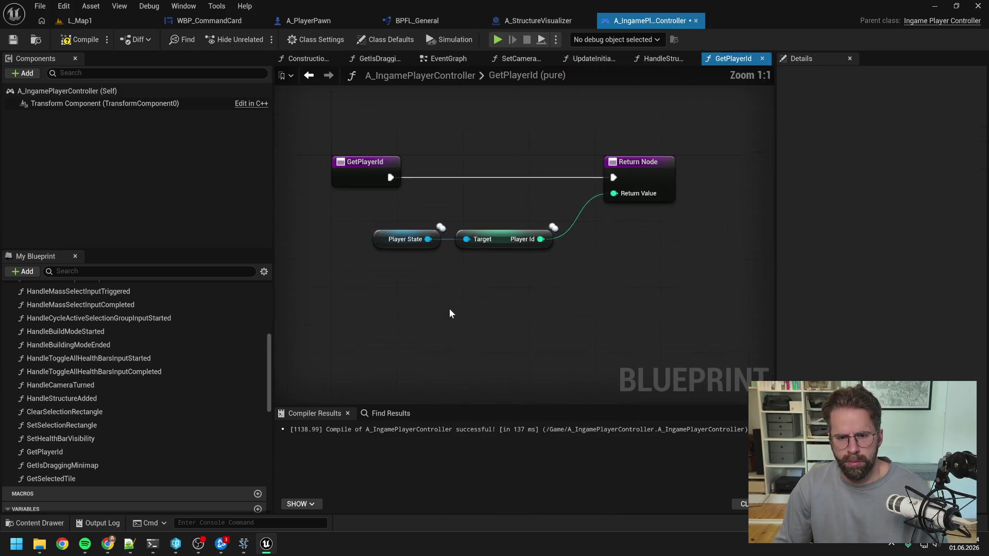
click(644, 201)
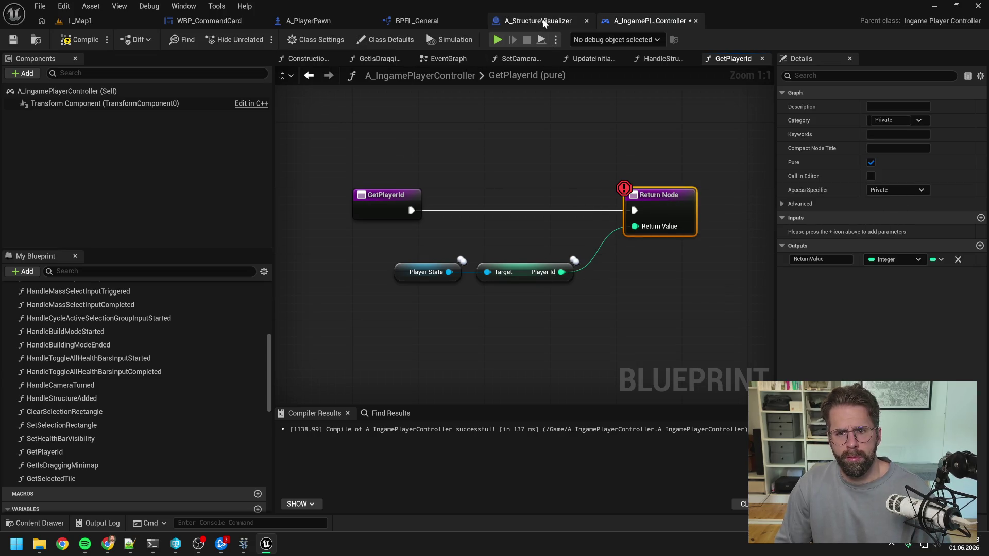
click(438, 57)
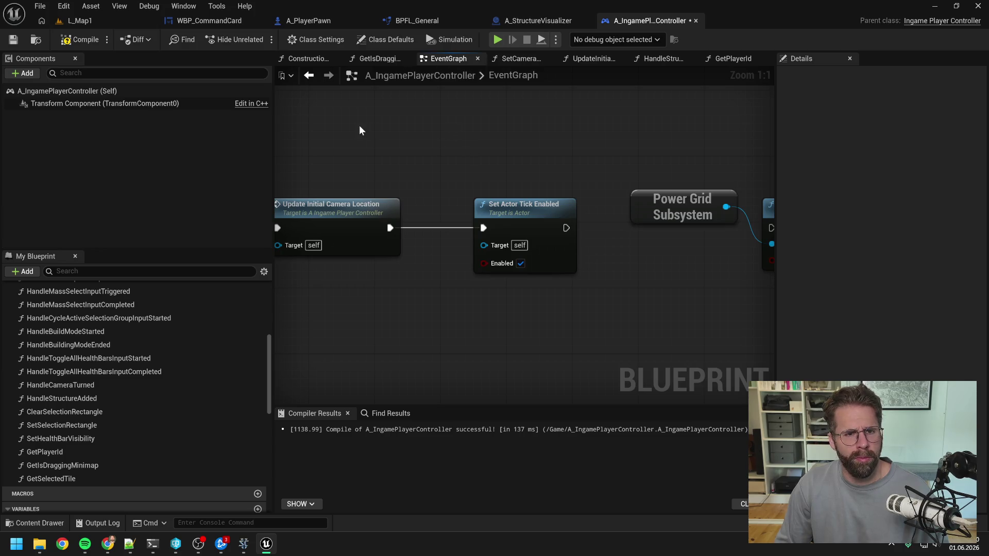
scroll(360, 130, down, 7)
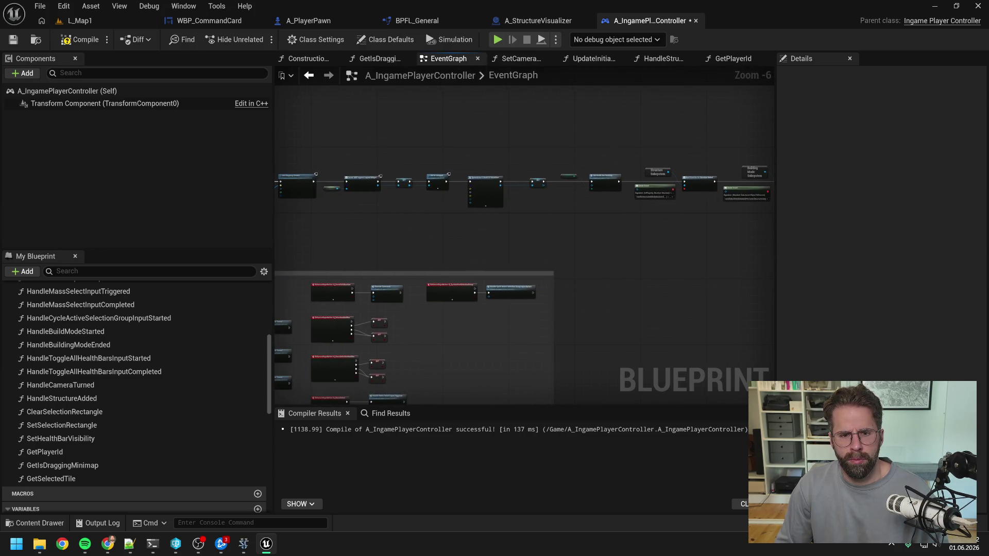
scroll(480, 165, up, 4)
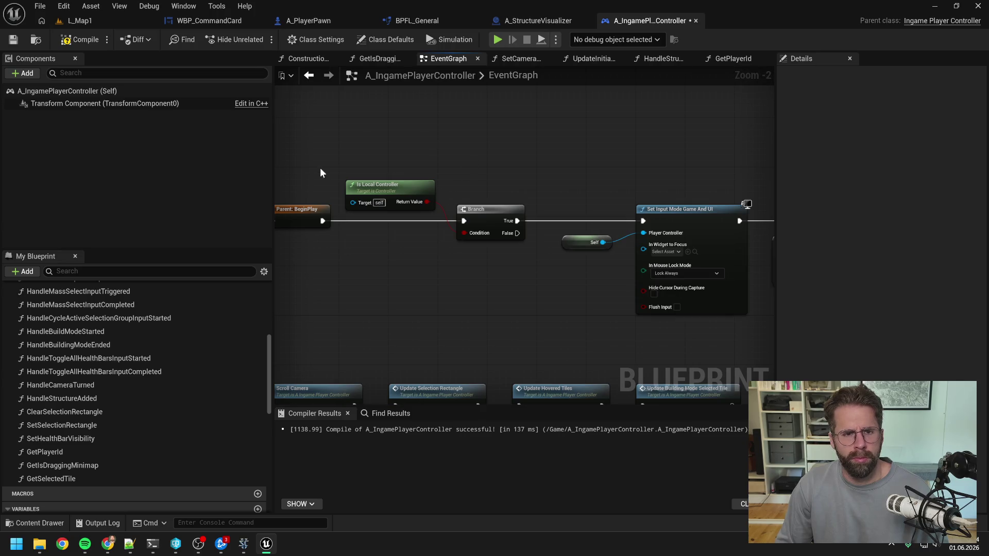
scroll(158, 360, up, 8)
- In UpdateInitialCameraLocation, wire the new Get Player Id into Get Main Hall for Player's Player Id
click(149, 271)
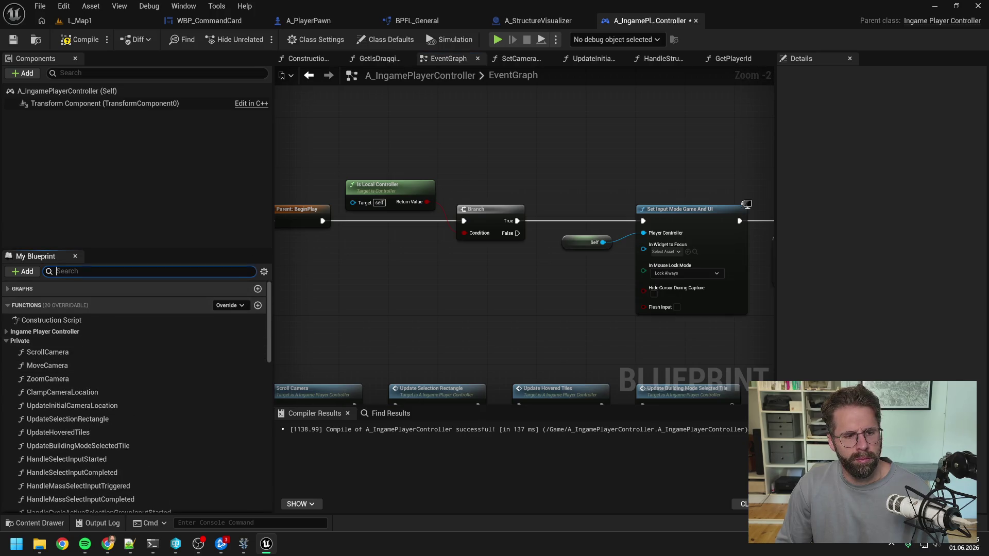
text(handle struc)
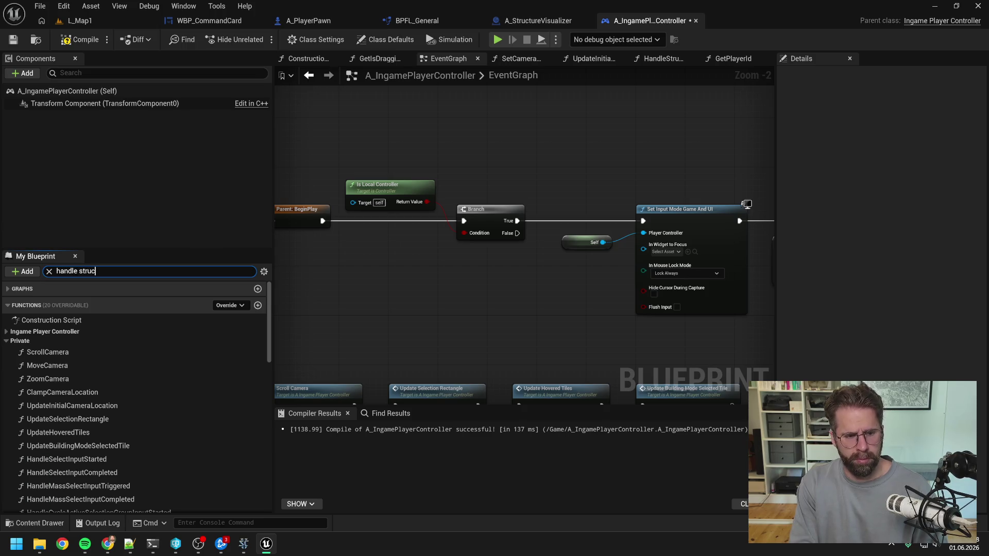
double_click(90, 332)
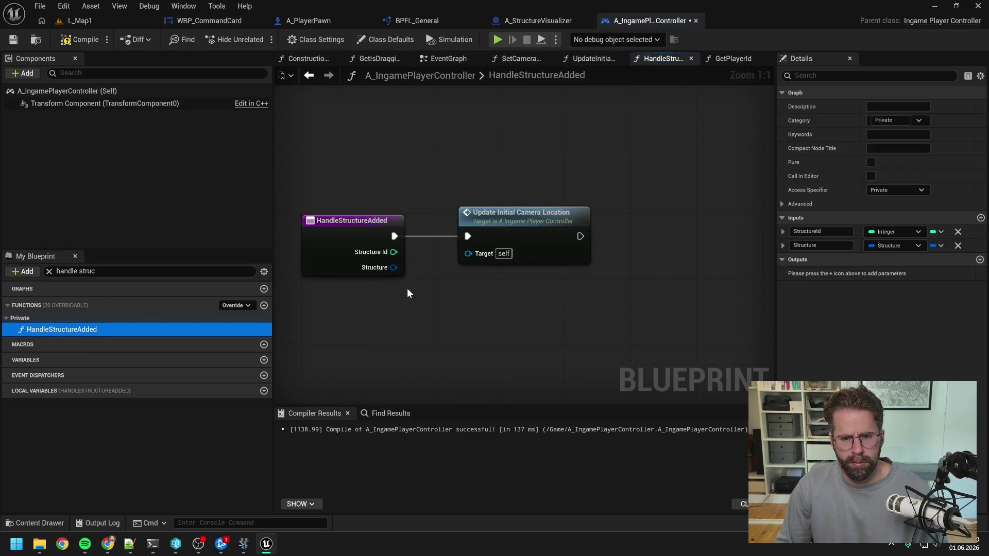
double_click(527, 217)
click(470, 283)
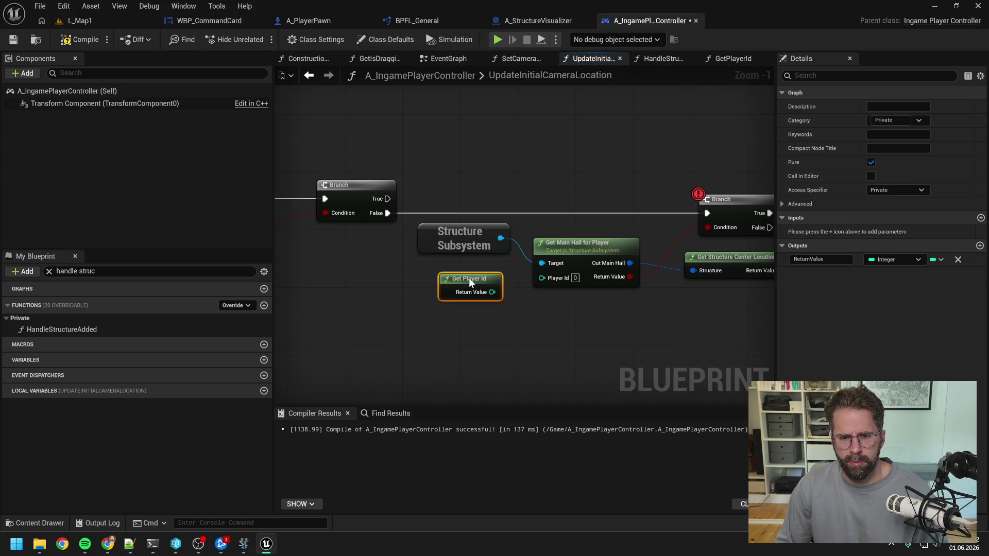
mouse_move(492, 292)
mouse_down()
mouse_move(515, 299)
mouse_move(541, 278)
mouse_up()
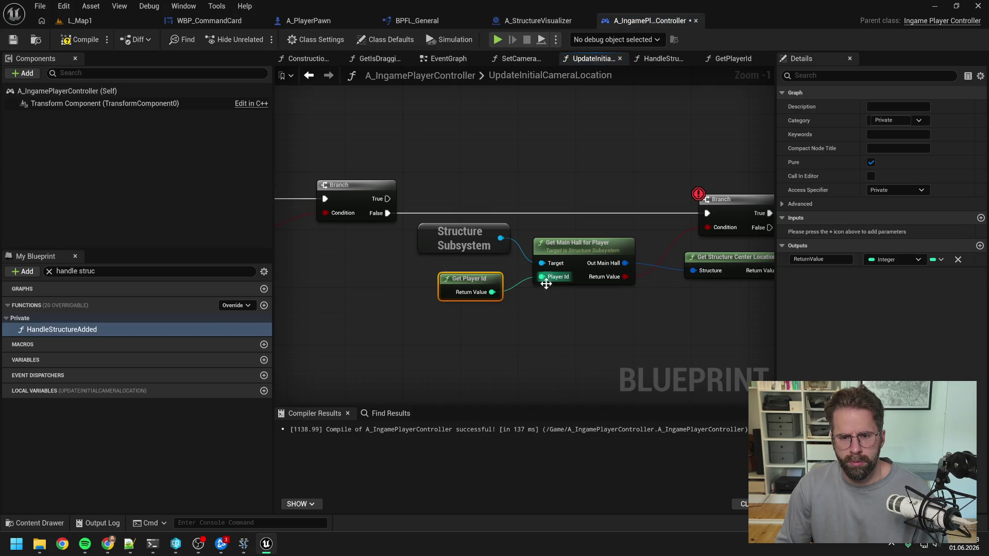
- Compile the controller blueprint and launch a multiplayer play session to test
click(87, 40)
click(98, 21)
click(261, 38)
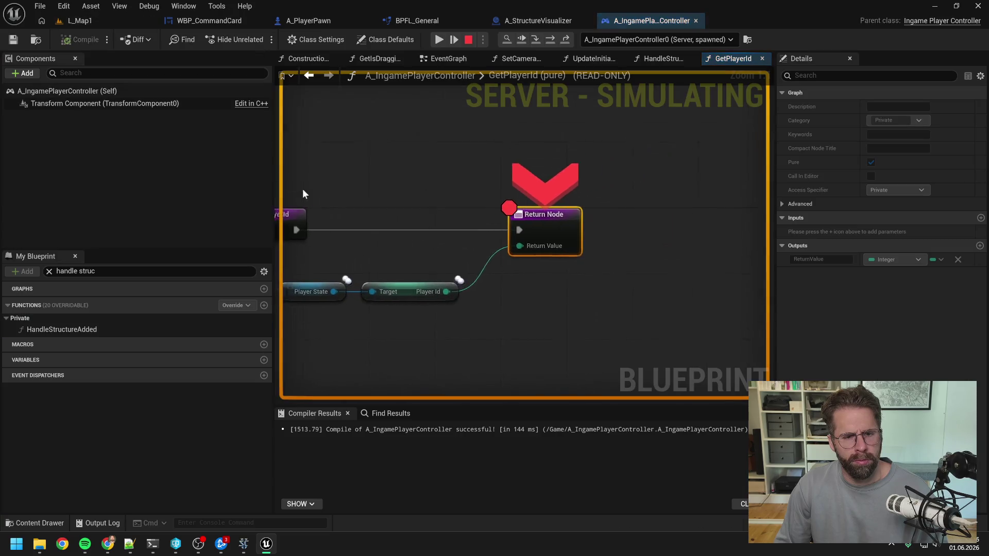
- Resume through the server and client breakpoints, comparing the returned player id on each
mouse_move(586, 290)
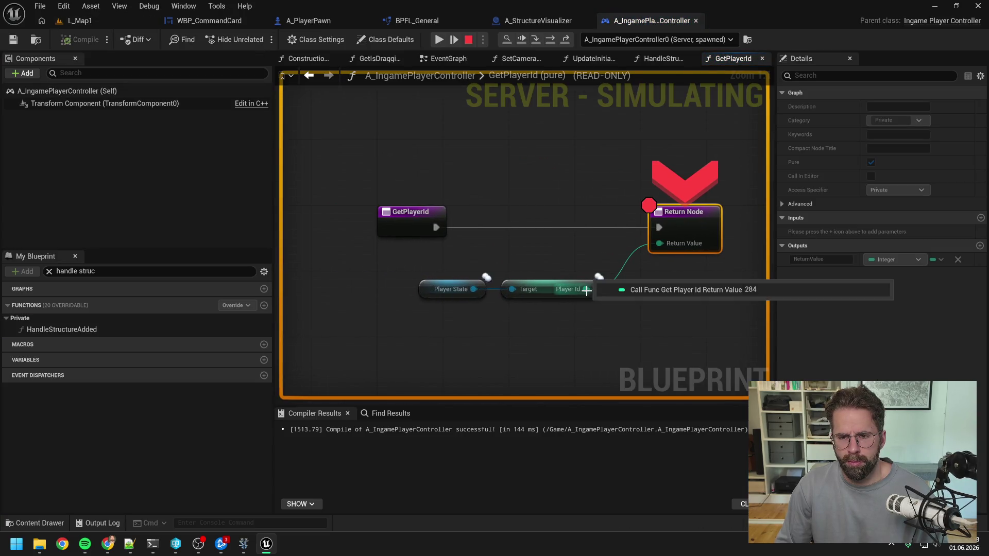
click(452, 34)
click(439, 42)
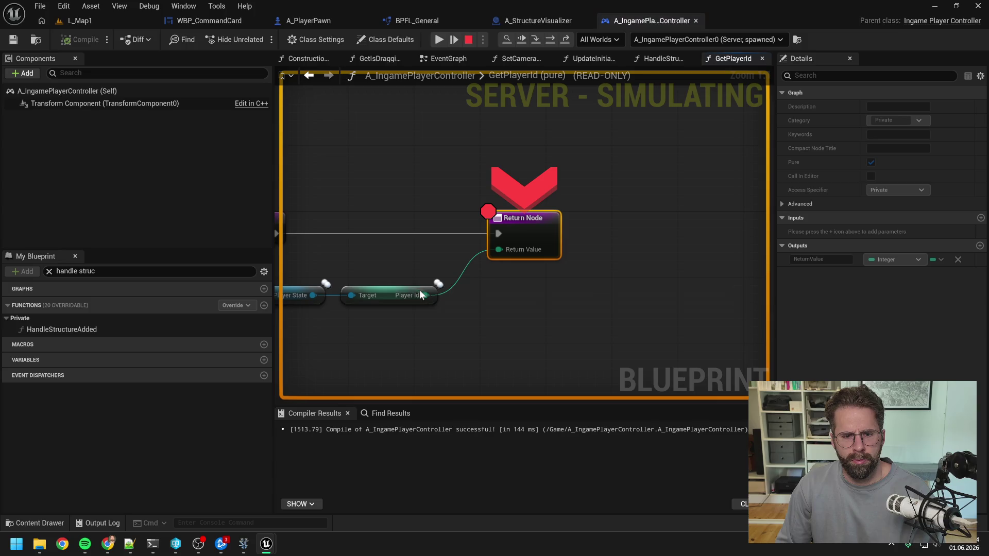
click(439, 40)
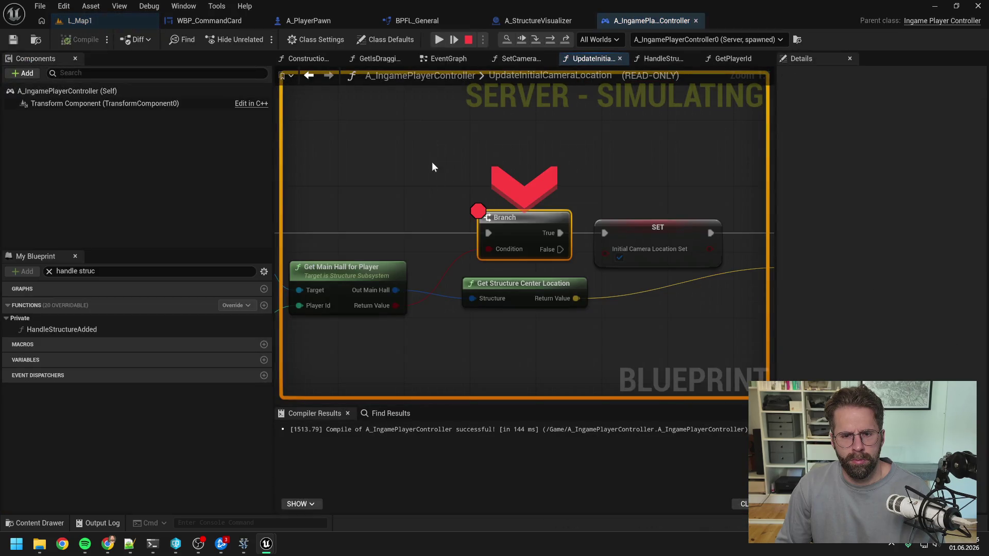
click(437, 39)
mouse_move(427, 295)
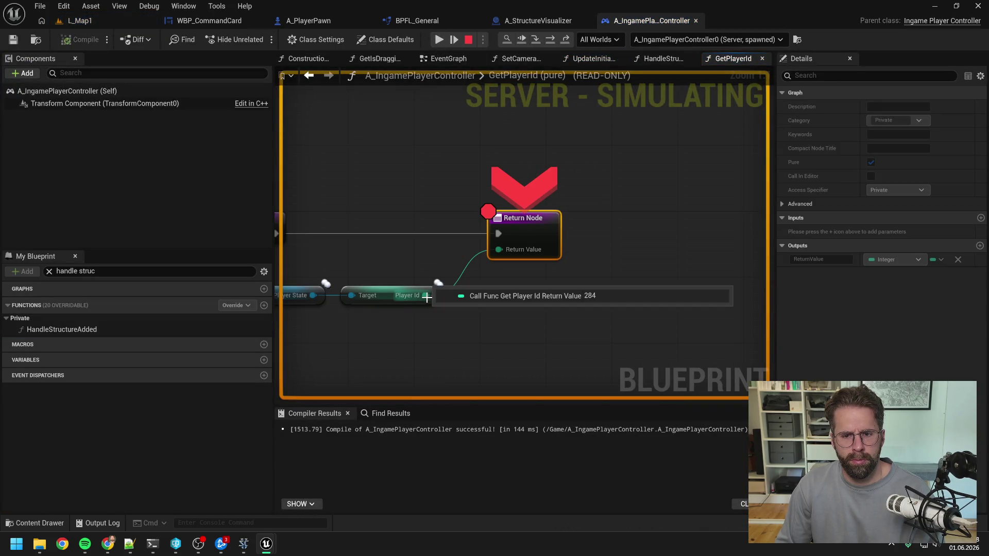
click(438, 40)
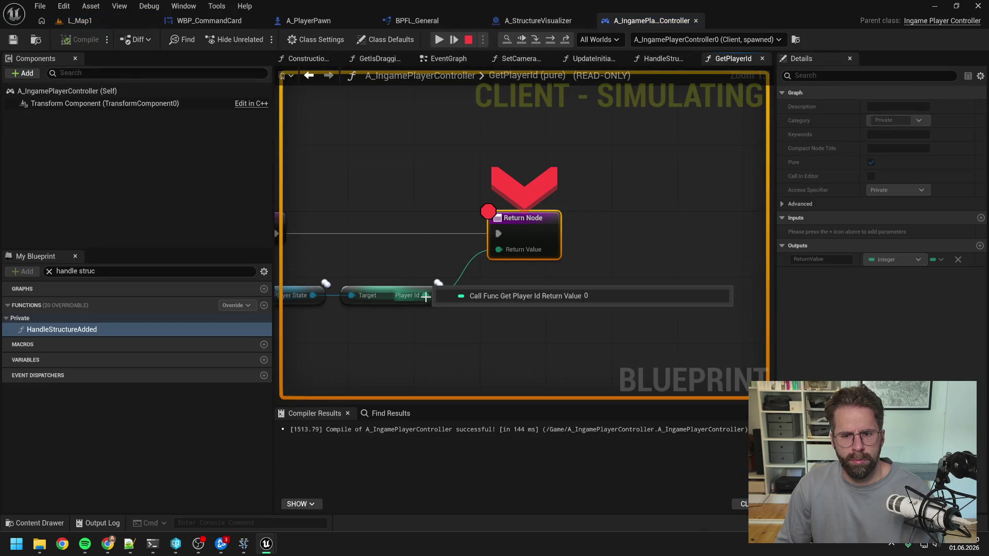
- Inspect the Player State node, stop the play session, and close the Message Log
drag(408, 166, 540, 154)
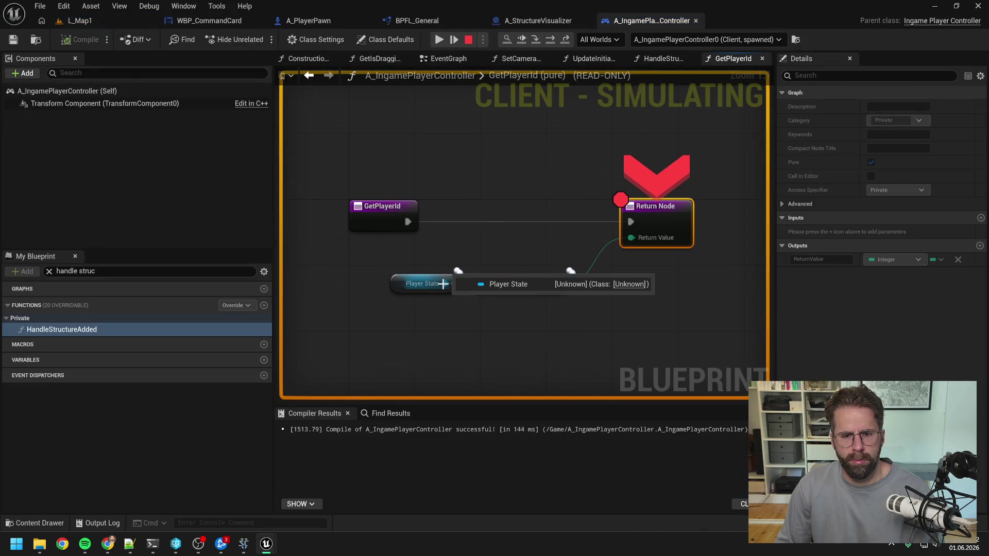
click(468, 39)
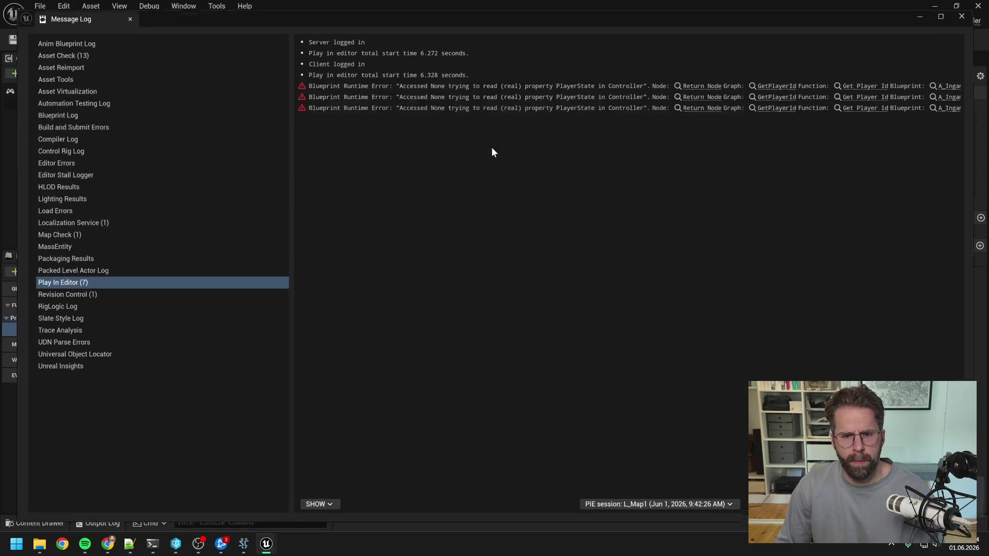
click(977, 7)
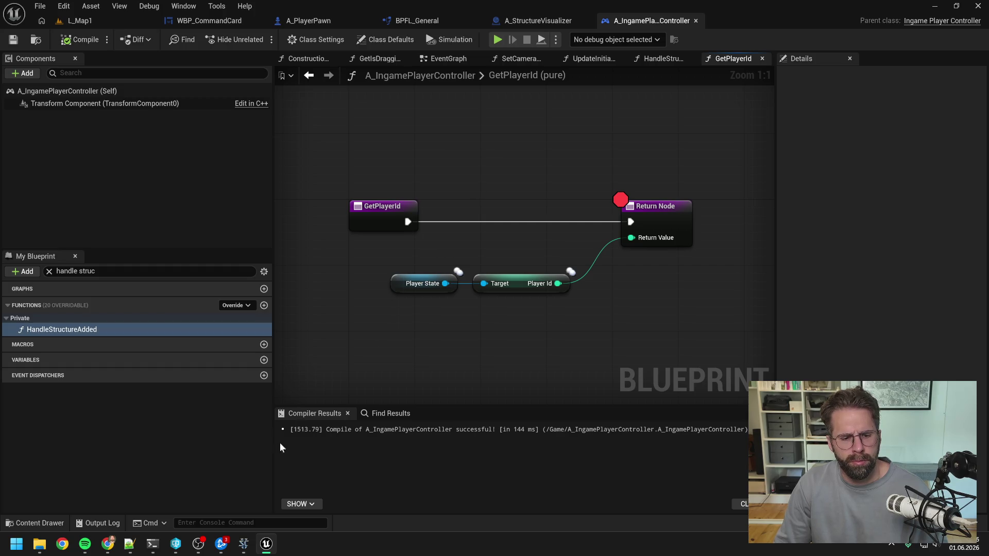
- Read through Claude's TryCenter plan for moving MainHall camera centering into C++
click(152, 544)
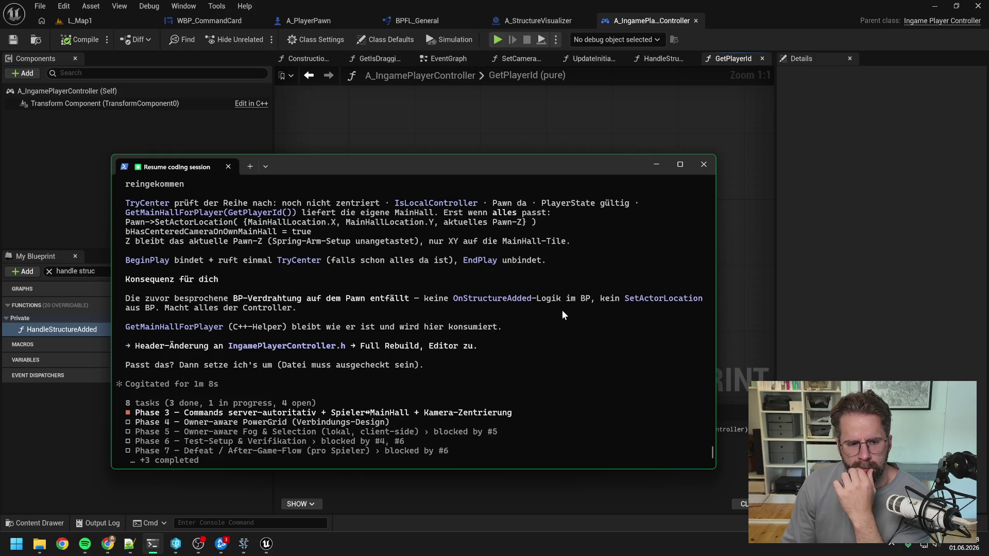
scroll(562, 312, up, 5)
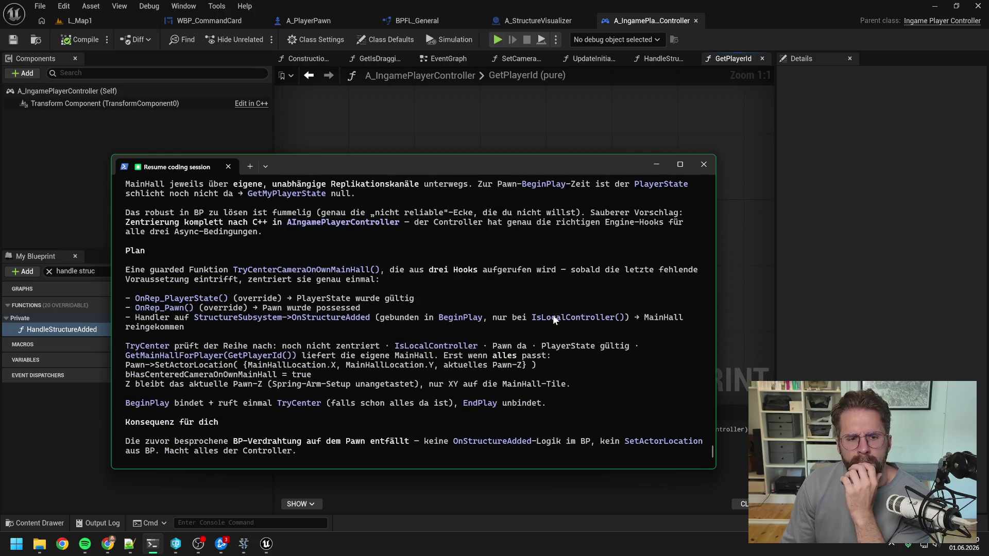
scroll(551, 315, up, 3)
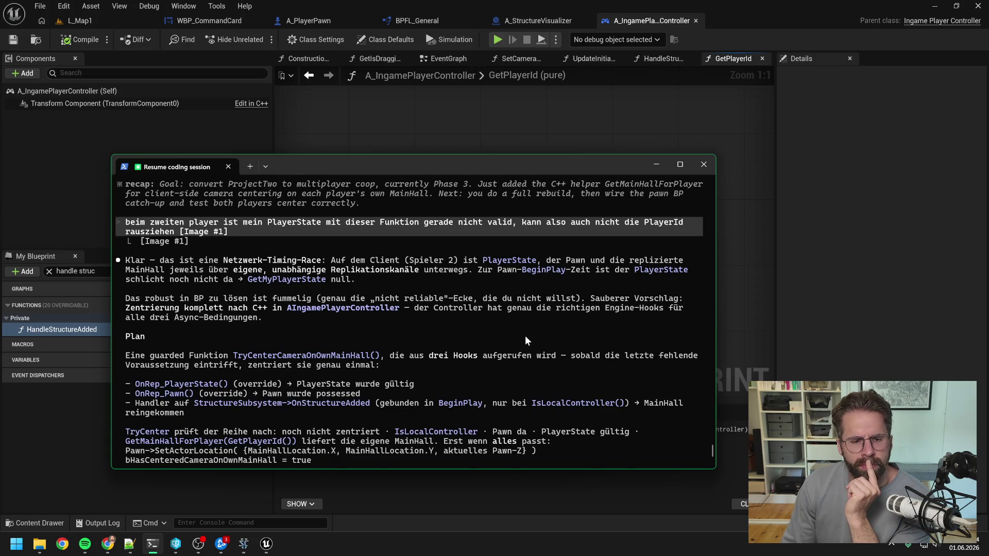
scroll(524, 335, up, 1)
scroll(465, 332, down, 2)
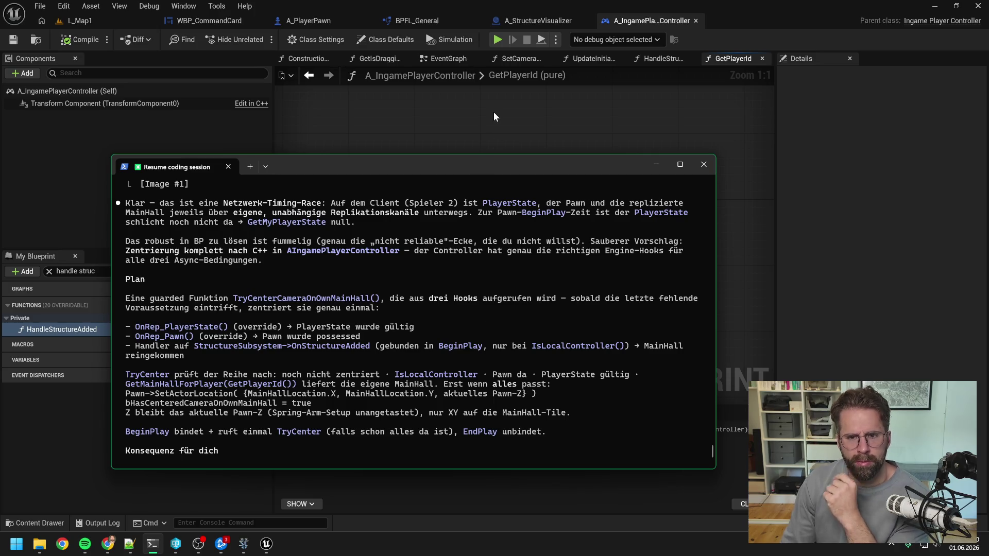
click(504, 142)
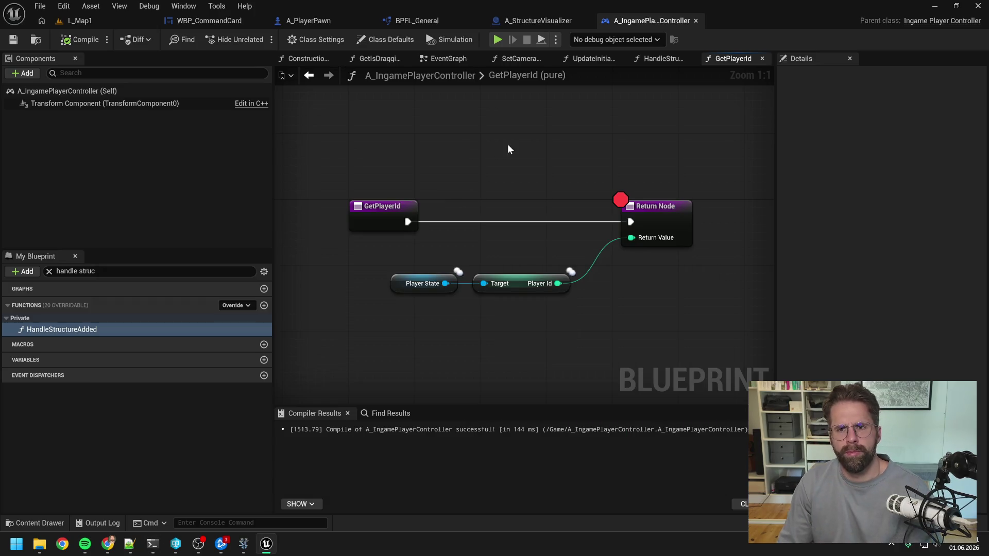
- Follow HandleStructureAdded and UpdateInitialCameraLocation down into the SetCameraLocation function graph
click(651, 206)
click(437, 58)
drag(513, 185, 517, 176)
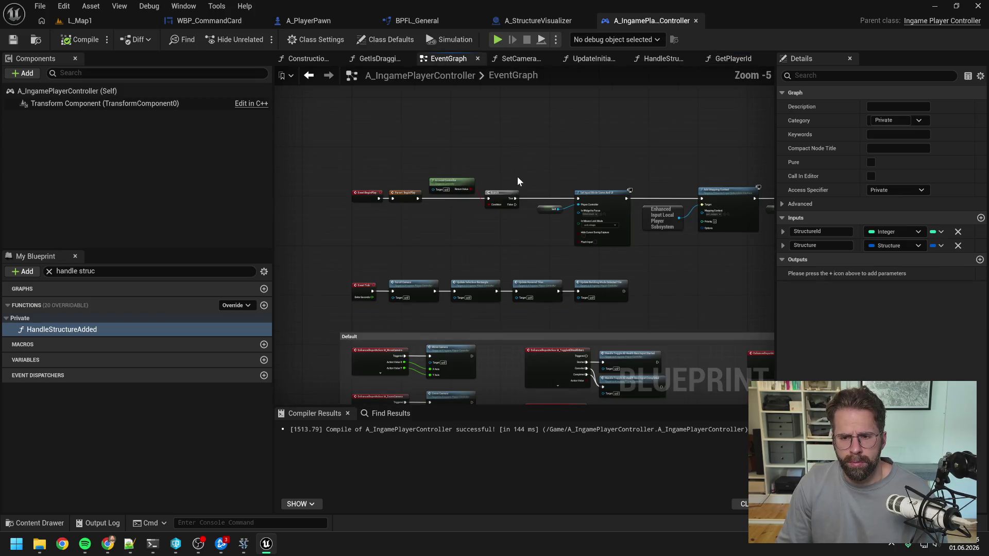
drag(541, 294, 492, 238)
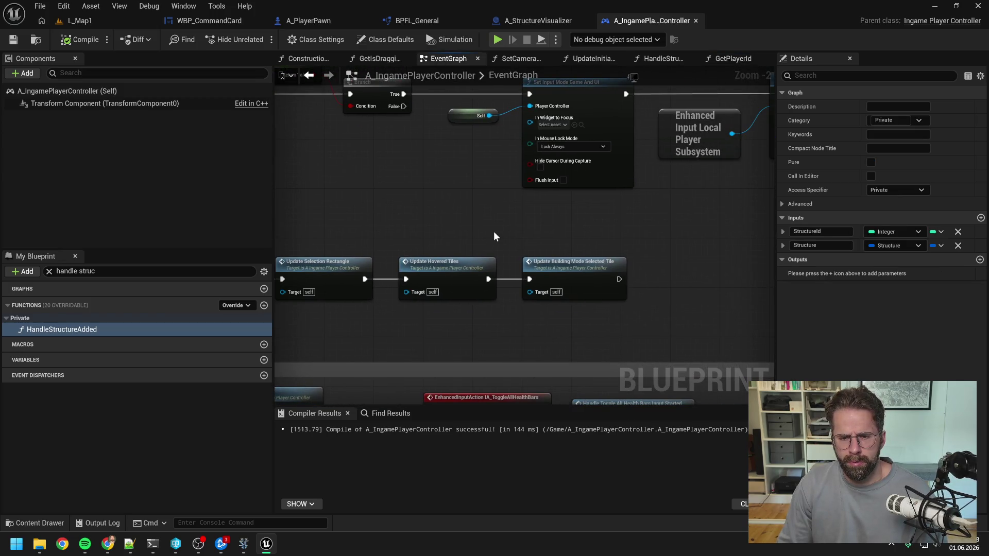
scroll(493, 230, down, 4)
double_click(95, 329)
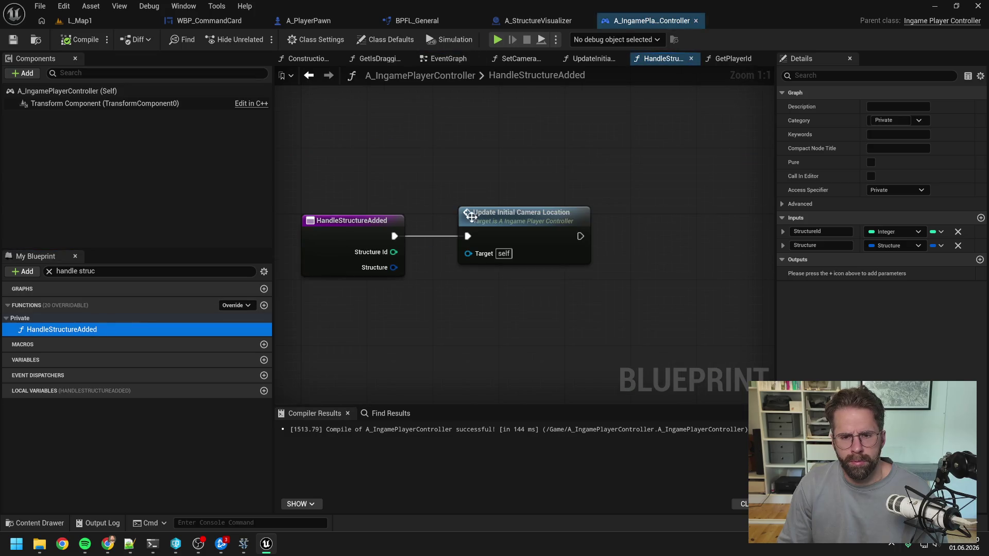
double_click(514, 212)
double_click(492, 197)
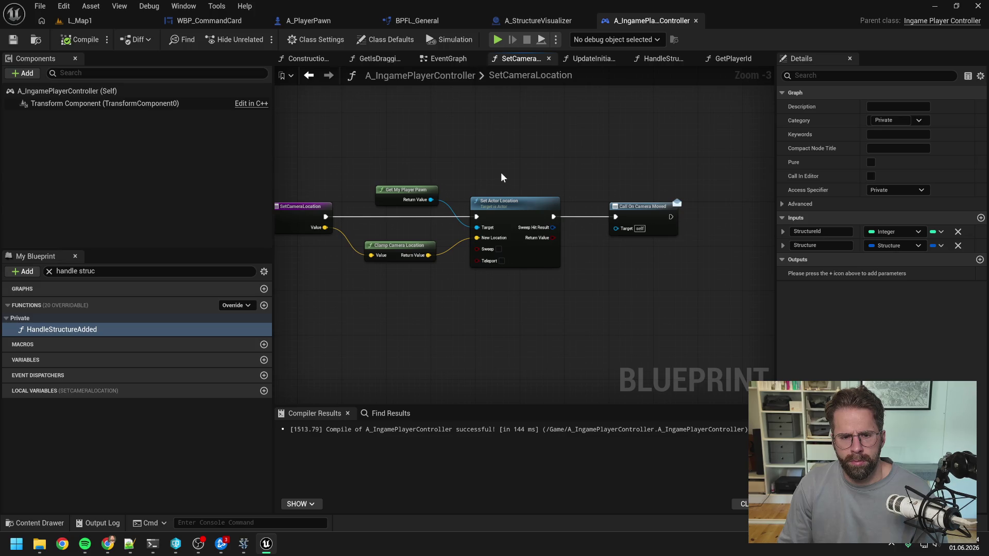
drag(505, 173, 528, 176)
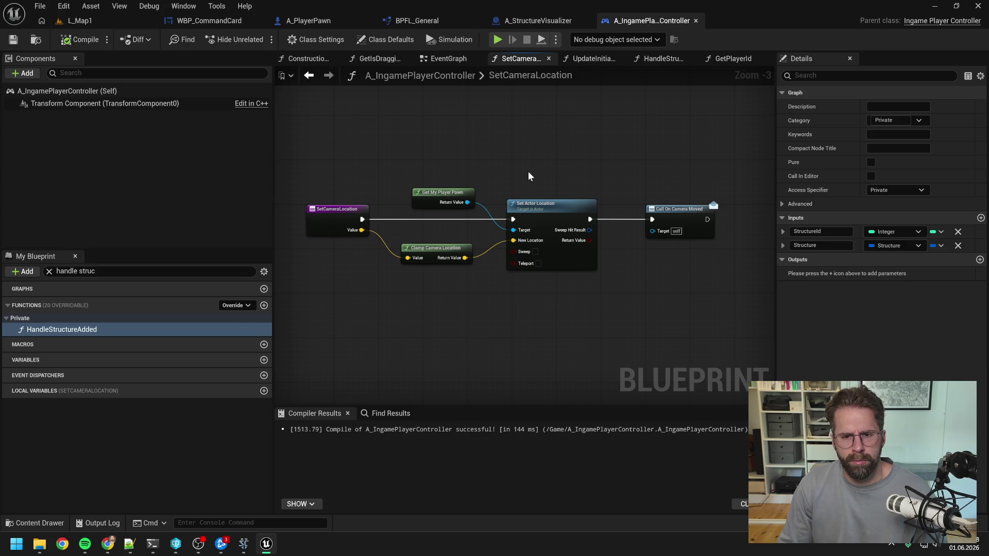
- Close every graph tab except SetCameraLocation and recenter its nodes
right_click(512, 60)
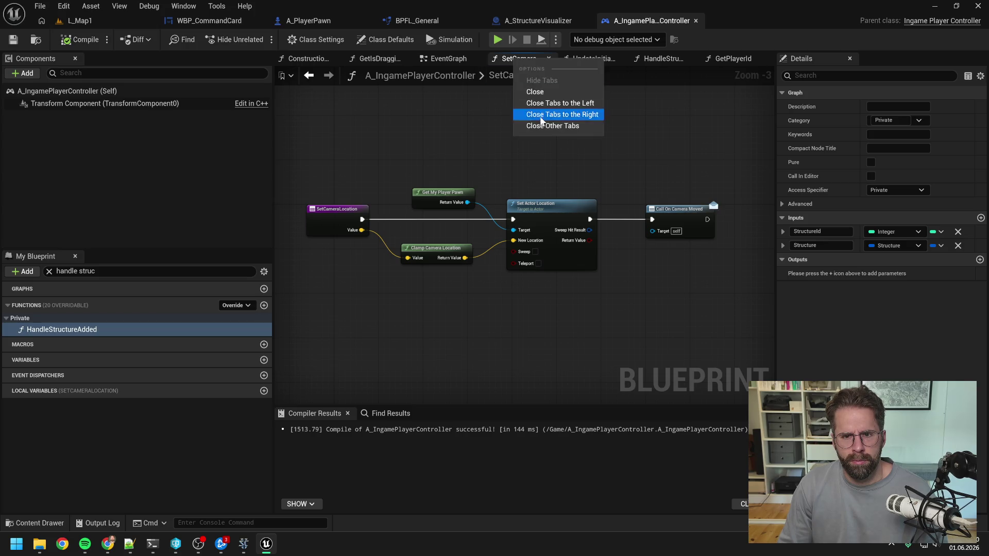
click(536, 125)
drag(536, 154, 534, 141)
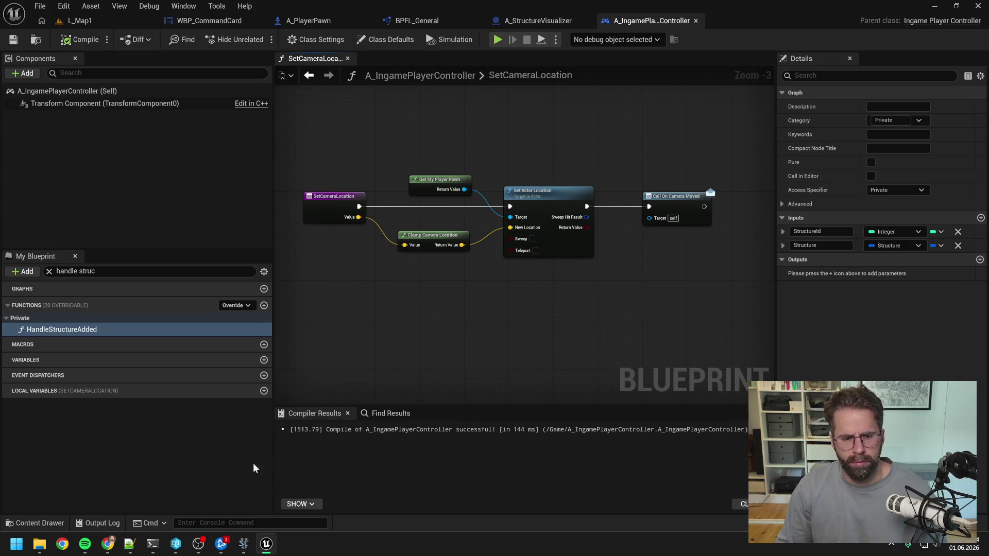
click(152, 544)
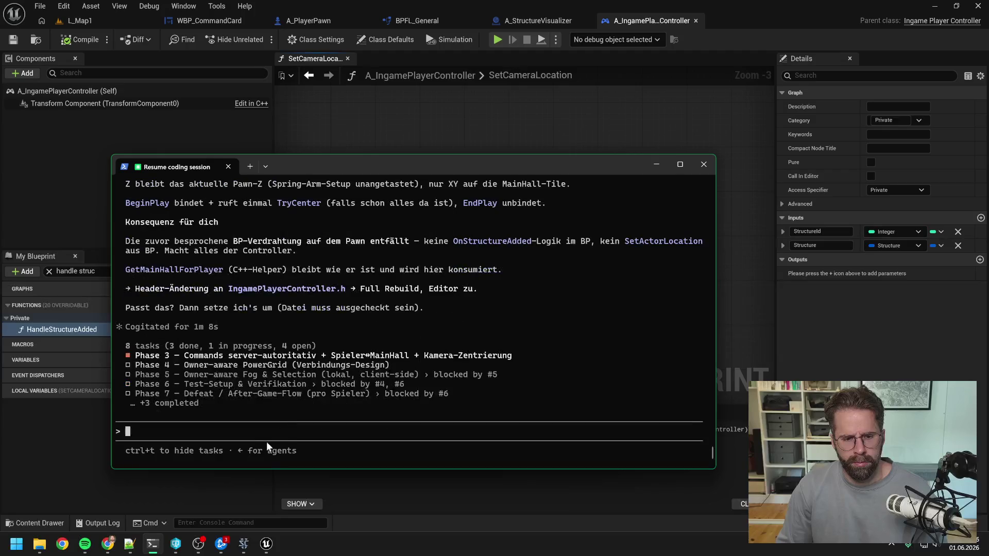
- Ask Claude whether the clamp and UI call stay in Blueprint behind an event or move to C++, attaching a screenshot
text(könn)
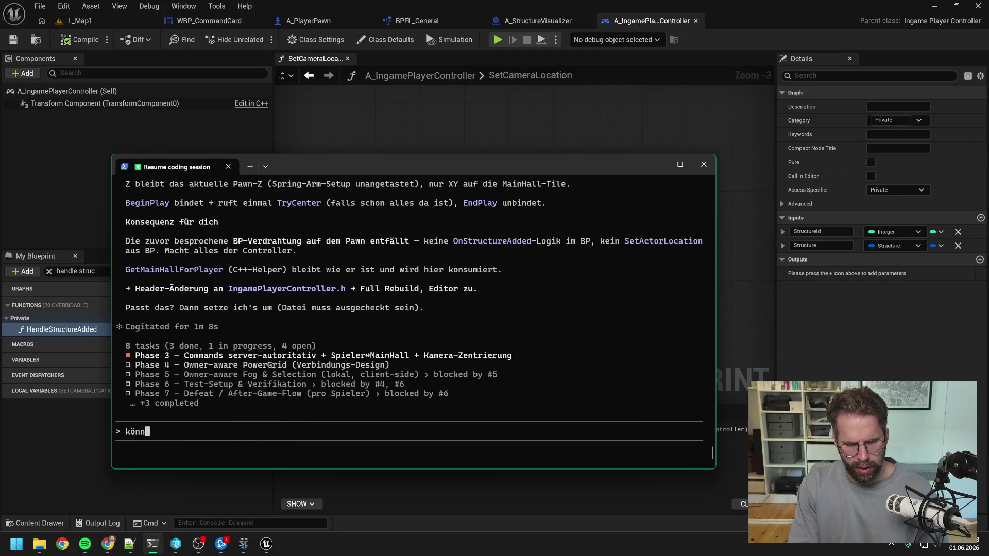
text(en wir so machen,)
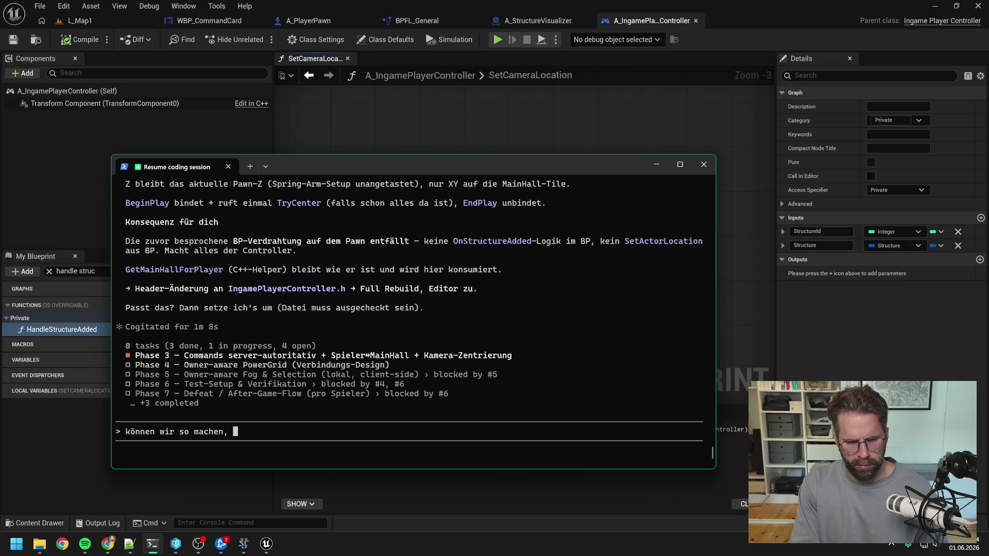
text(nur Proble)
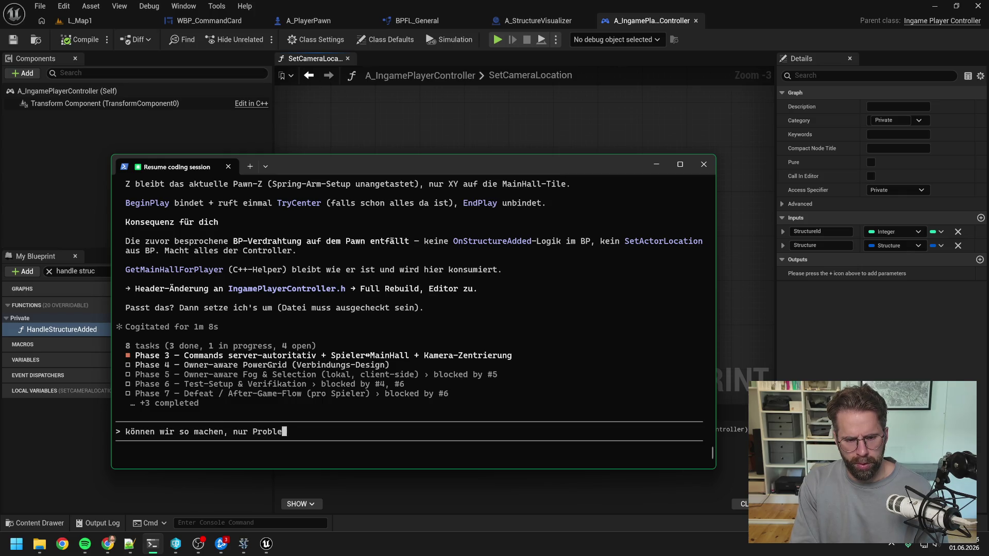
text(m ist dass ist )
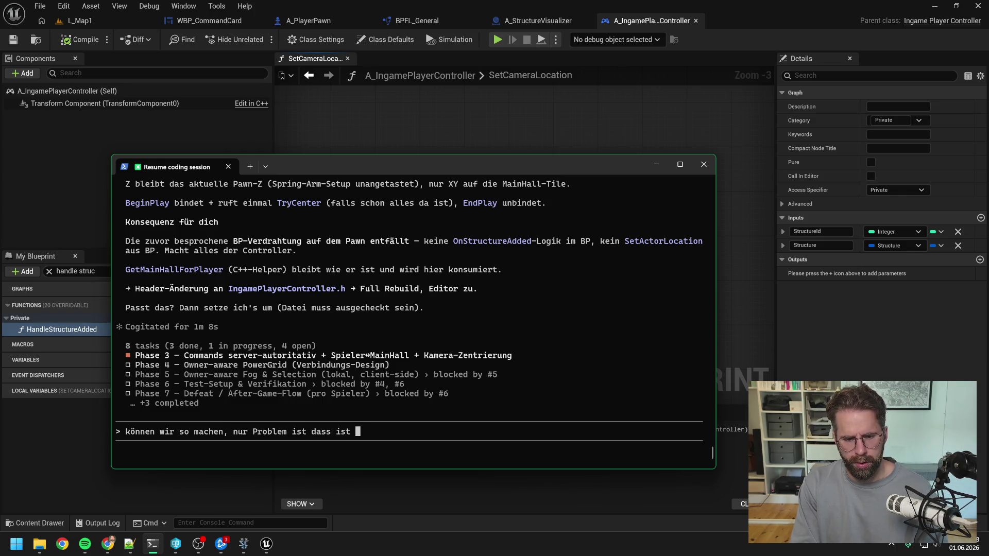
key(BackSpace)
key(BackSpace)
key(BackSpace)
text(ch in )
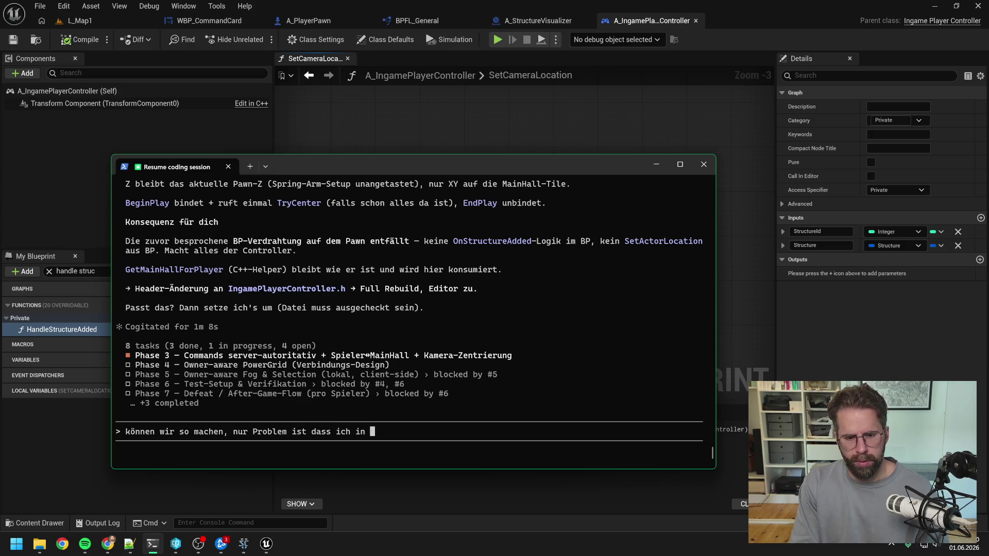
text(BP nicht ei)
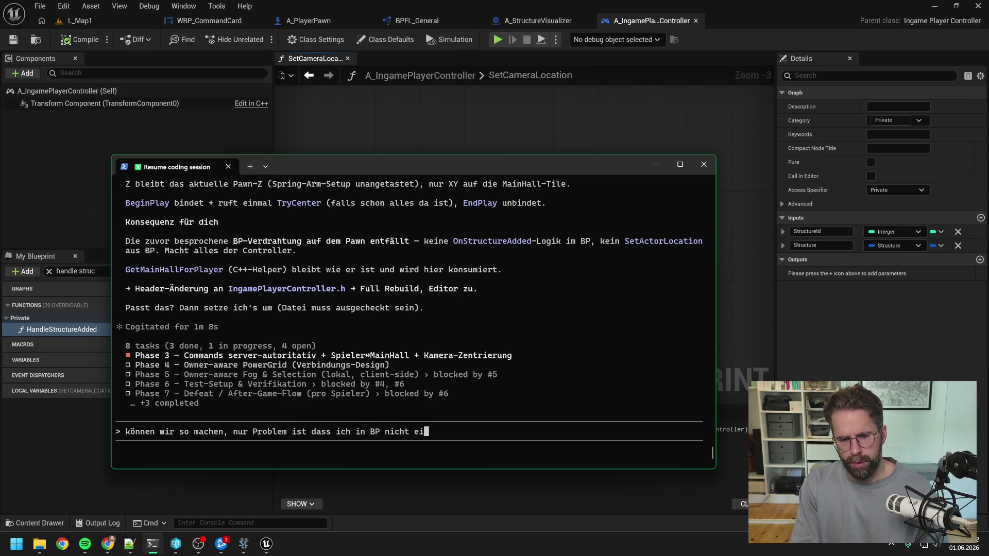
text(nfach nur den A)
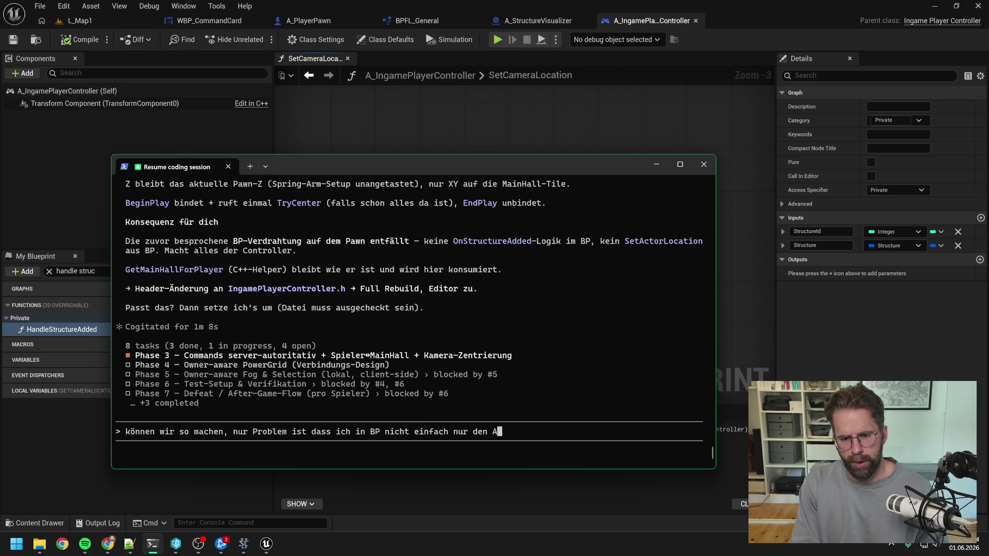
text(ctor setze,)
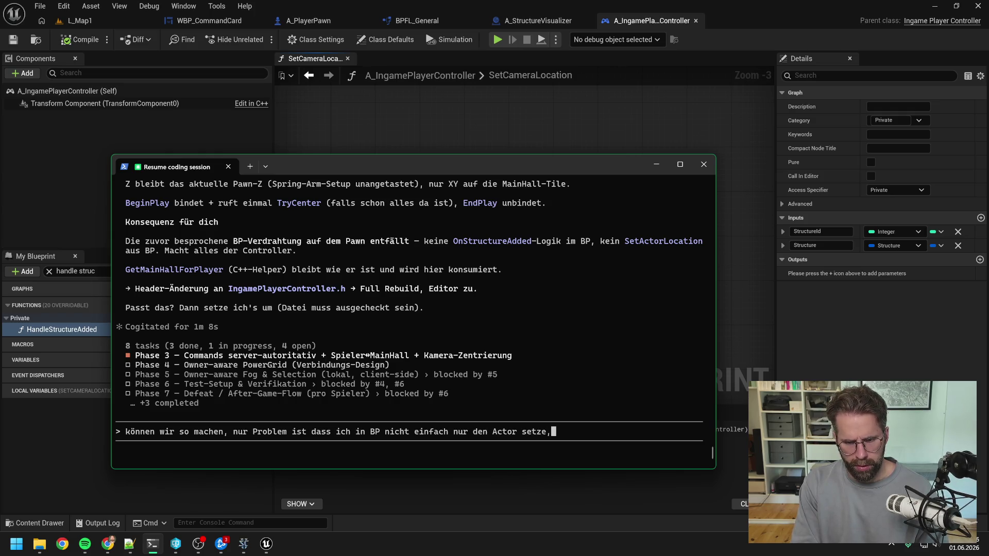
text( sondern n)
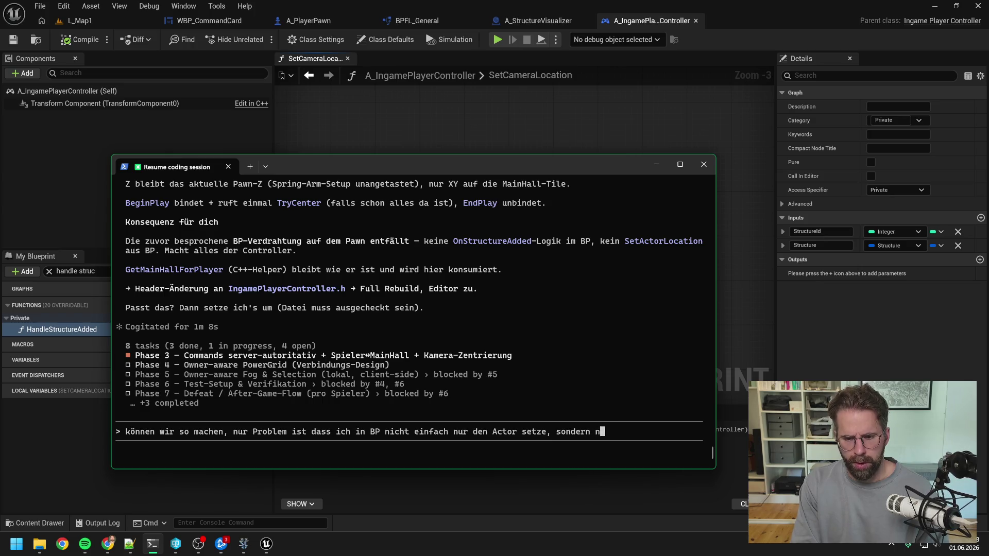
key(BackSpace)
text(g)
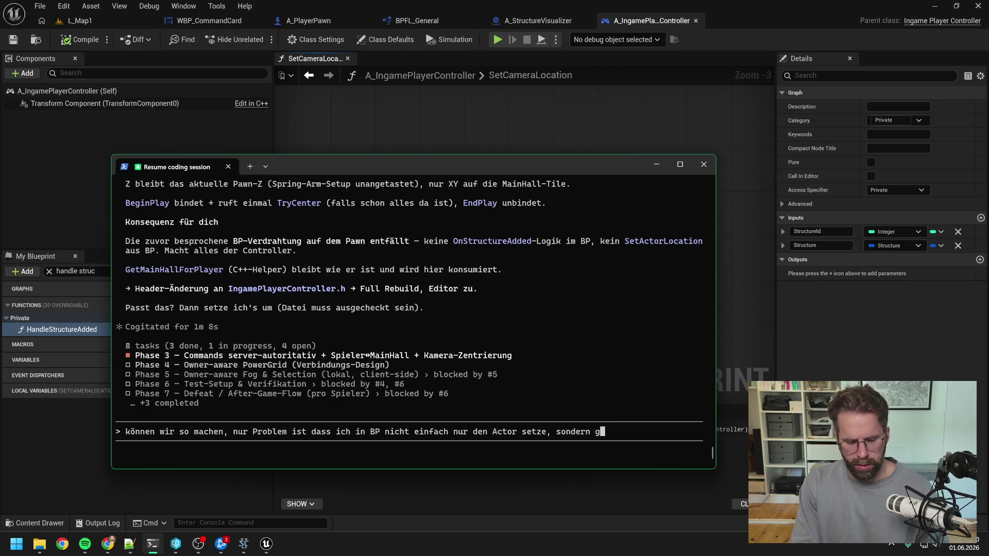
text(leichzeitig clam)
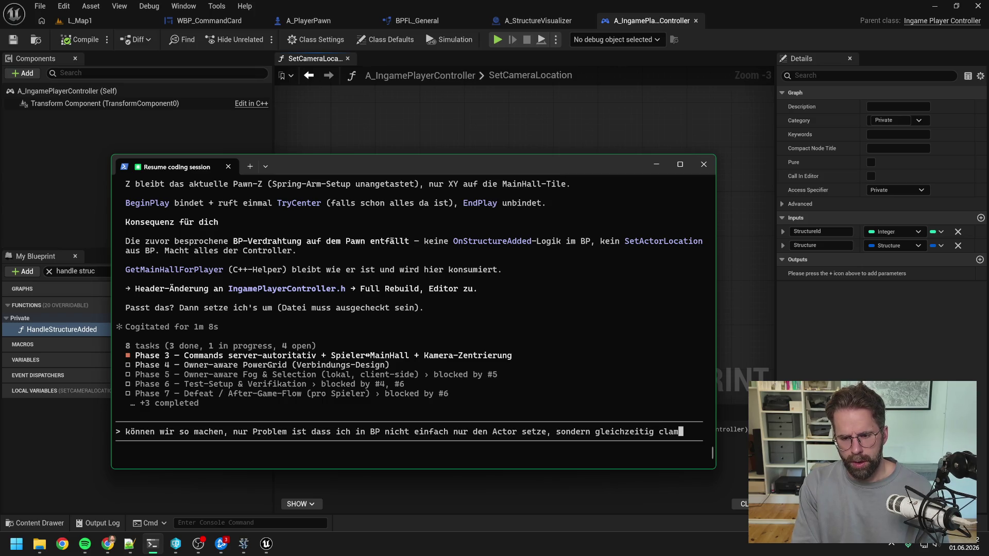
text(pe und nen )
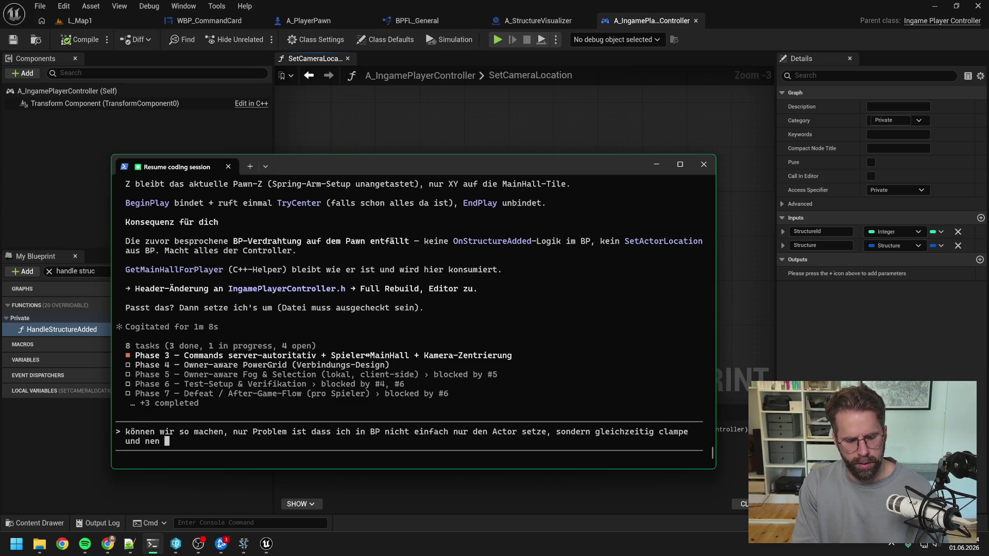
text(Call zum Ui auslöse.)
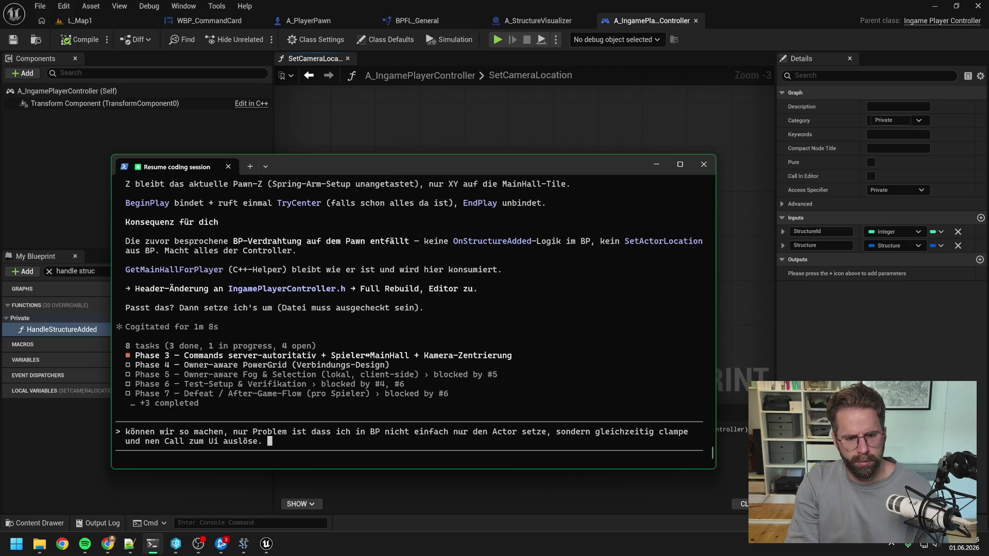
text(E)
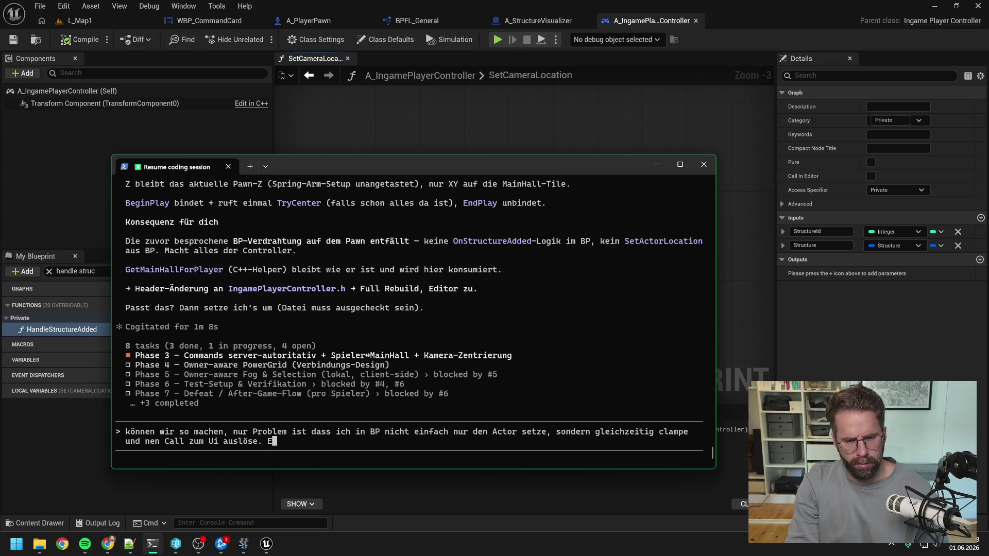
text(ntweder la)
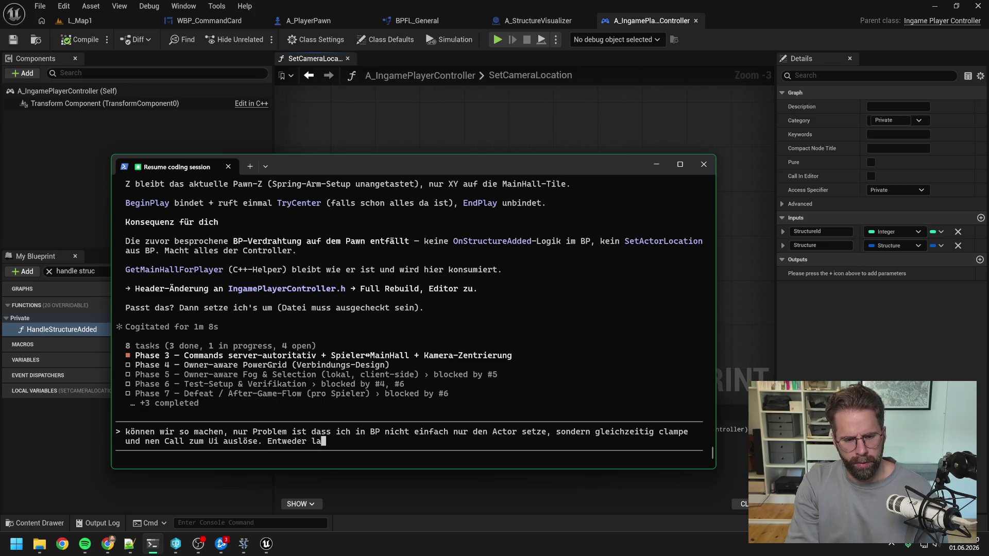
text(ssen wir da)
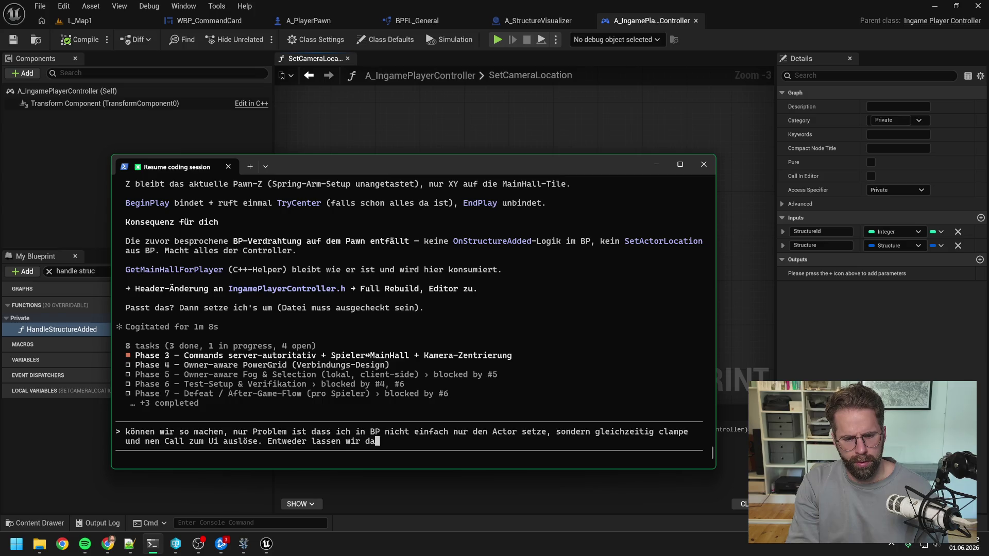
text(s im BP)
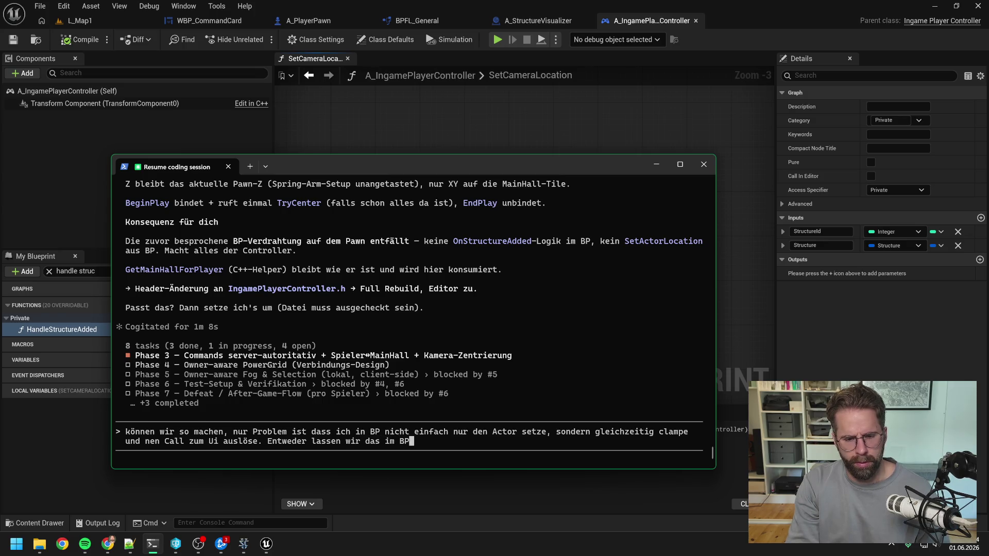
text( und d)
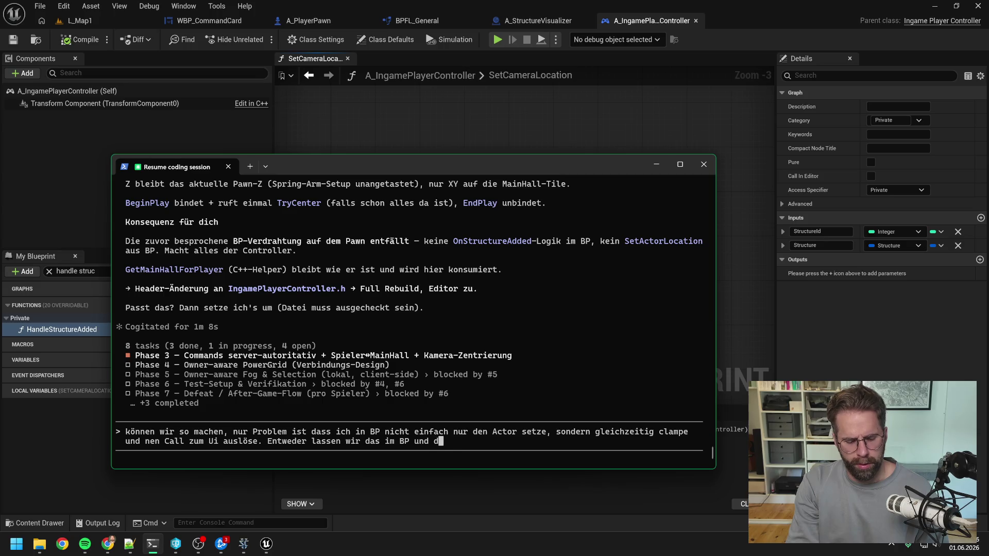
text(u gibst mir ein Ev)
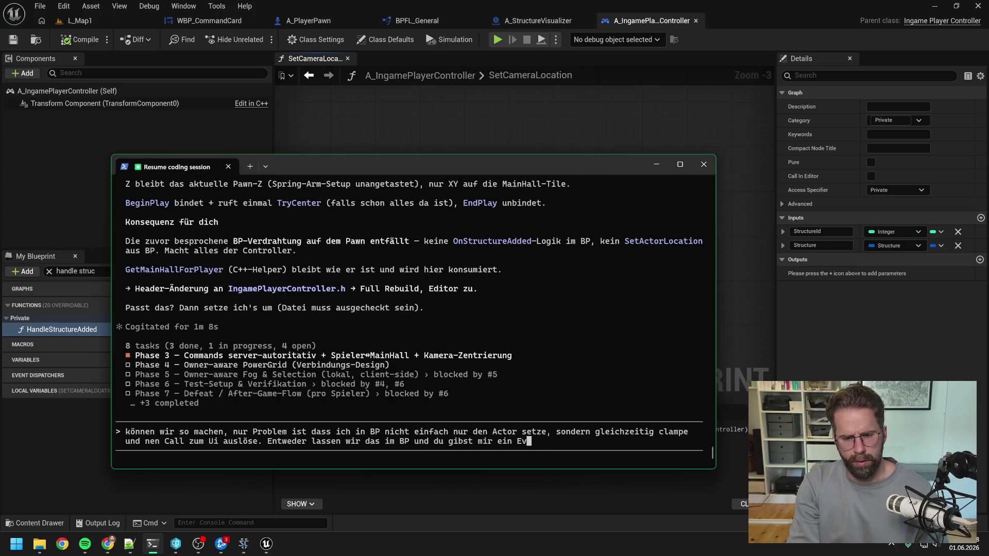
text(ent raus)
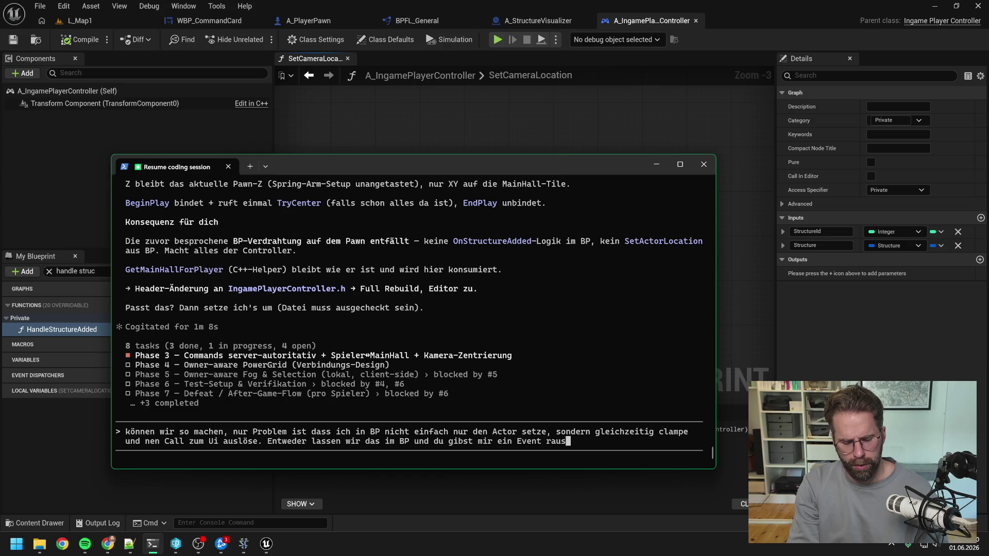
text( oder wir hol)
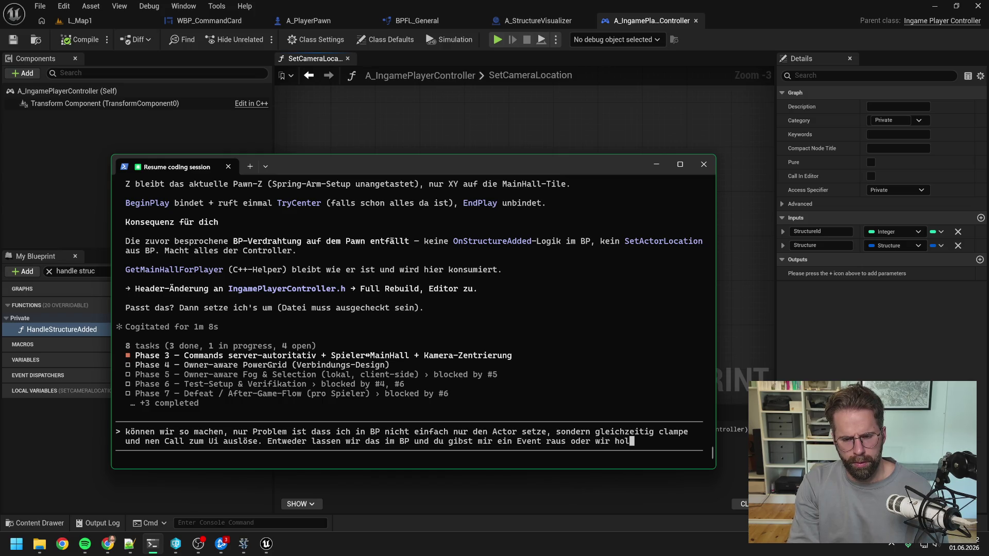
text(en es in C++)
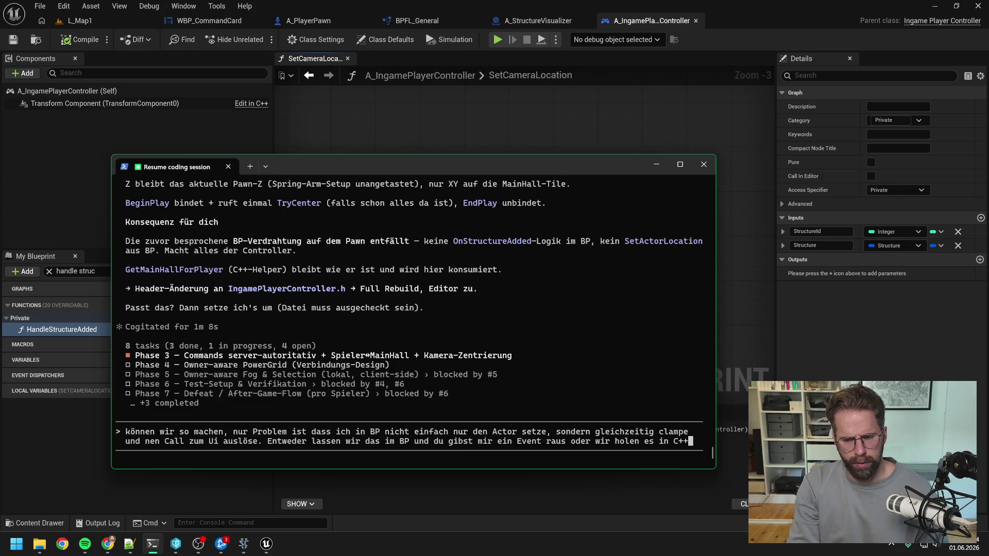
key(shift+Return)
text(was meinst du?)
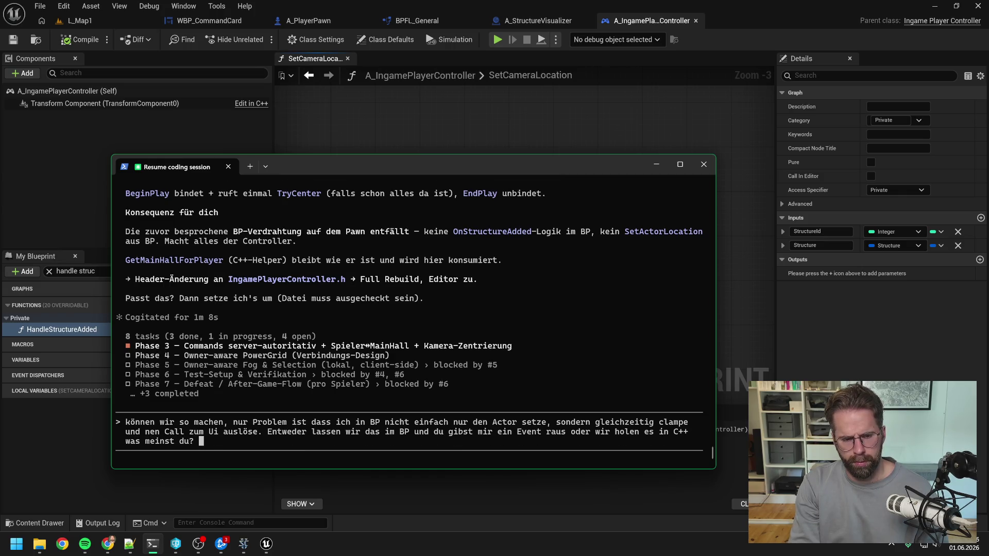
key(ctrl+v)
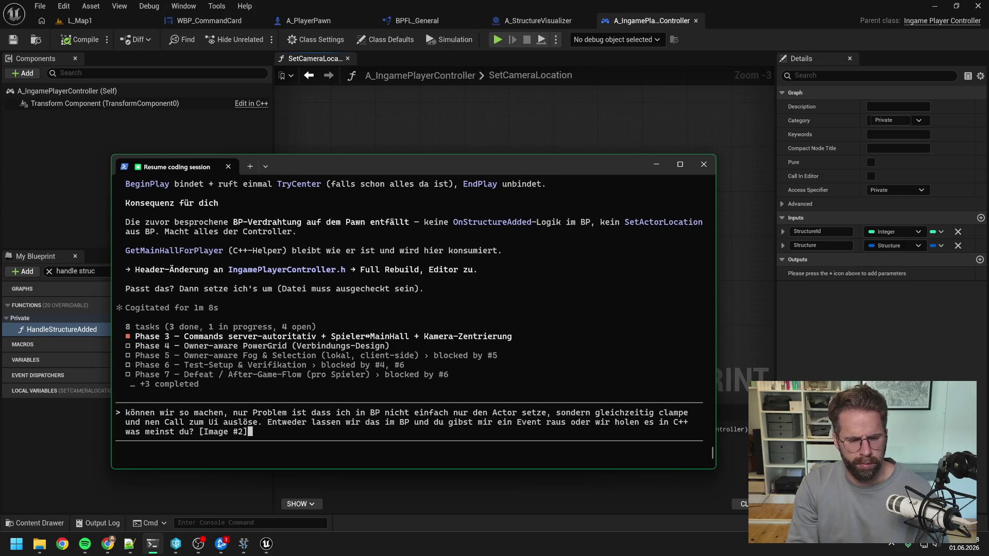
key(Return)
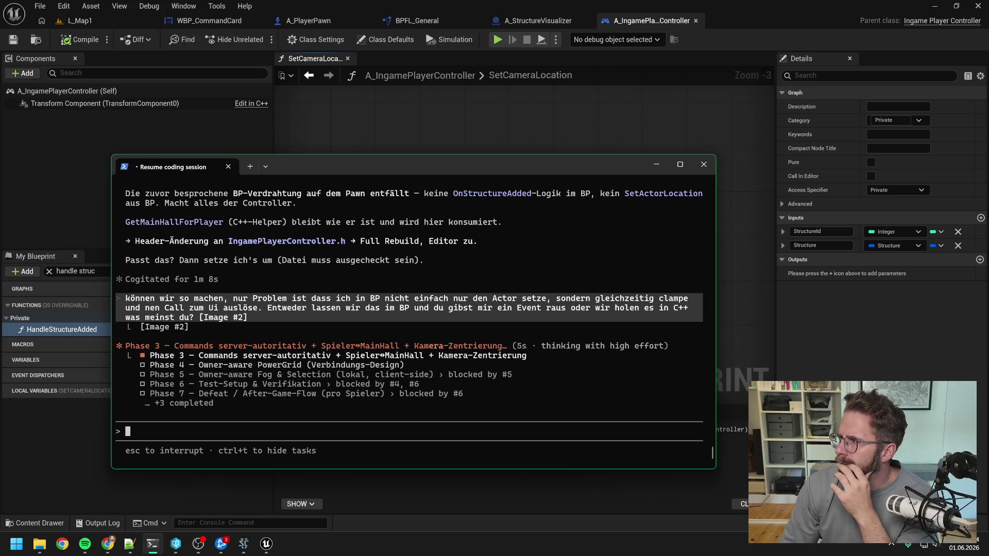
key(alt+Tab)
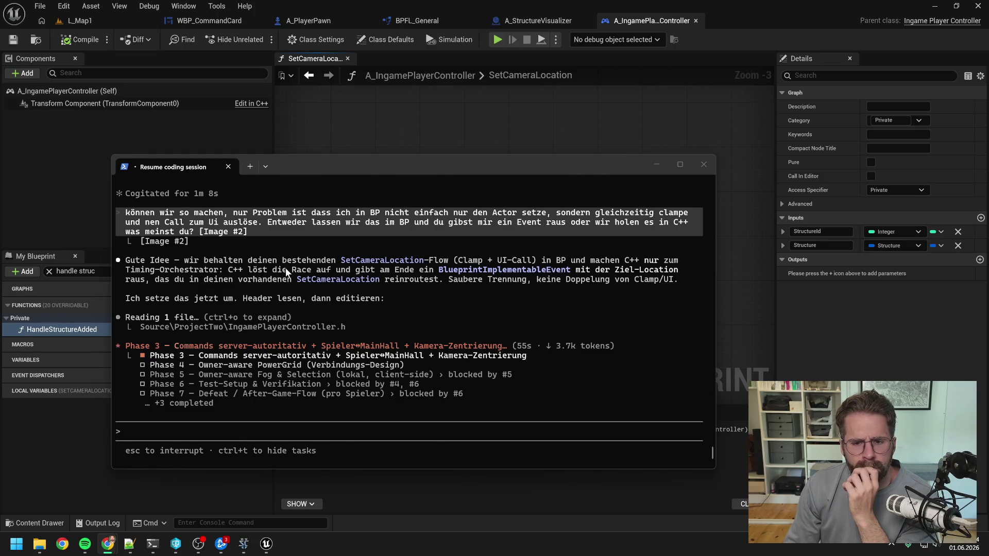
- Review Claude's plan to keep the flow in Blueprint and approve its IngamePlayerController.h edit
scroll(357, 281, up, 10)
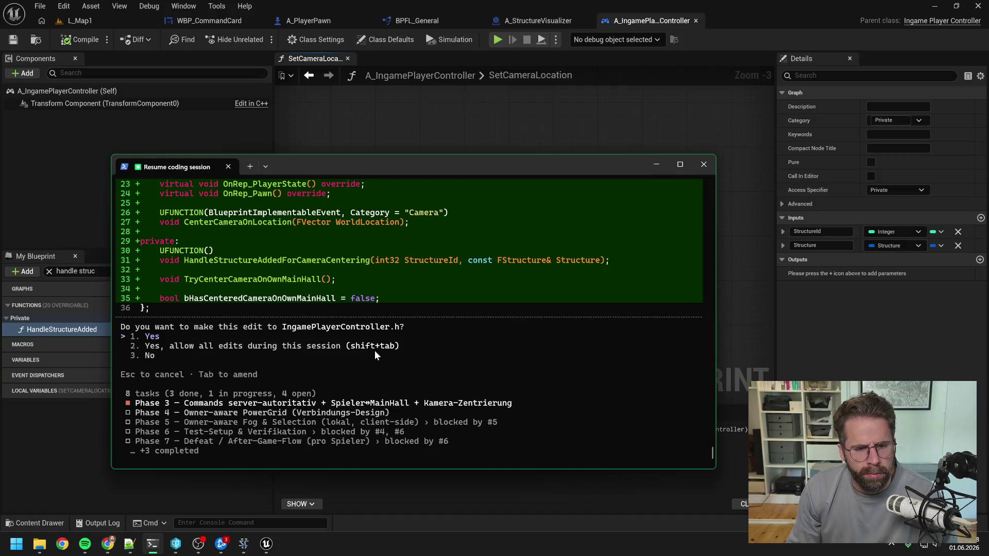
key(Return)
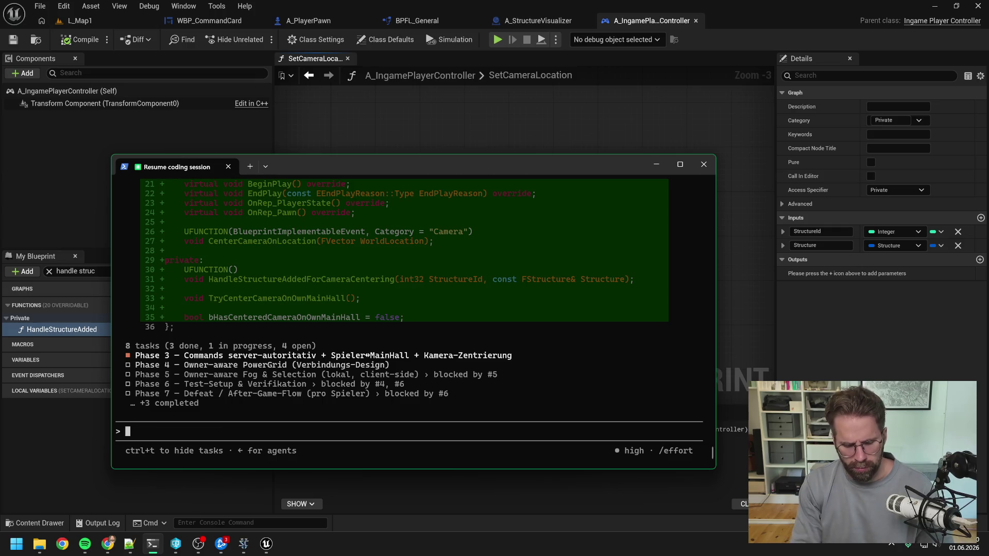
- Ask Claude what it wants to call the event: 'moment wie willst du das event nennen?'
text(moment wie willst)
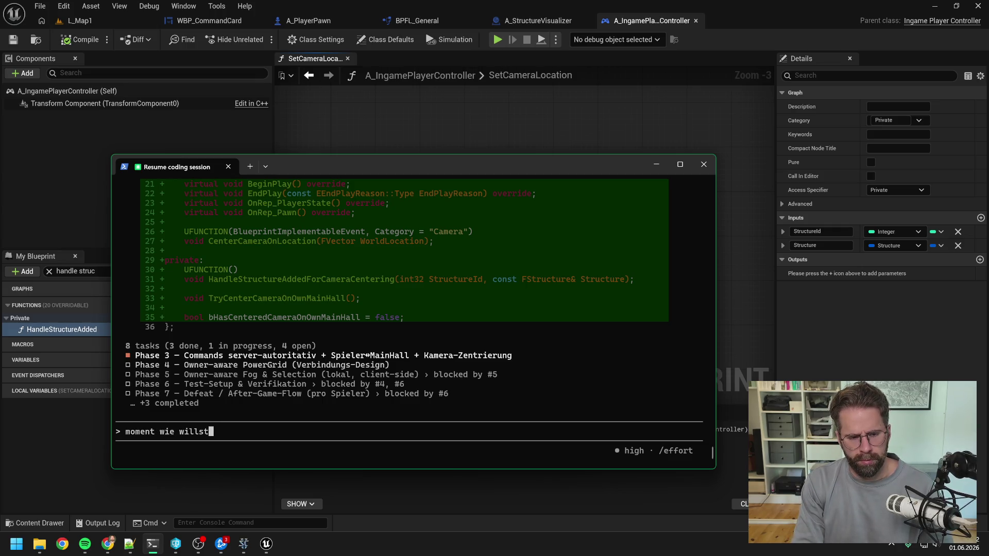
text( du das event nen)
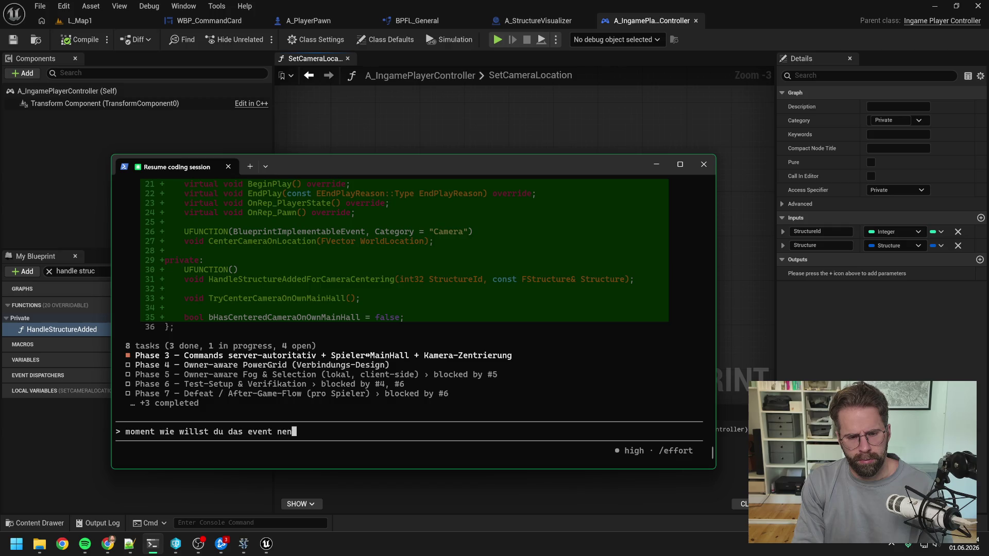
text(nen?)
key(Return)
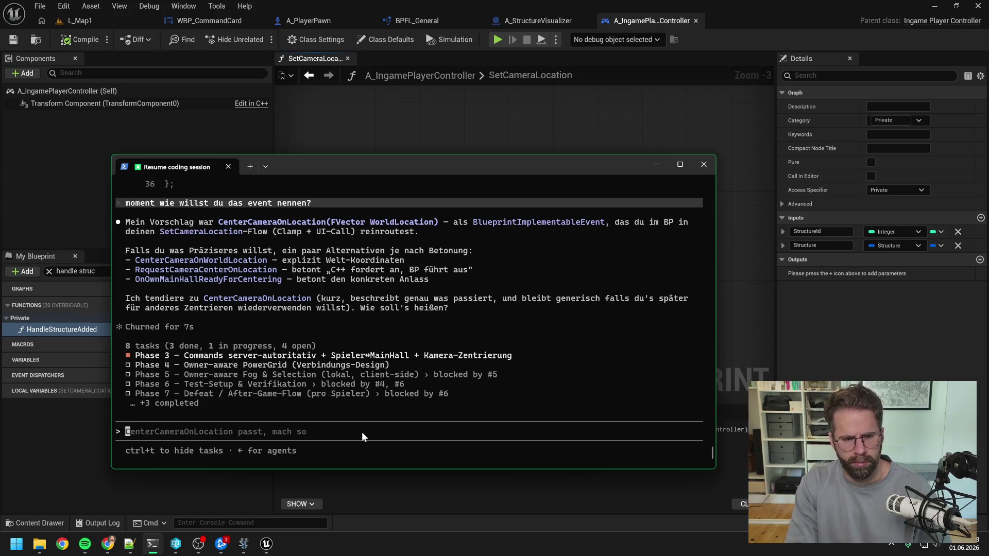
- Reply 'OnMainHallSpawned bitte' to pick the event's name
text(On)
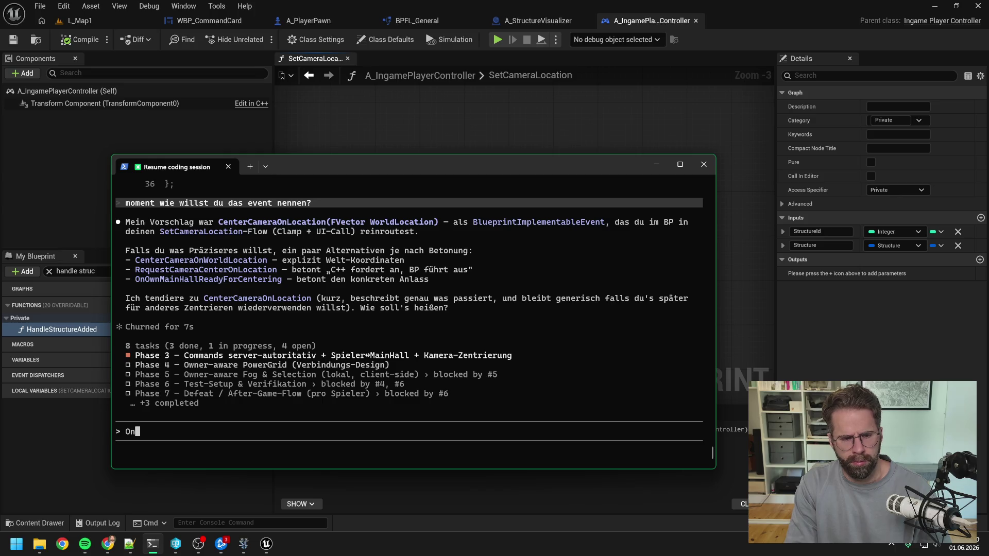
text(MainHall)
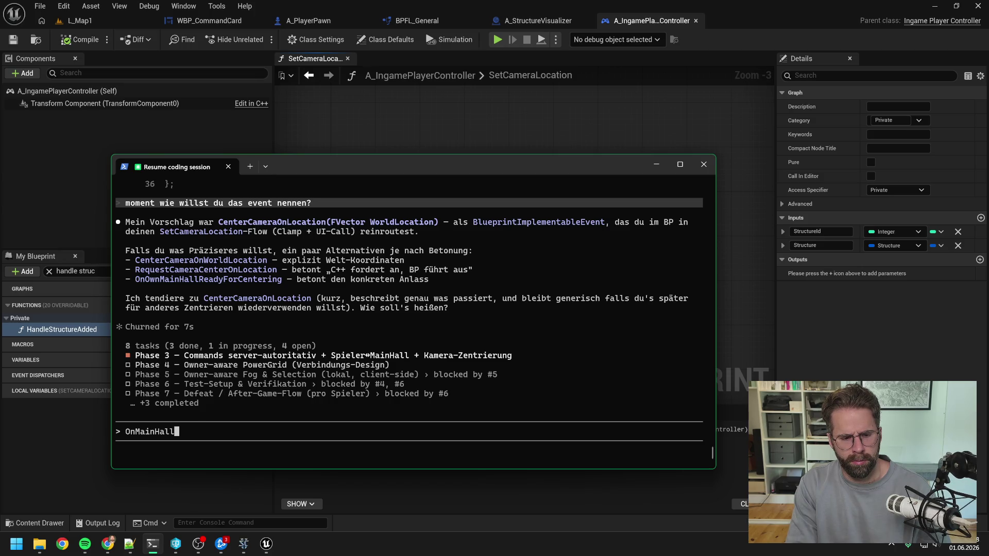
text(Re)
key(BackSpace)
key(BackSpace)
text(S)
key(BackSpace)
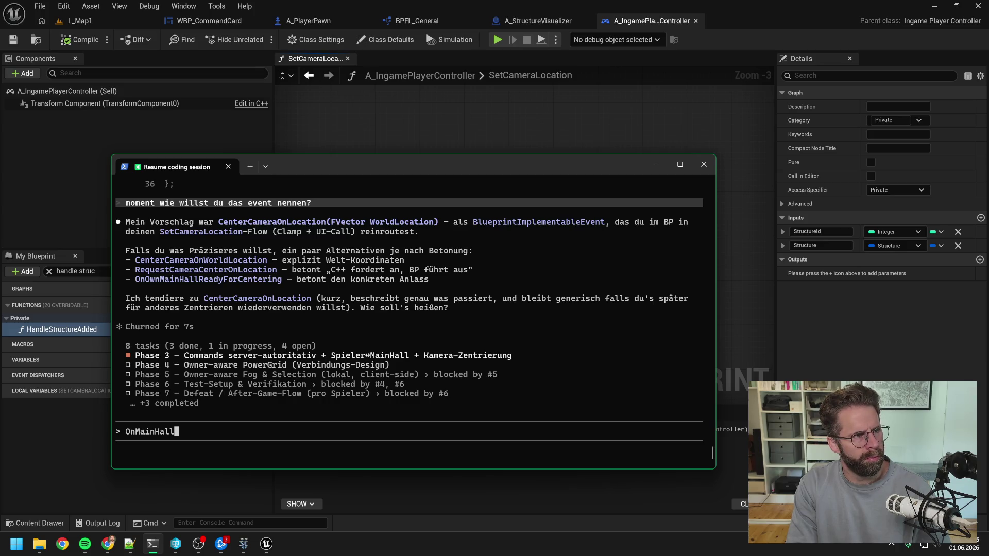
text(Spawned)
key(BackSpace)
key(BackSpace)
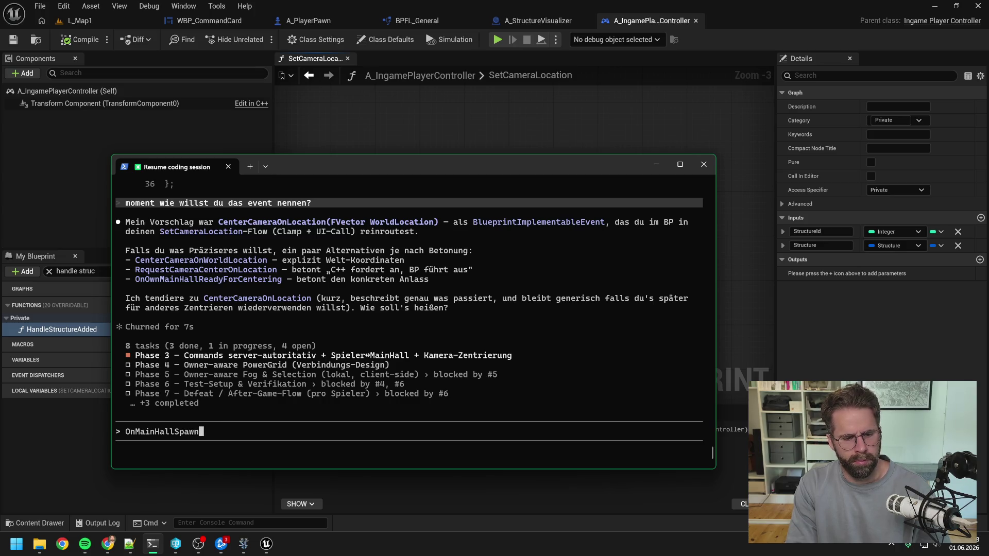
text(ed bitte)
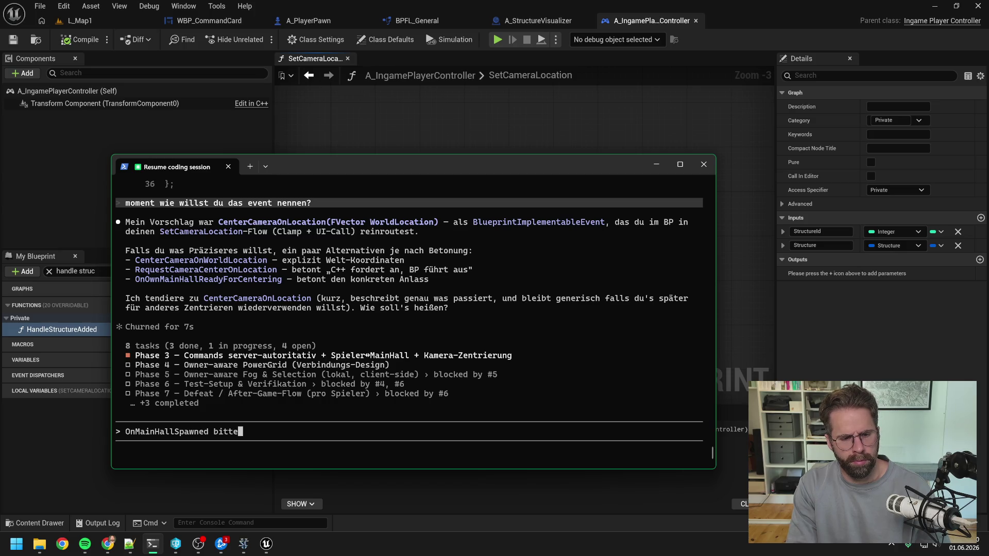
key(Return)
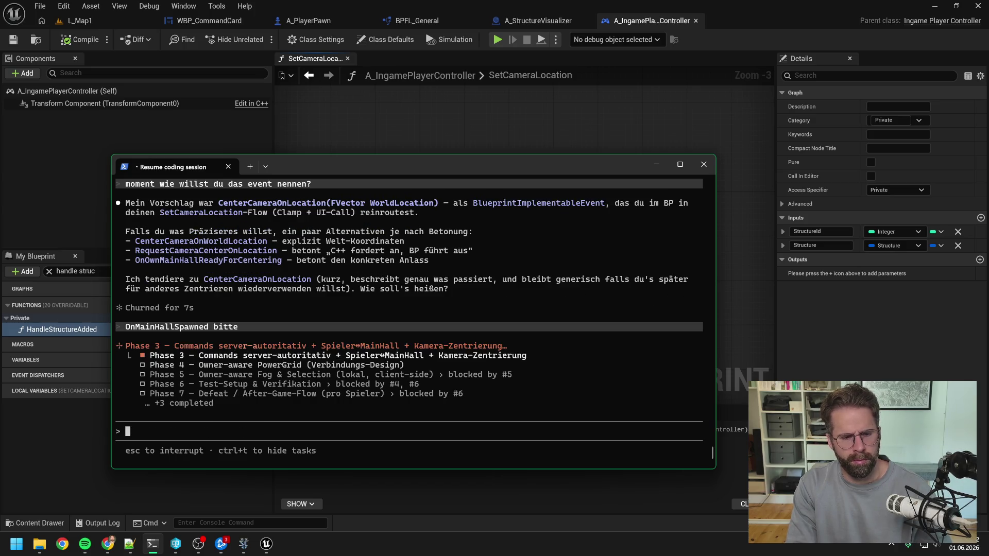
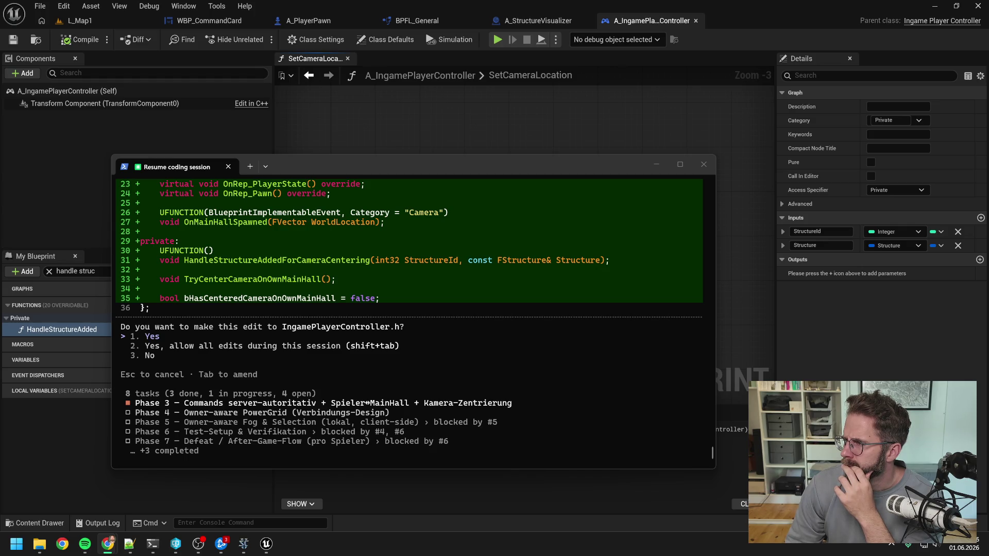
- Accept Claude Code's edits to IngamePlayerController.h and .cpp, then close the Unreal editor
click(289, 335)
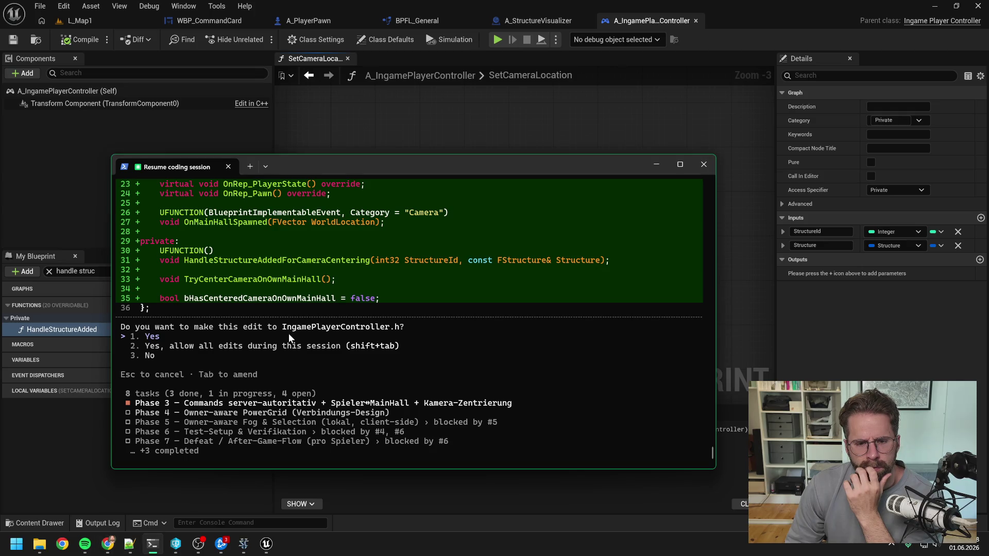
key(Return)
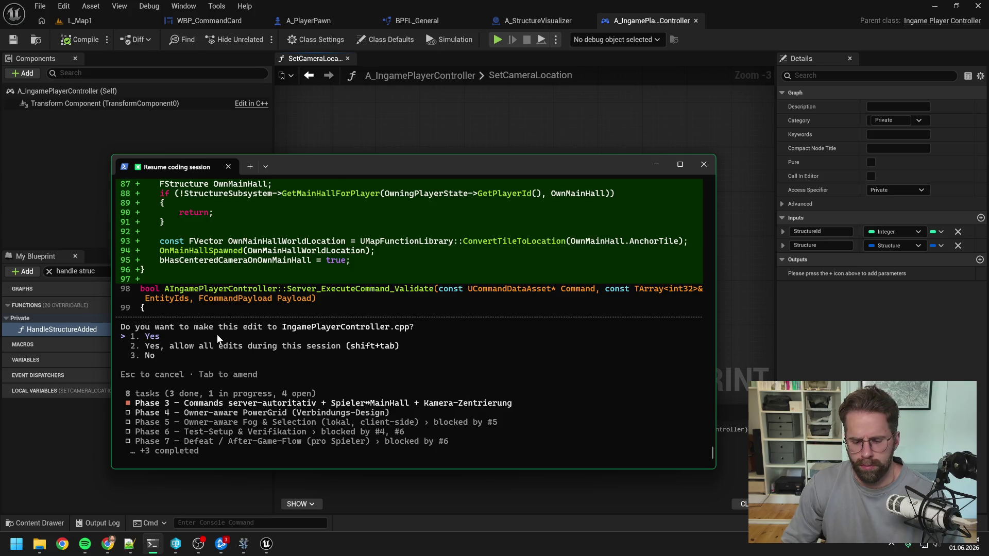
key(Return)
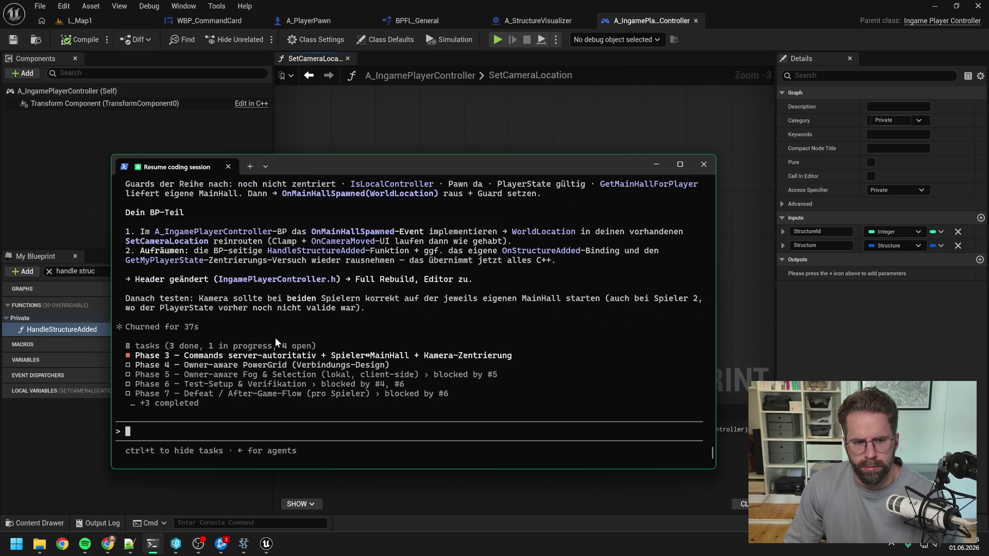
click(498, 135)
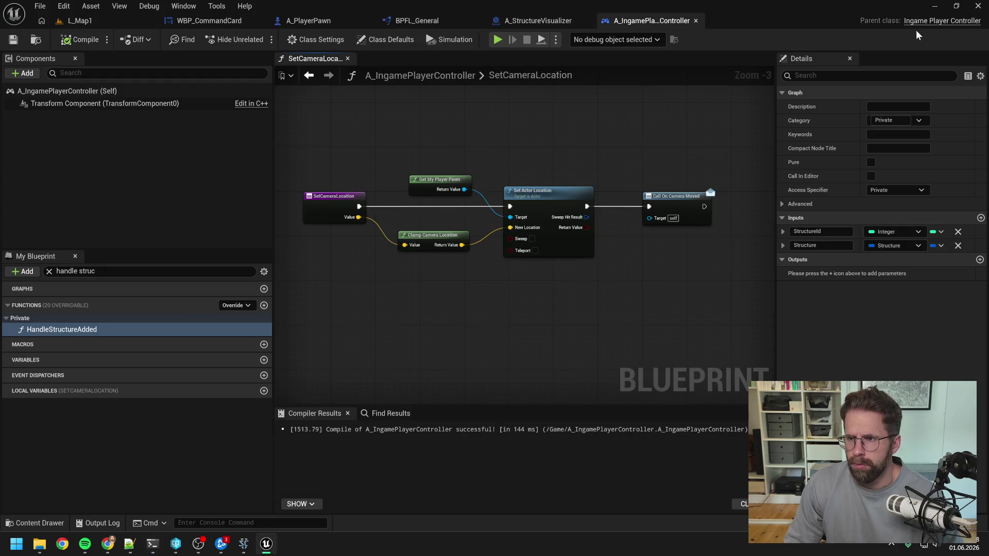
key(alt+F4)
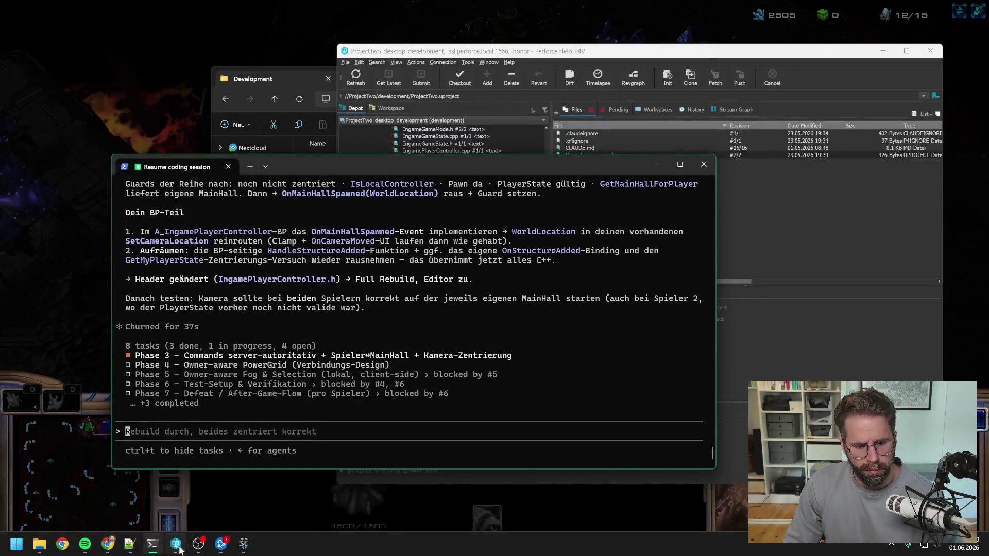
- Open ProjectTwo.sln, rebuild the ProjectTwo project, and close Visual Studio once it succeeds
click(156, 450)
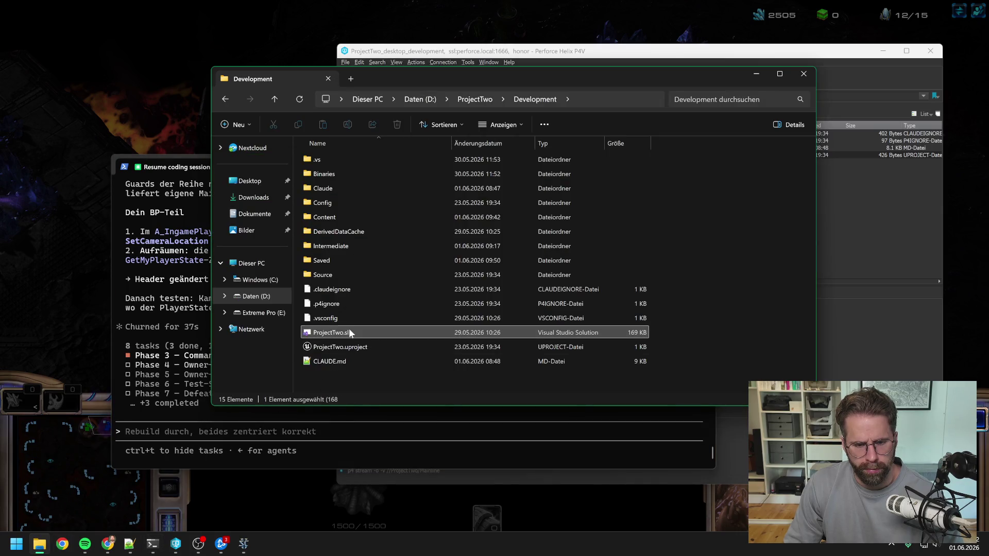
double_click(348, 330)
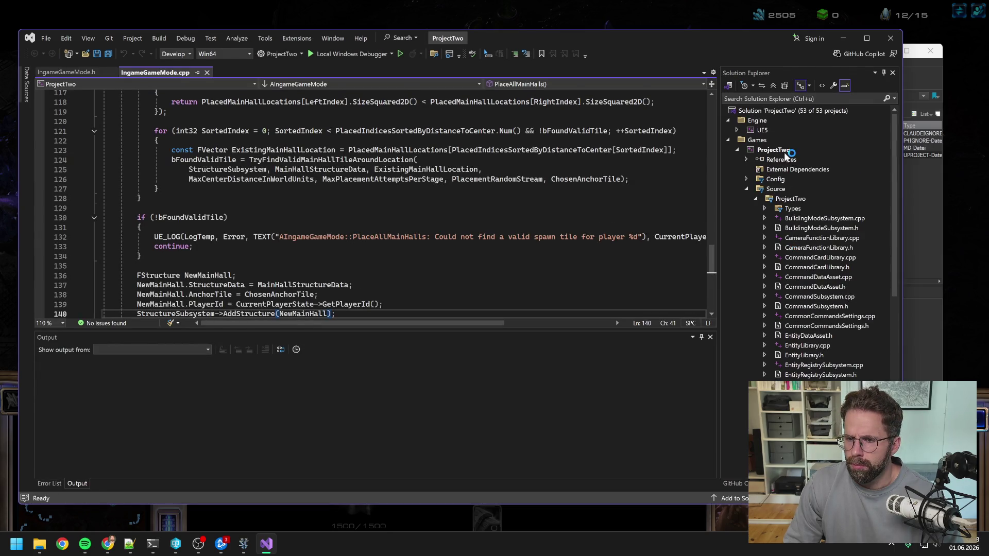
right_click(783, 150)
click(811, 135)
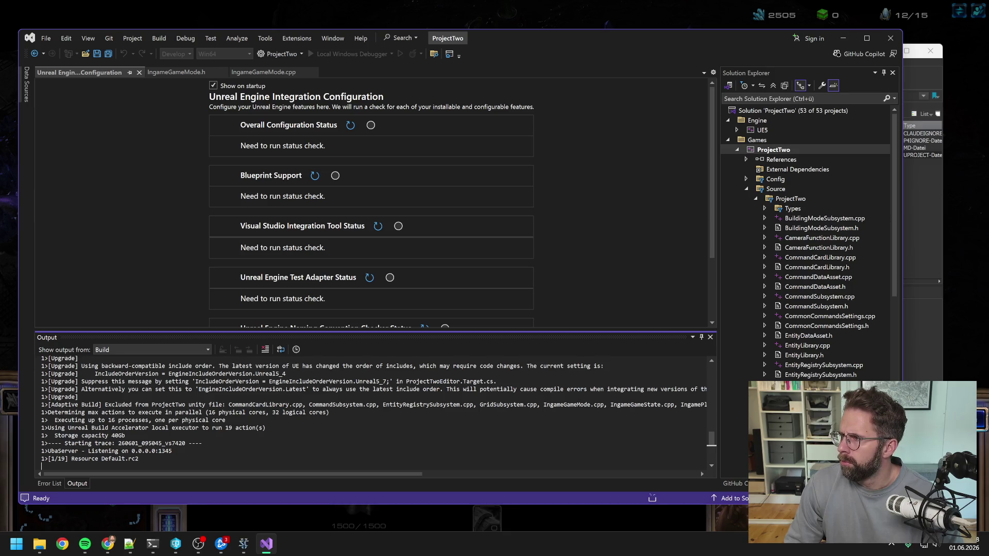
key(alt+Tab)
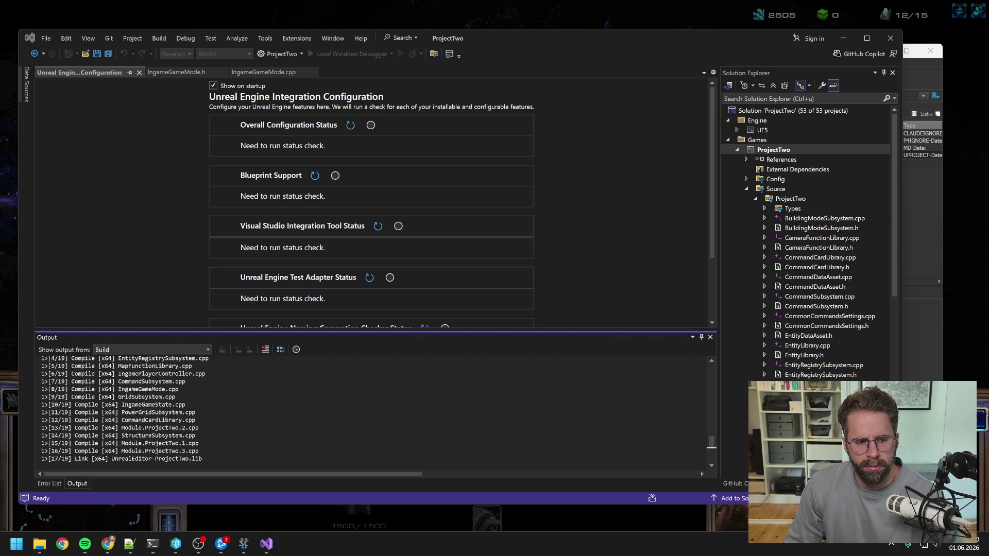
click(888, 38)
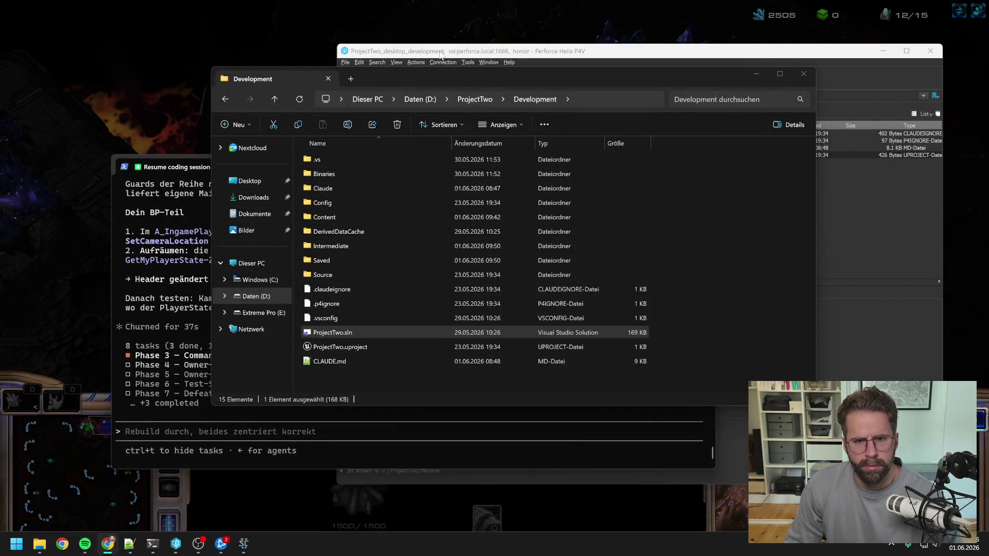
- Add the OnMainHallSpawned event override to the player controller's event graph
click(441, 54)
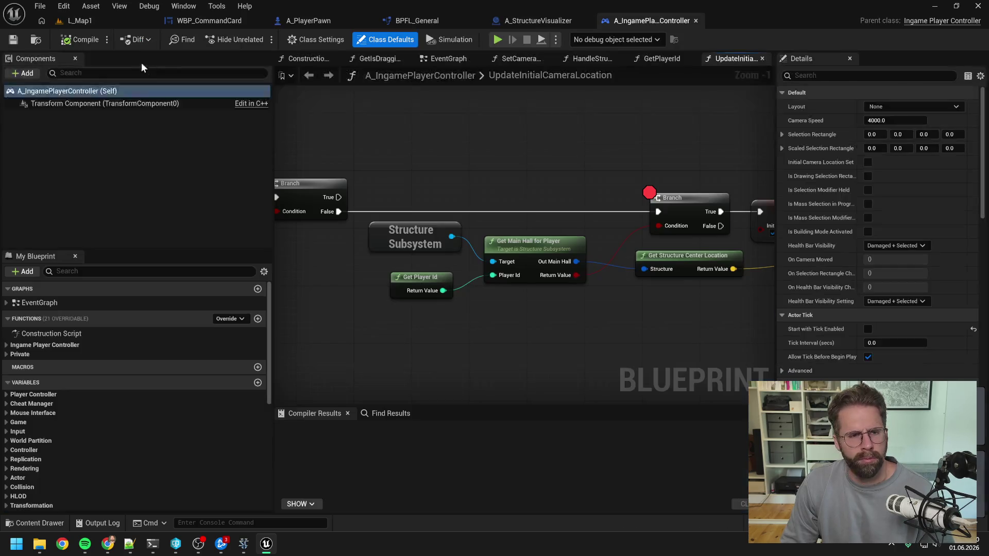
scroll(481, 162, down, 3)
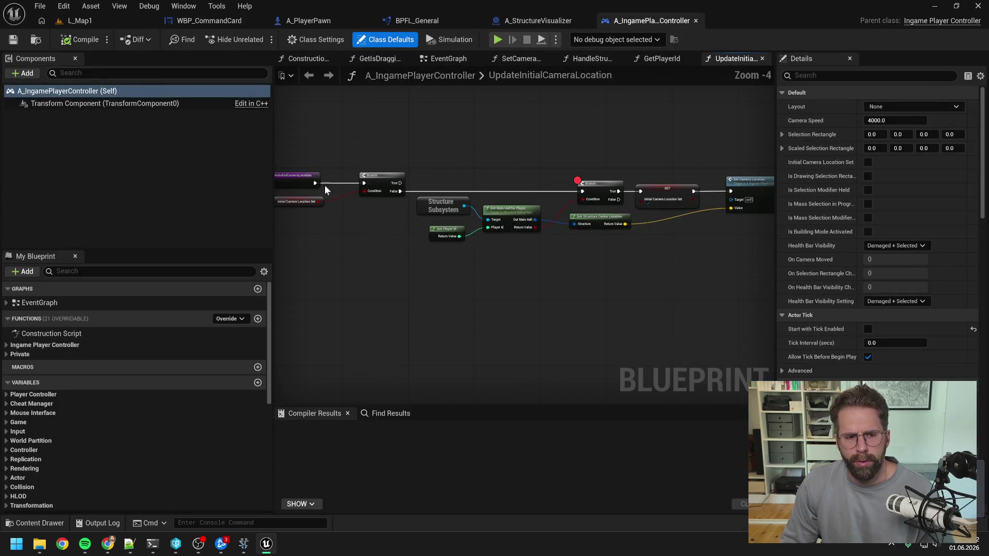
click(234, 319)
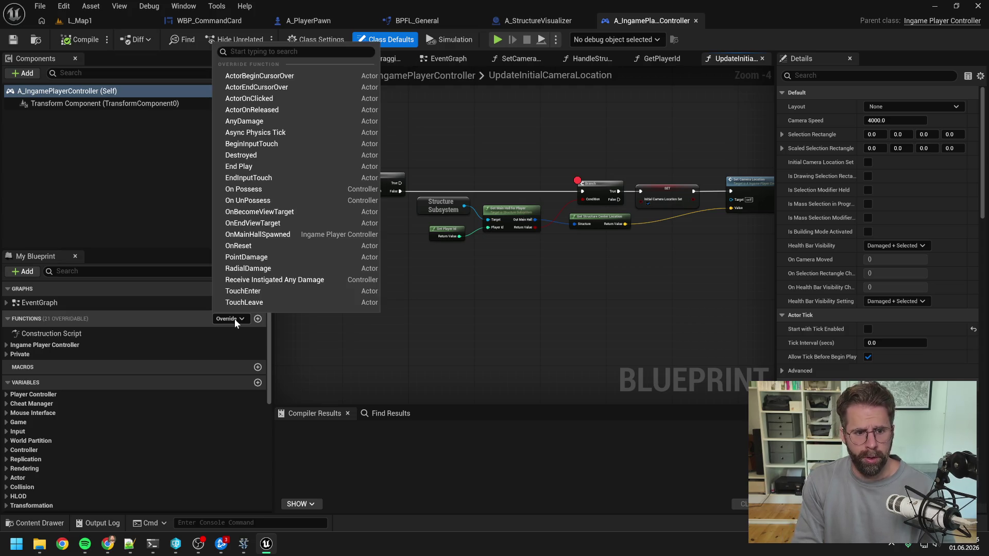
click(281, 235)
- Rearrange the graph so the OnMainHallSpawned event sits below the tick node row
mouse_move(536, 299)
mouse_down()
mouse_move(558, 263)
mouse_move(578, 283)
mouse_move(431, 334)
mouse_move(591, 240)
mouse_move(644, 325)
mouse_move(628, 347)
mouse_up()
scroll(578, 283, down, 4)
scroll(644, 324, down, 1)
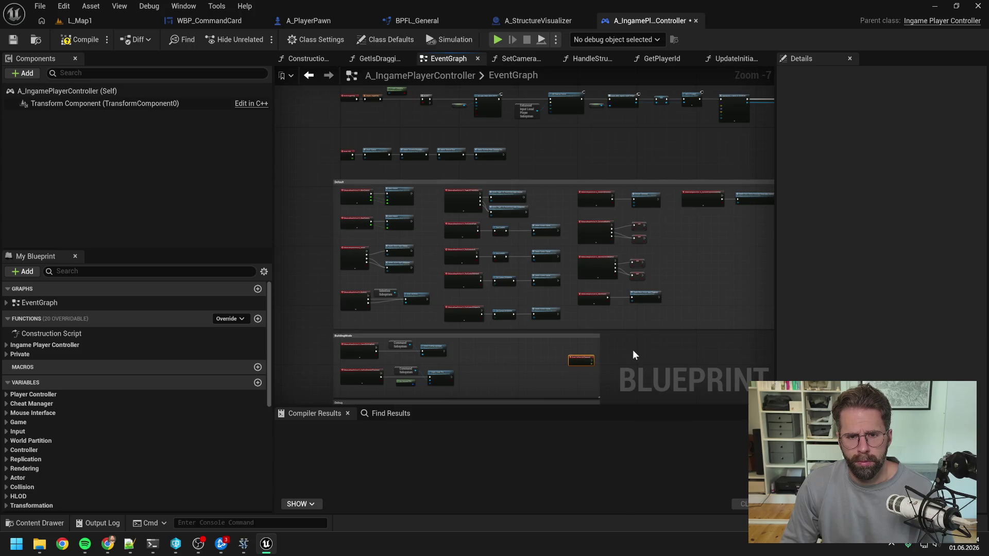
mouse_move(585, 361)
mouse_down()
mouse_move(550, 228)
mouse_move(545, 158)
mouse_up()
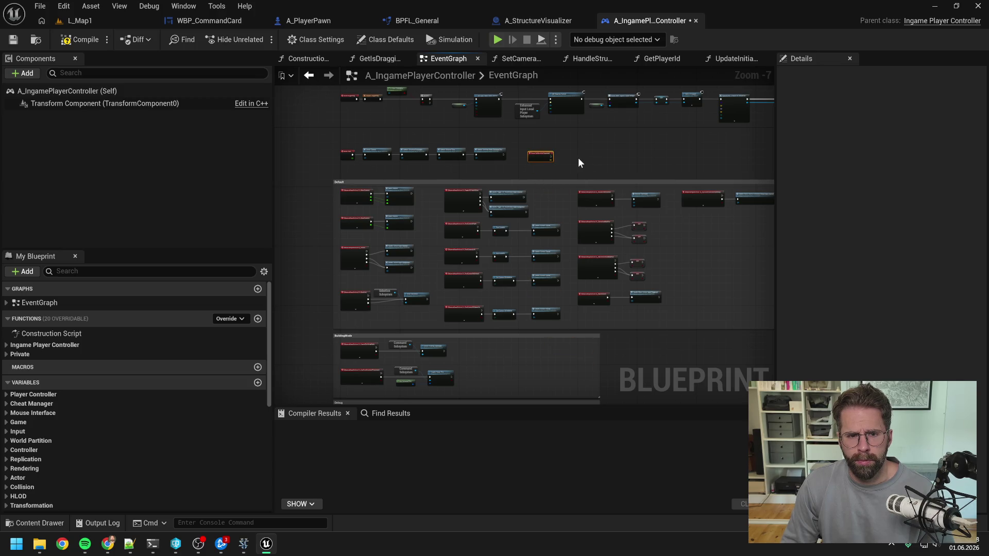
drag(311, 108, 502, 203)
scroll(536, 180, down, 3)
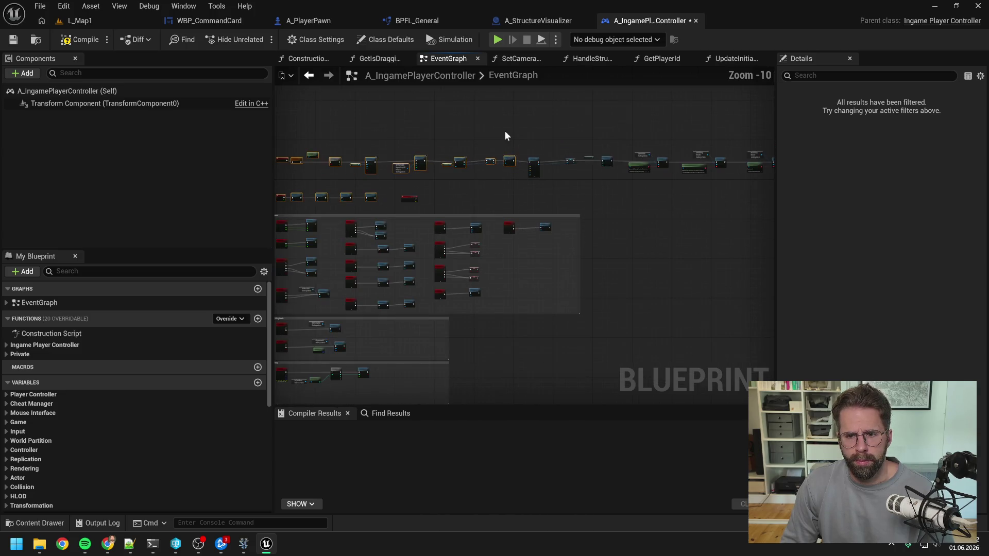
drag(468, 124, 773, 190)
scroll(609, 202, up, 4)
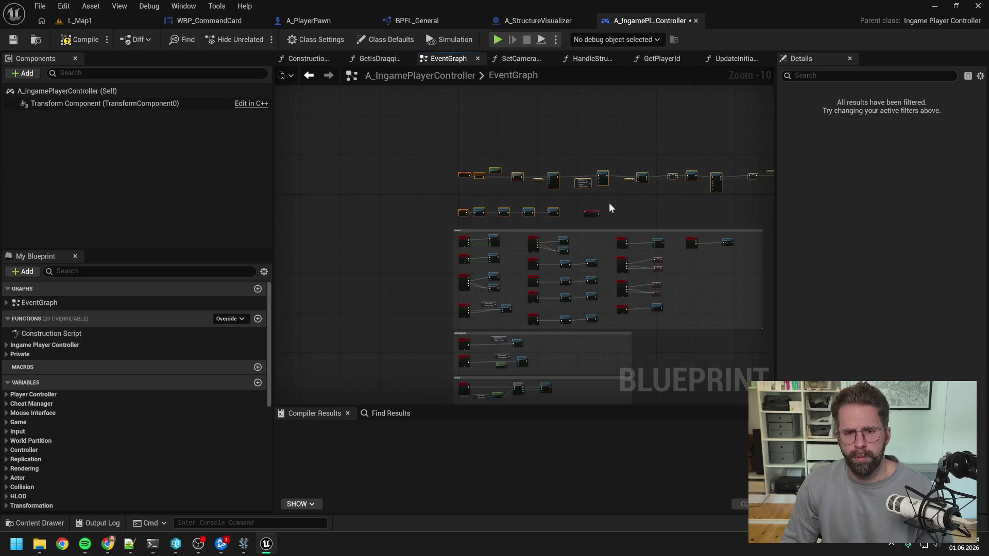
drag(560, 225, 561, 195)
drag(646, 229, 436, 224)
scroll(438, 224, up, 4)
- Add a Set Camera Location node fed by World Location, wire its execution, and compile
right_click(508, 239)
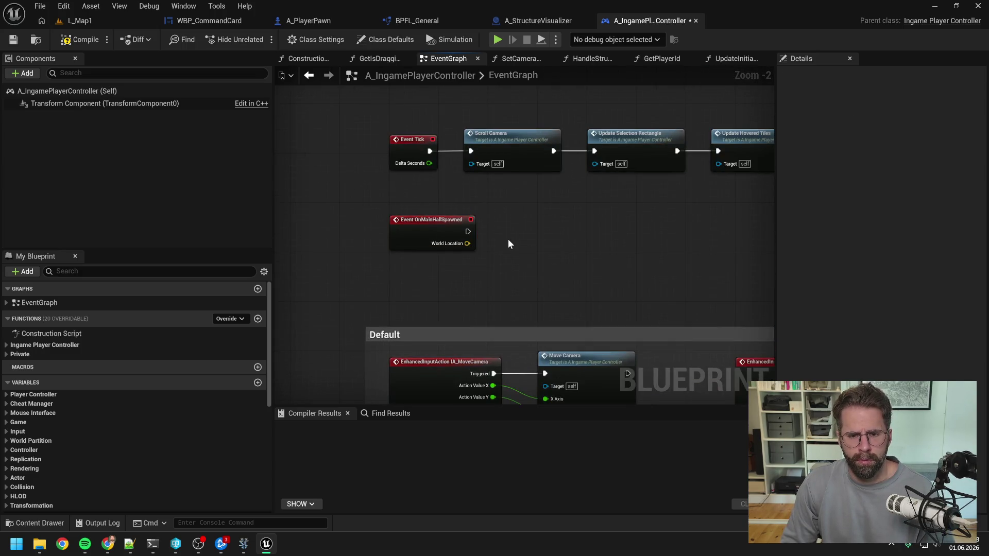
text(set )
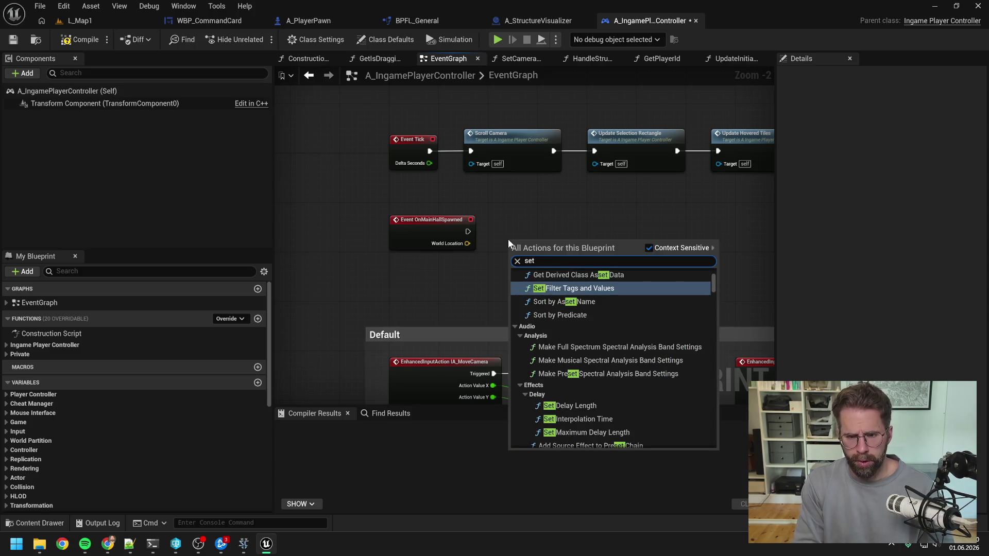
text(cam loc)
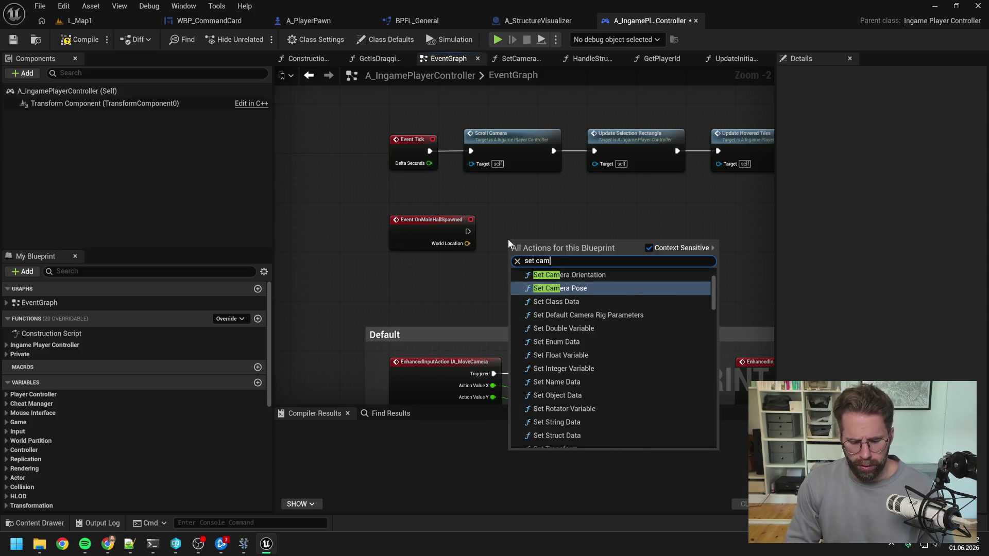
click(561, 284)
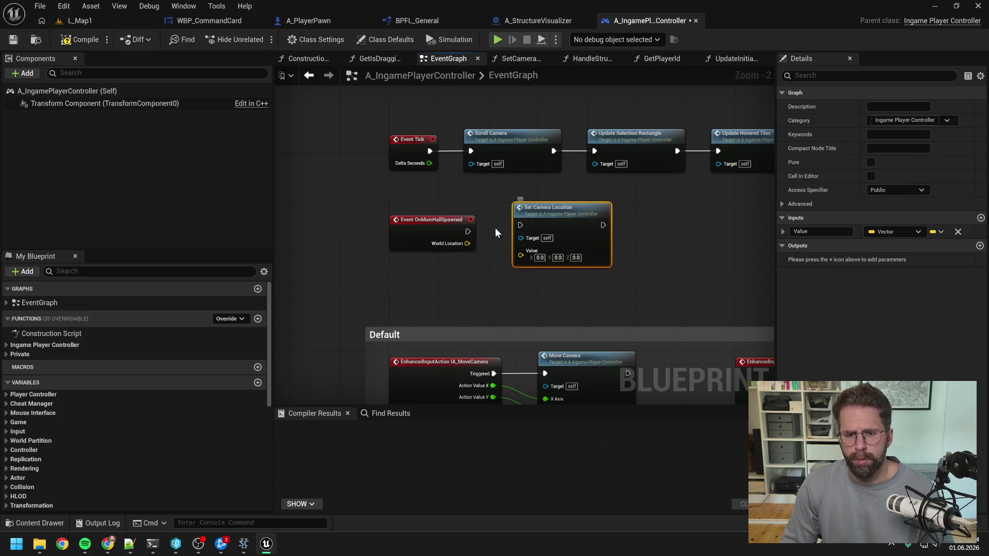
drag(467, 243, 521, 257)
click(486, 199)
click(80, 40)
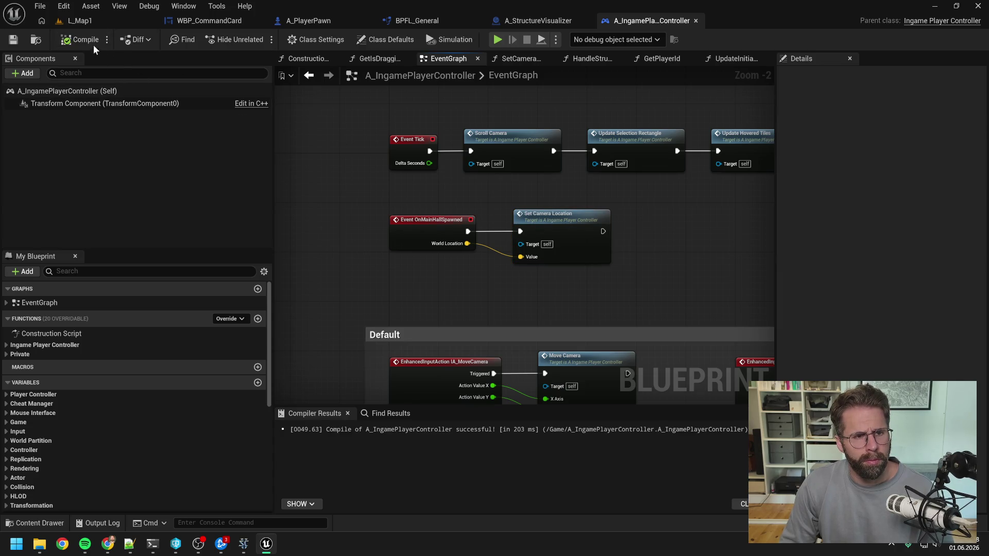
click(87, 21)
- Simulate the level to test camera centering, then stop the simulation
click(259, 36)
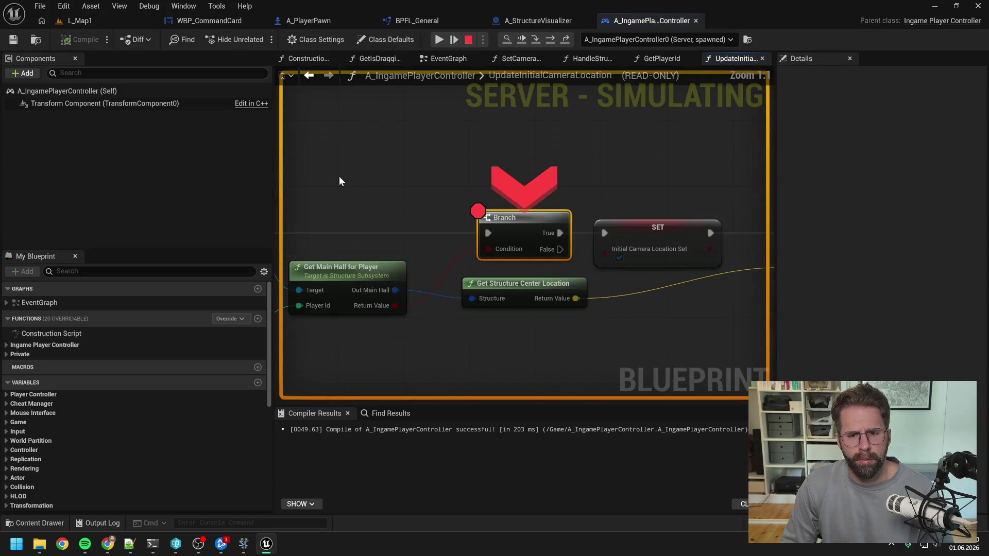
scroll(522, 209, down, 5)
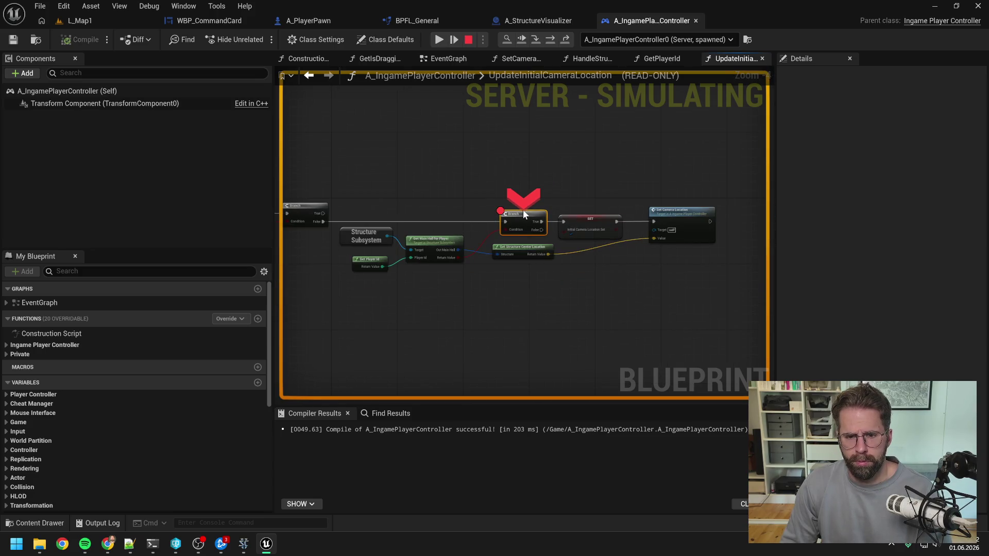
mouse_move(523, 209)
mouse_down()
mouse_move(566, 162)
mouse_move(631, 161)
mouse_move(586, 163)
mouse_up()
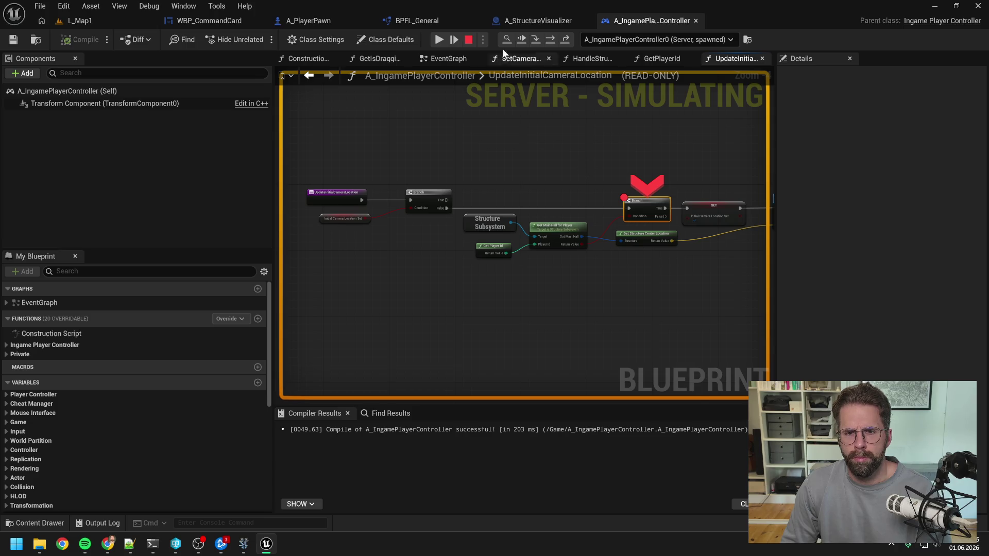
click(468, 39)
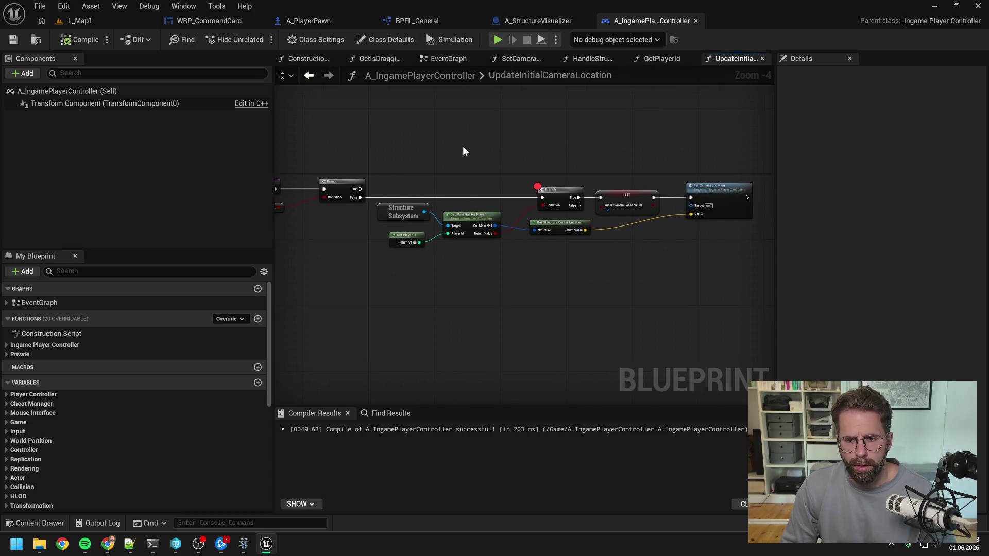
- Delete the first Branch, Initial Camera Location Set getter and SET nodes, wiring entry to the remaining Branch
drag(468, 151, 403, 232)
shift+click(348, 207)
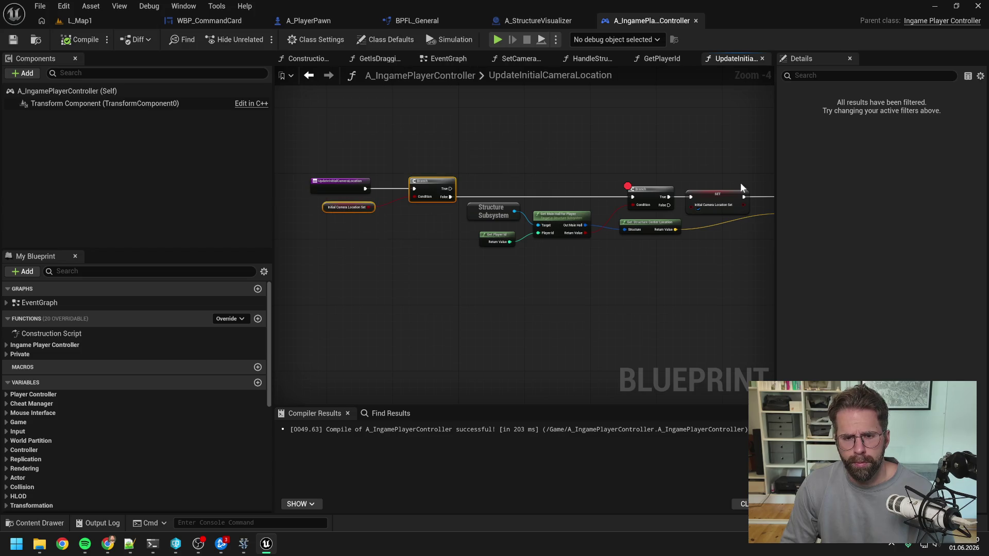
drag(665, 173, 616, 170)
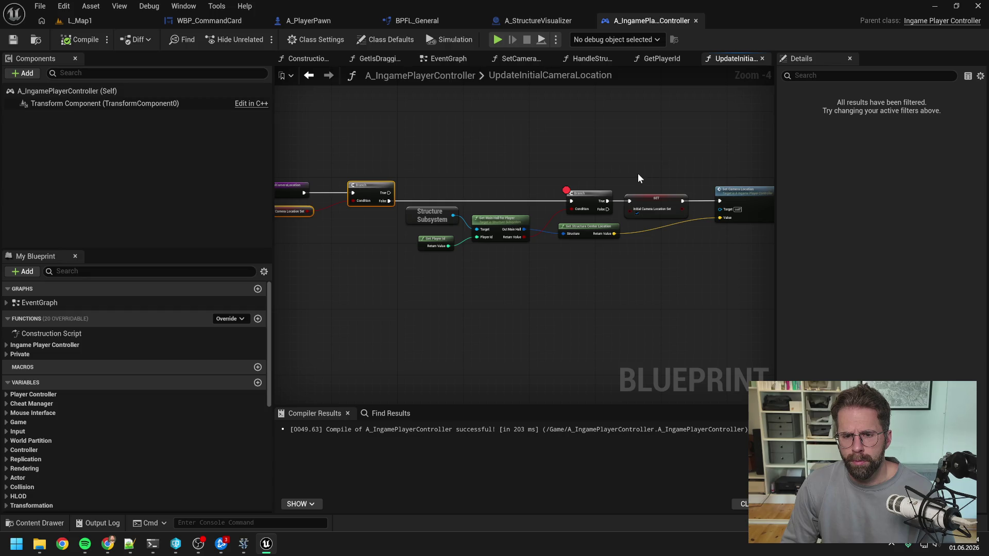
shift+click(659, 206)
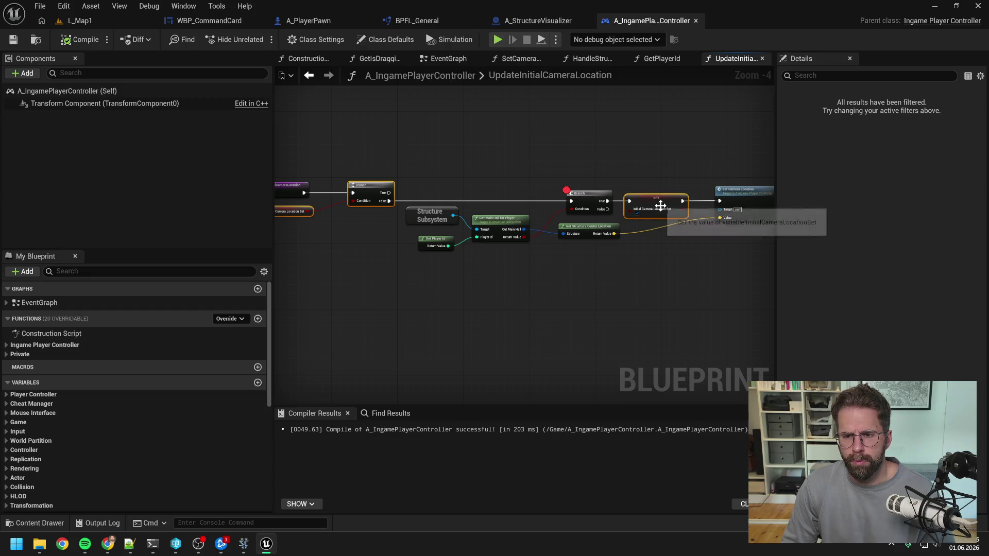
key(Delete)
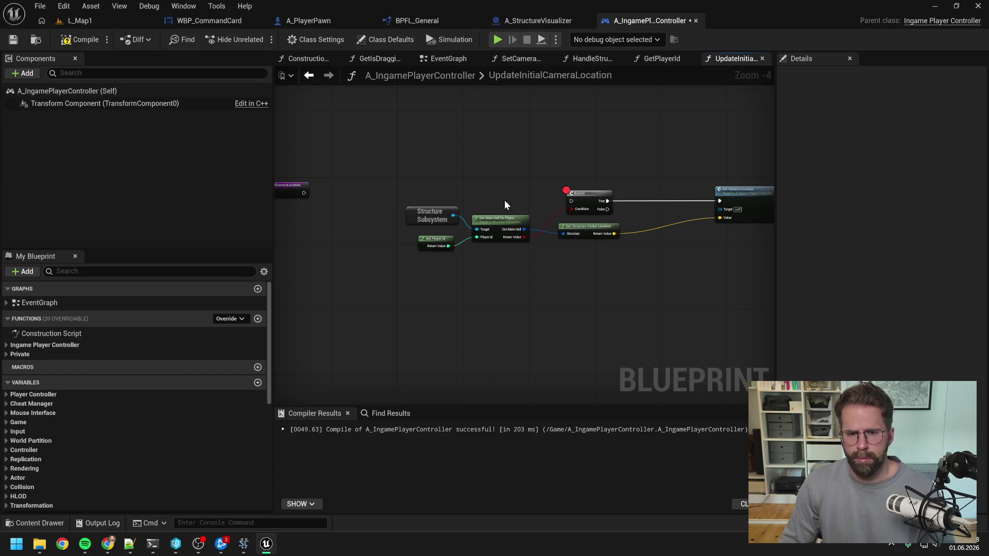
drag(303, 193, 571, 201)
click(583, 194)
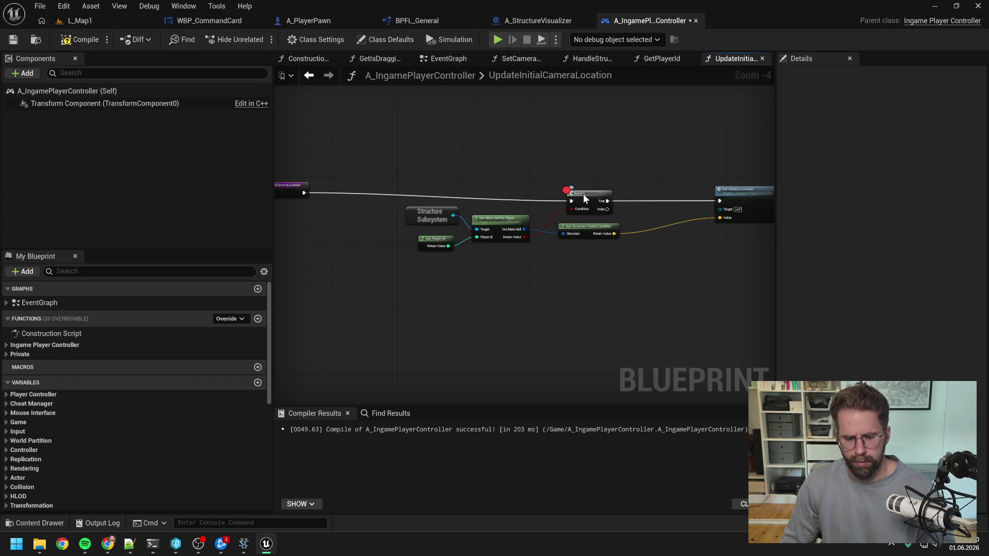
mouse_move(374, 184)
mouse_down()
mouse_move(456, 203)
mouse_move(444, 192)
mouse_up()
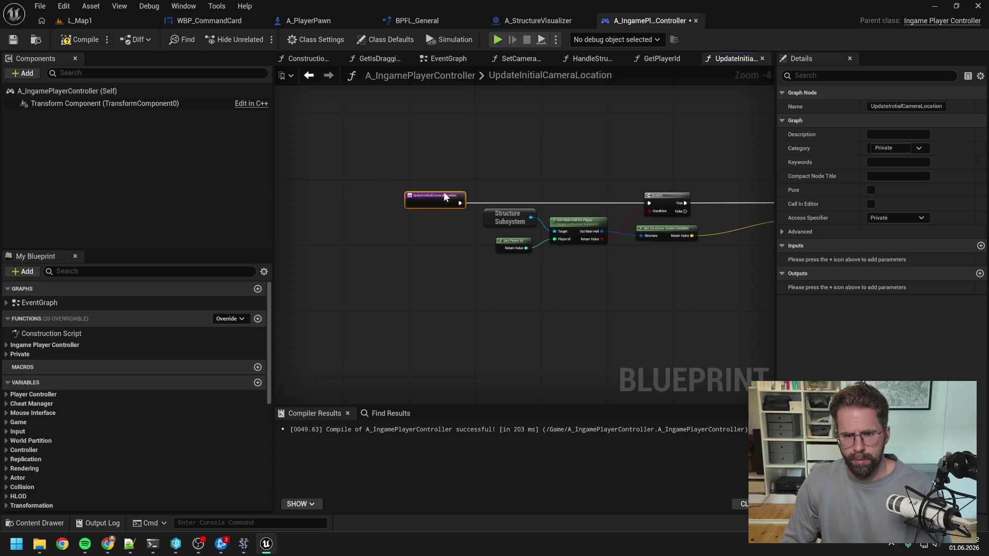
drag(646, 193, 608, 194)
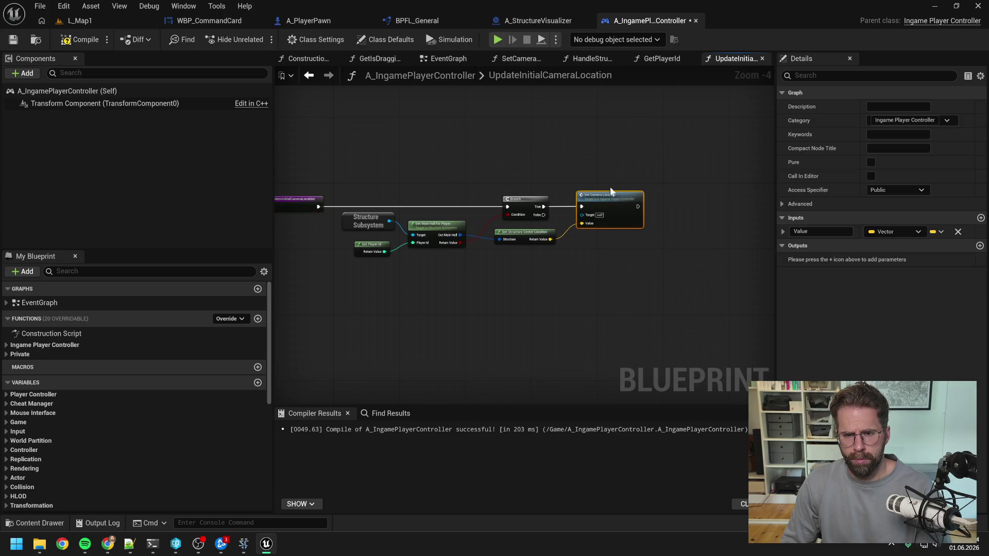
- Recompile the Blueprint and return to the EventGraph's OnMainHallSpawned nodes
click(88, 39)
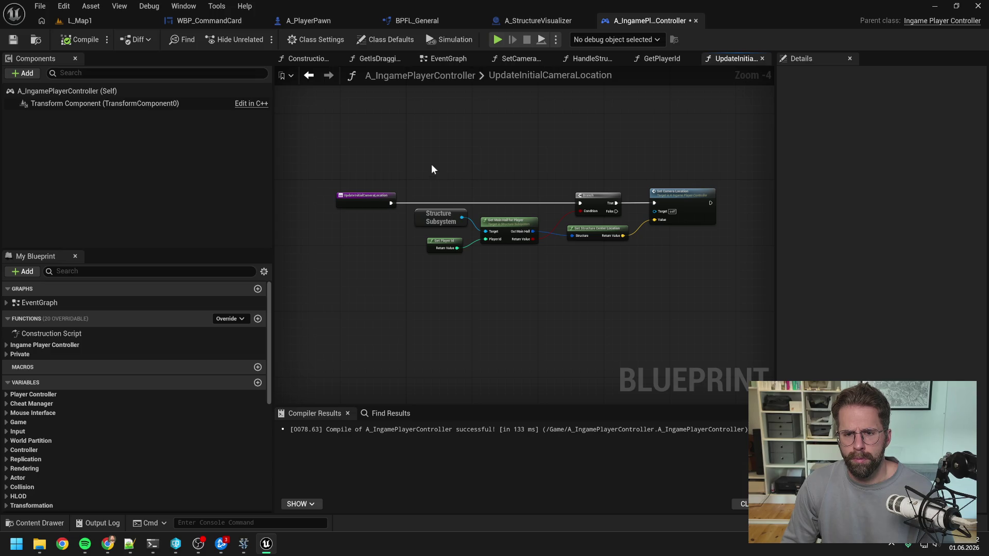
mouse_move(431, 163)
mouse_down()
mouse_move(682, 251)
mouse_move(686, 264)
mouse_up()
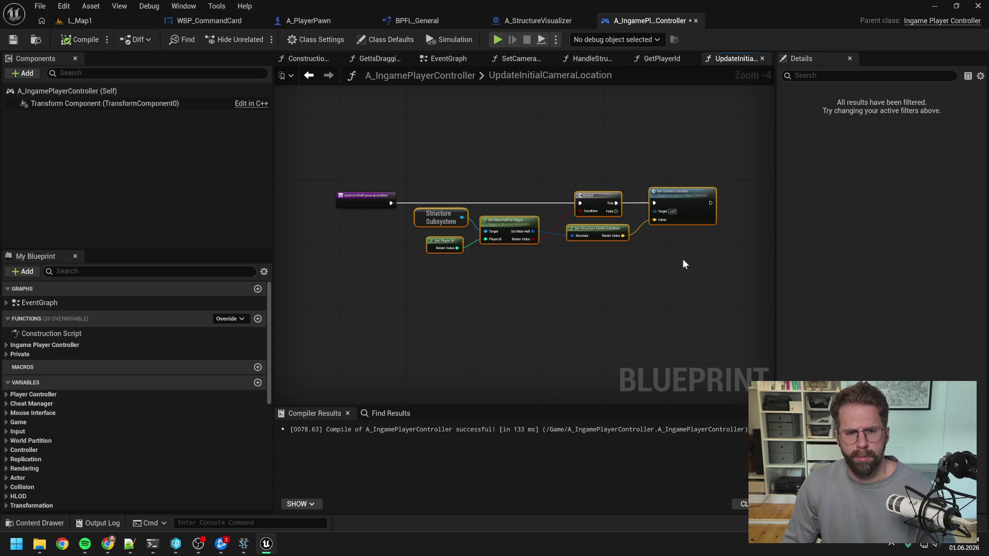
click(442, 59)
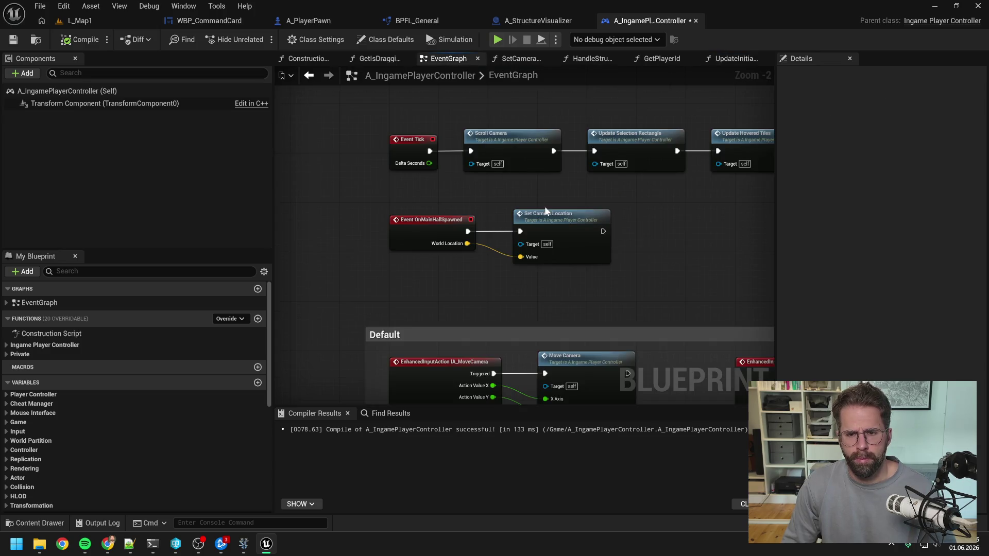
click(569, 218)
drag(646, 222, 545, 232)
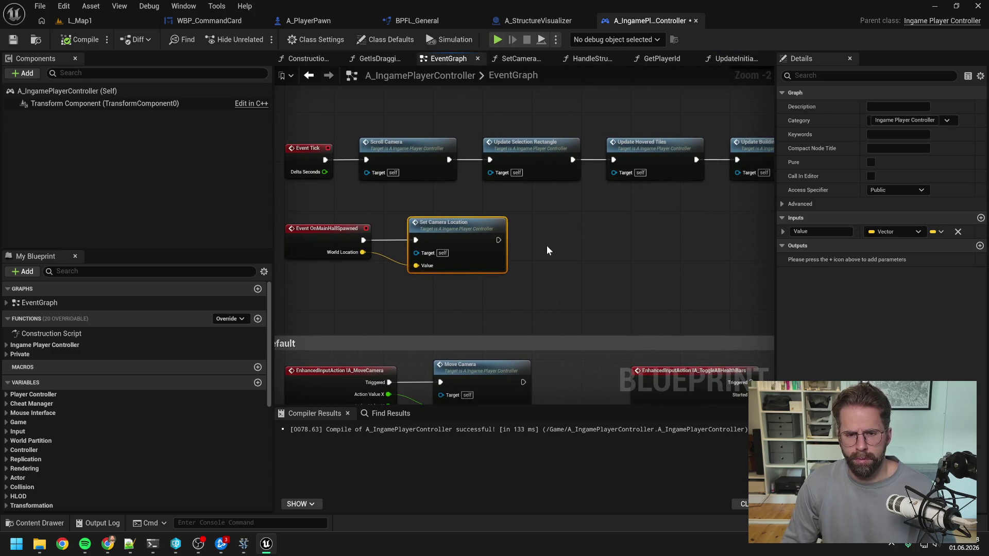
- Delete UpdateInitialCameraLocation and the InitialCameraLocationSet variable via the member filter, then recompile
double_click(463, 230)
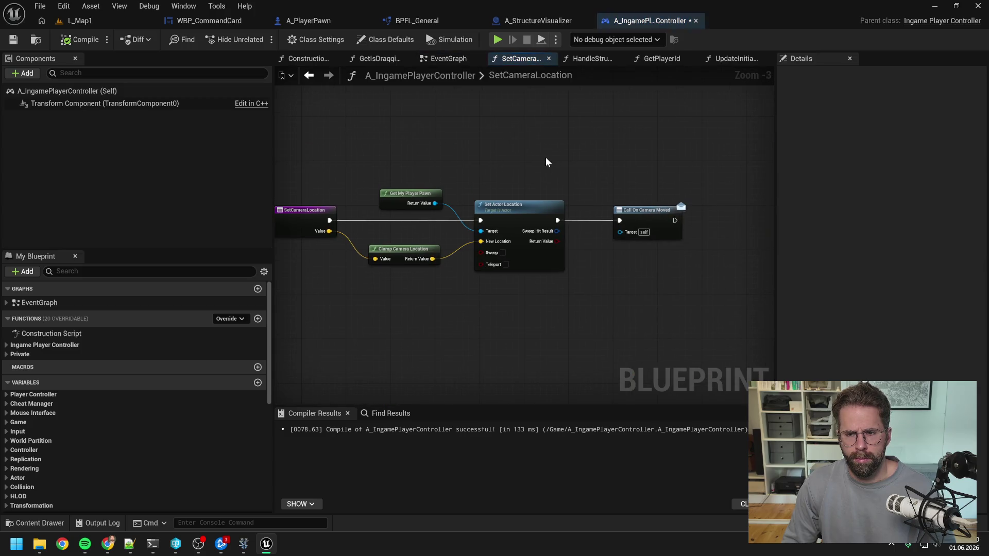
click(129, 272)
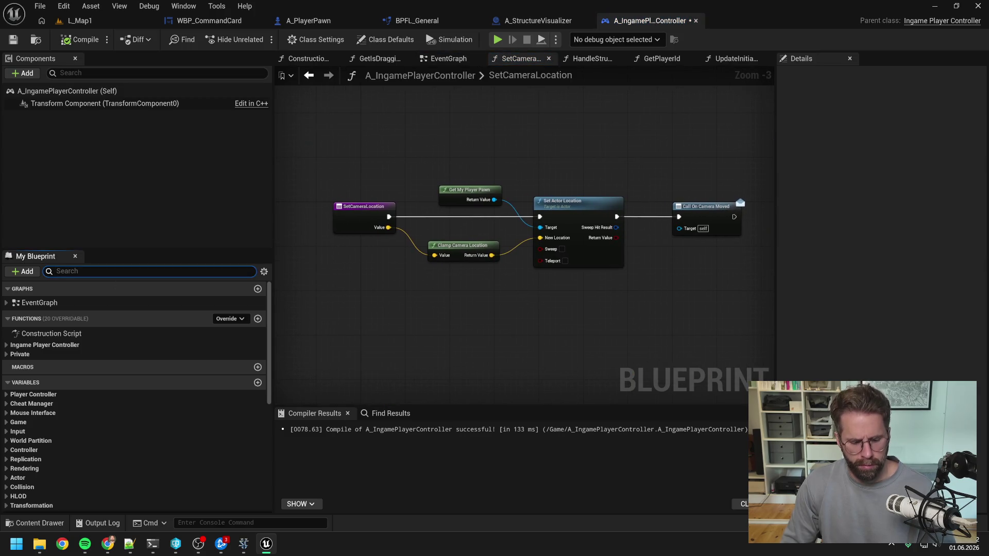
text(setin)
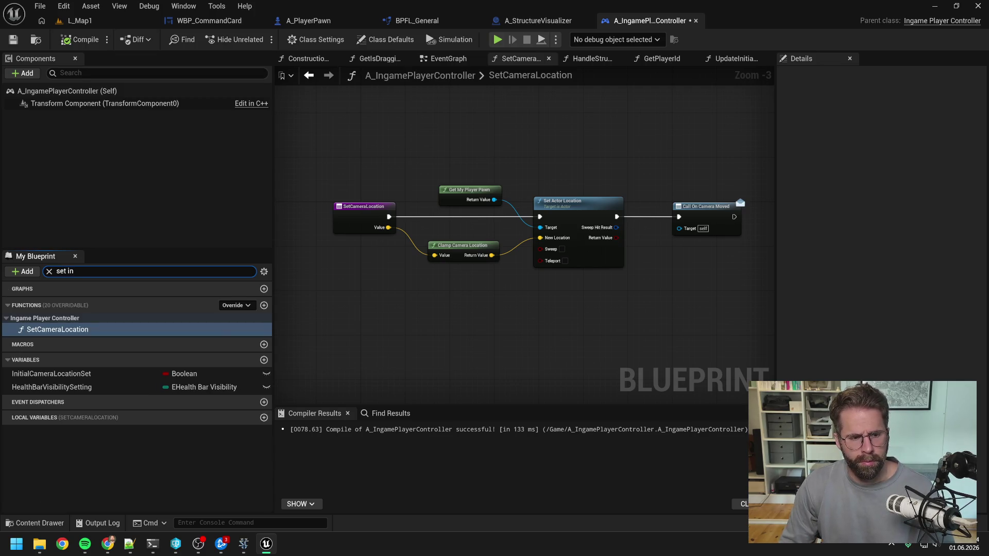
text(it)
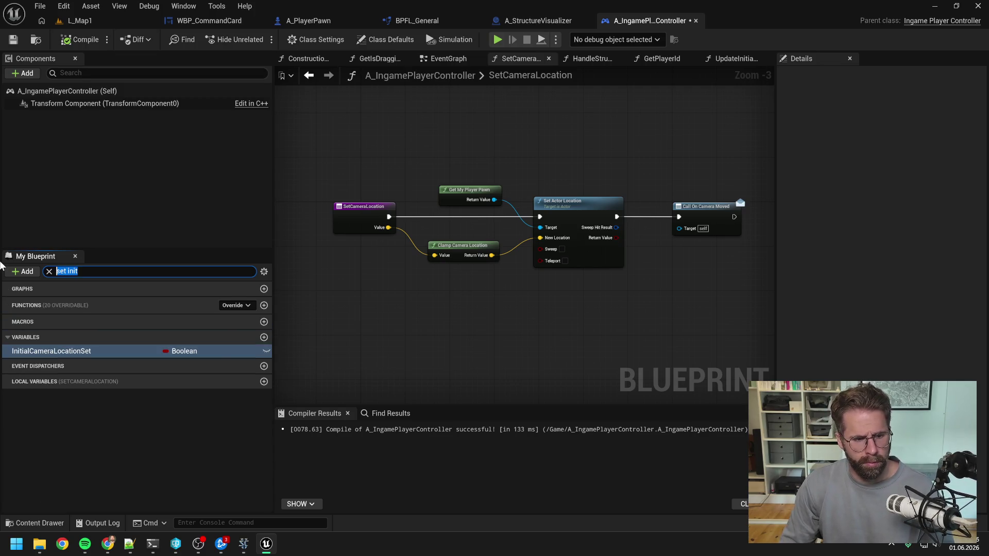
text(initial)
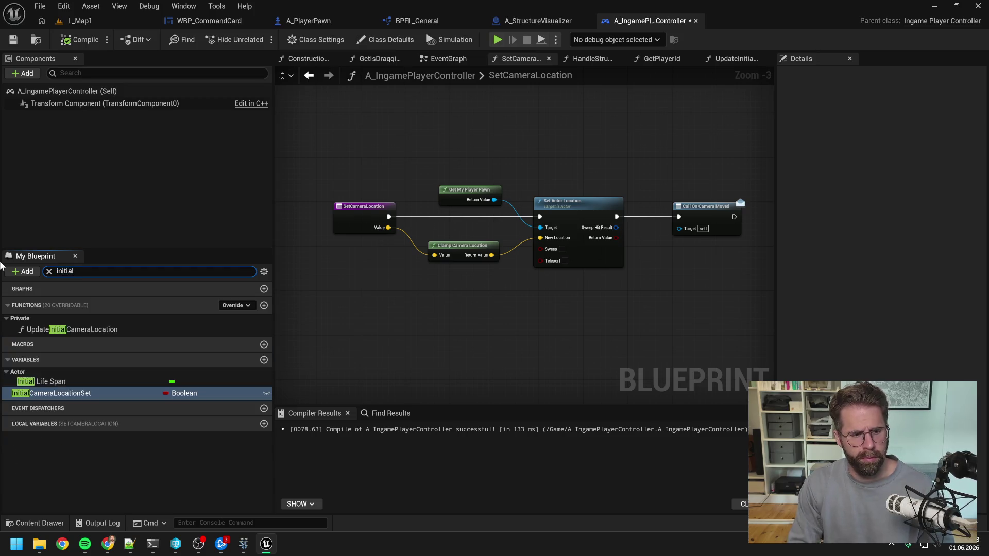
click(65, 331)
key(Delete)
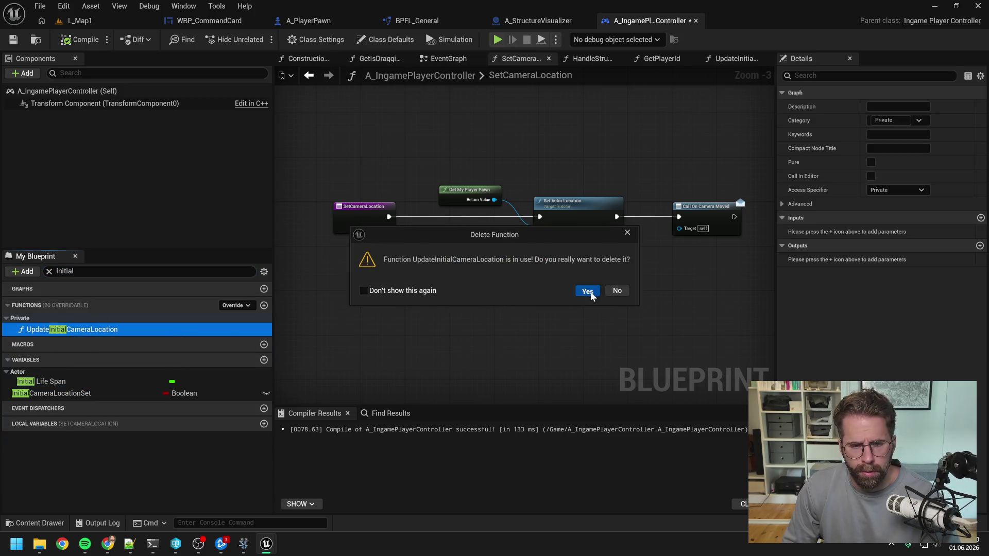
click(588, 292)
click(124, 371)
key(Delete)
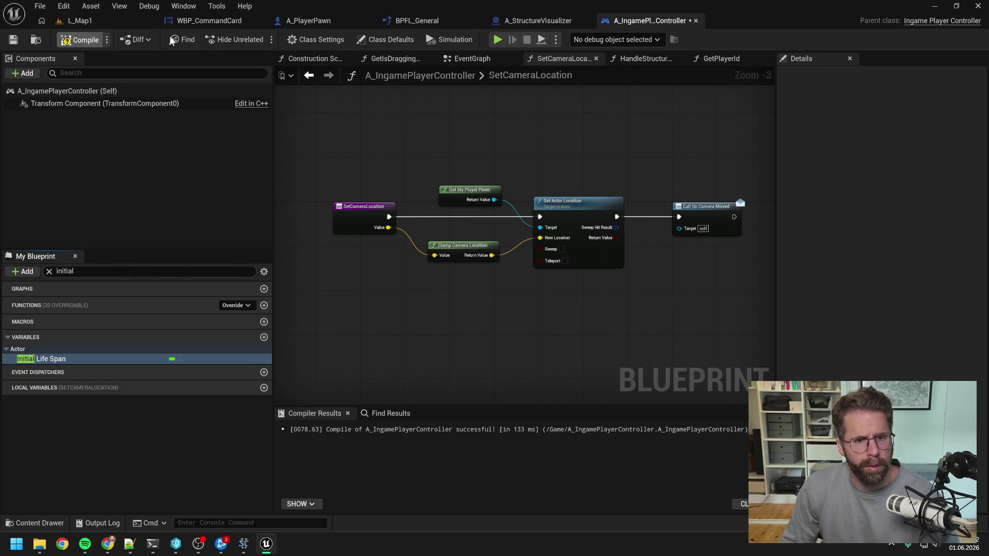
key(F7)
click(472, 59)
- Delete the Structure Subsystem structure-added binding nodes in the EventGraph and recompile
scroll(515, 206, down, 4)
scroll(446, 213, up, 4)
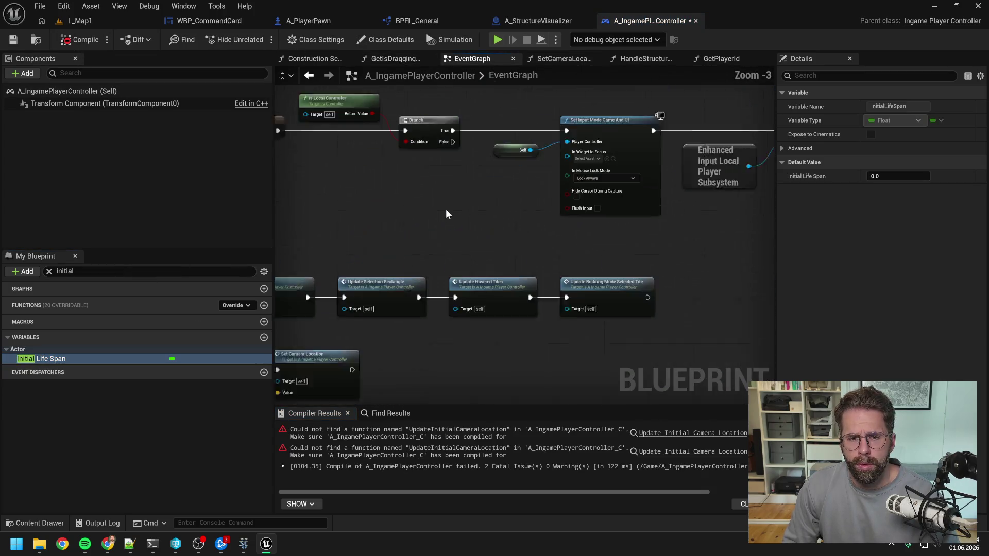
drag(445, 208, 354, 284)
scroll(366, 272, down, 1)
drag(495, 286, 429, 285)
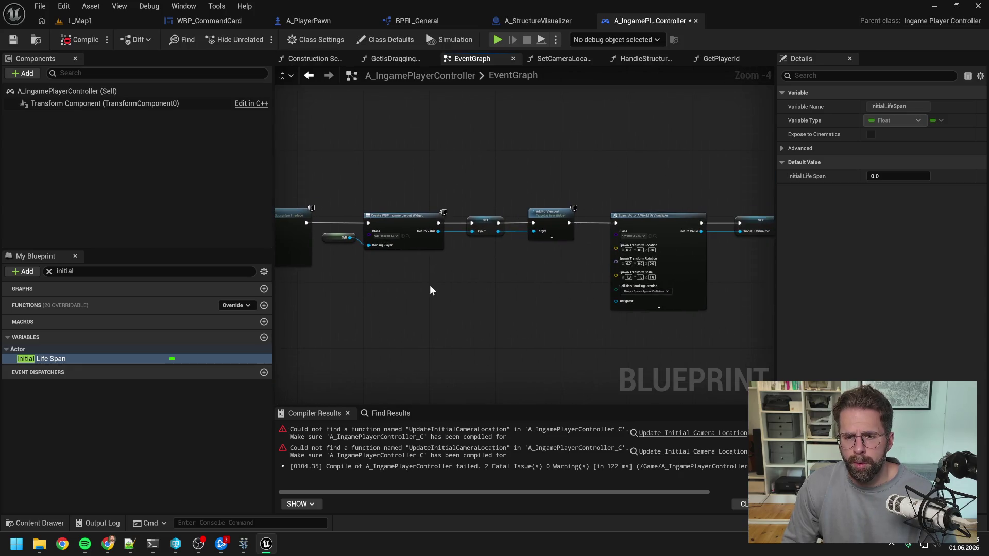
scroll(622, 273, down, 1)
scroll(619, 282, down, 1)
mouse_move(619, 283)
mouse_down()
mouse_move(491, 272)
mouse_move(519, 267)
mouse_up()
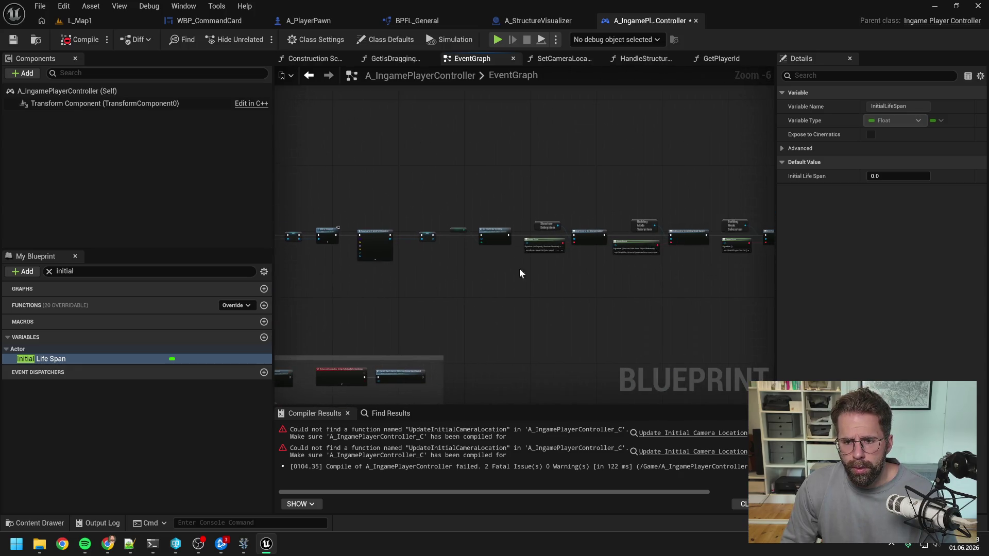
scroll(519, 273, up, 4)
drag(410, 178, 560, 302)
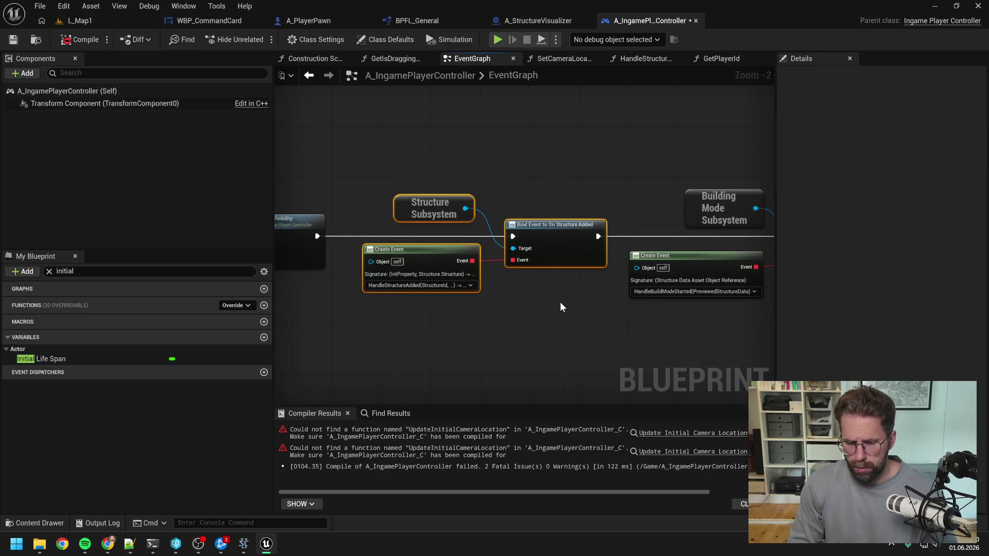
key(Delete)
click(76, 40)
- Remove the broken Update Initial Camera Location call, rewiring Bind Event to Set Actor Tick Enabled
scroll(525, 162, down, 3)
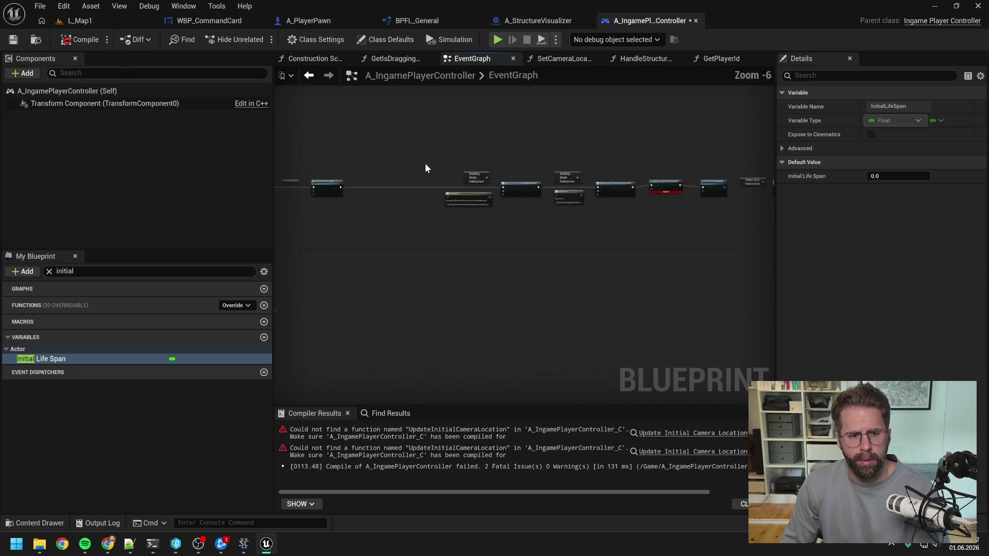
mouse_move(427, 155)
mouse_down()
mouse_move(677, 230)
mouse_move(607, 184)
mouse_up()
scroll(495, 242, up, 1)
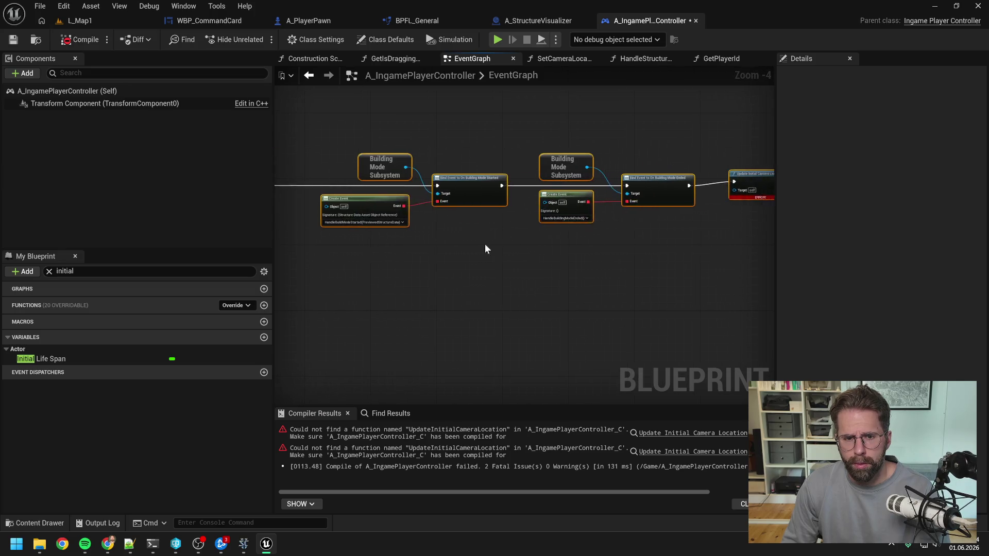
mouse_move(484, 243)
mouse_down()
mouse_move(698, 260)
mouse_move(299, 258)
mouse_up()
key(Delete)
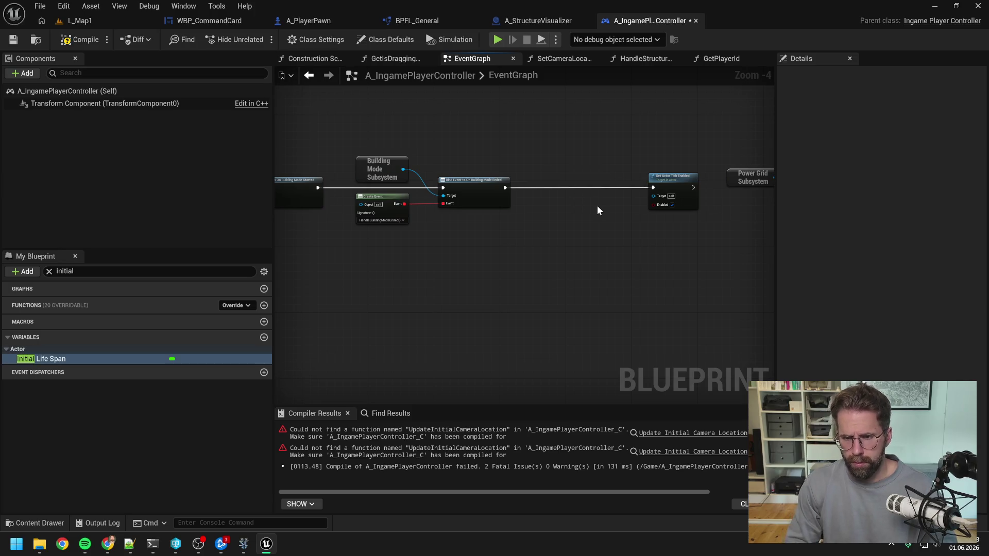
drag(597, 206, 458, 206)
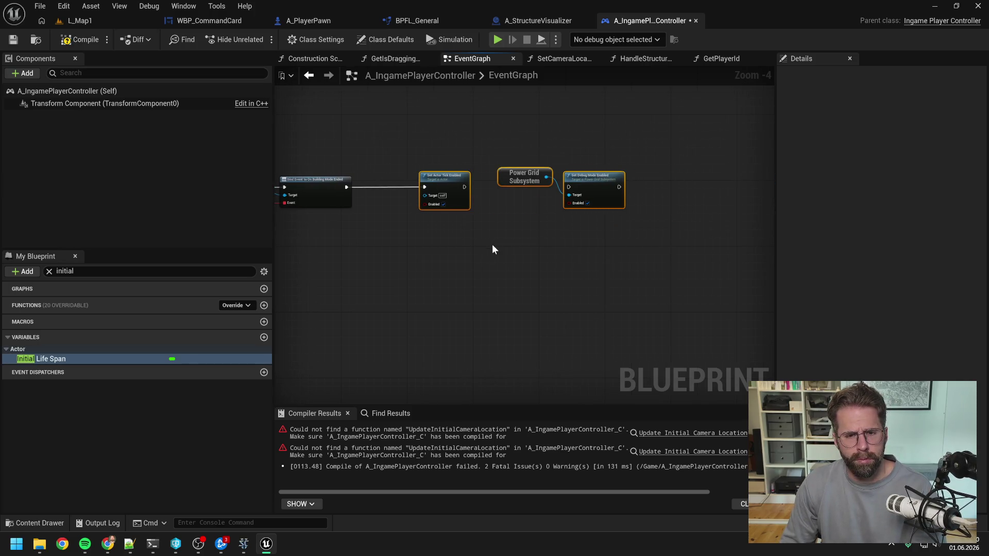
click(85, 40)
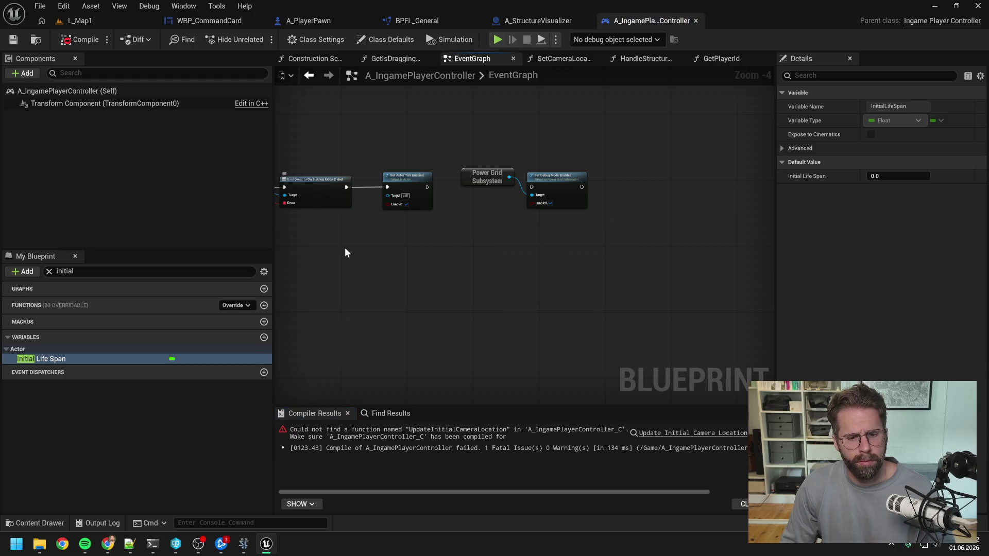
- Delete the HandleStructureAdded function found via 'struc ad', recompile, and Play L_Map1
click(672, 433)
scroll(515, 321, down, 2)
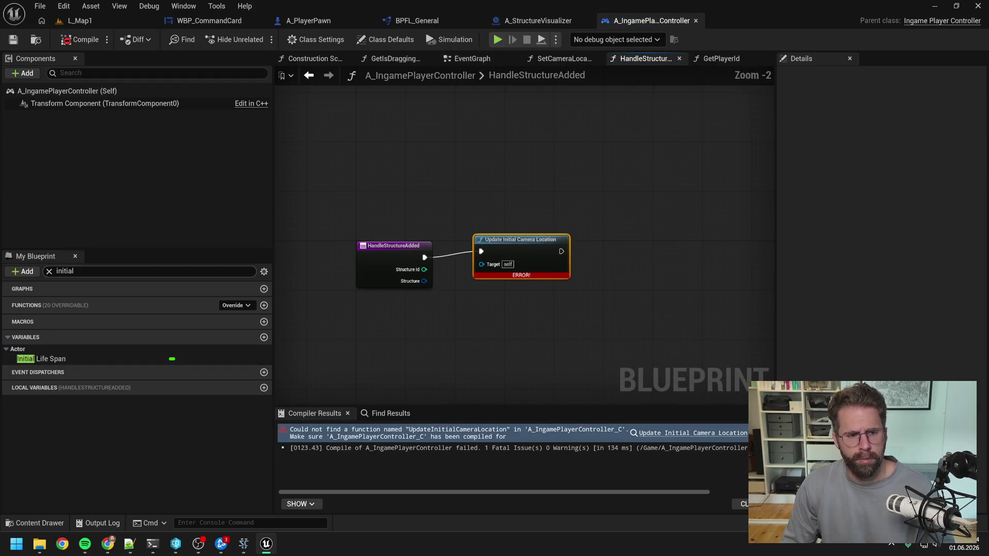
drag(75, 271, 67, 271)
text(struc a)
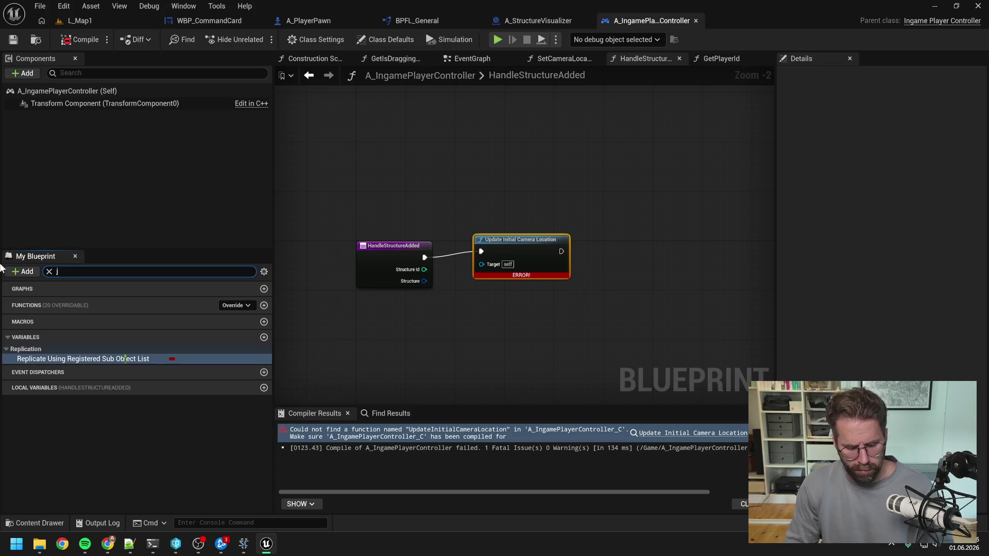
text(d)
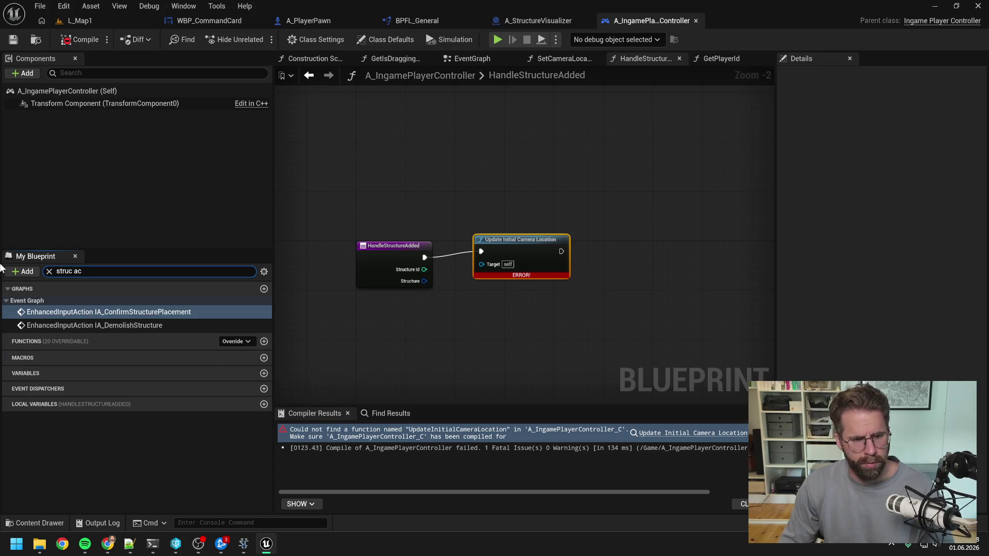
click(46, 331)
key(Delete)
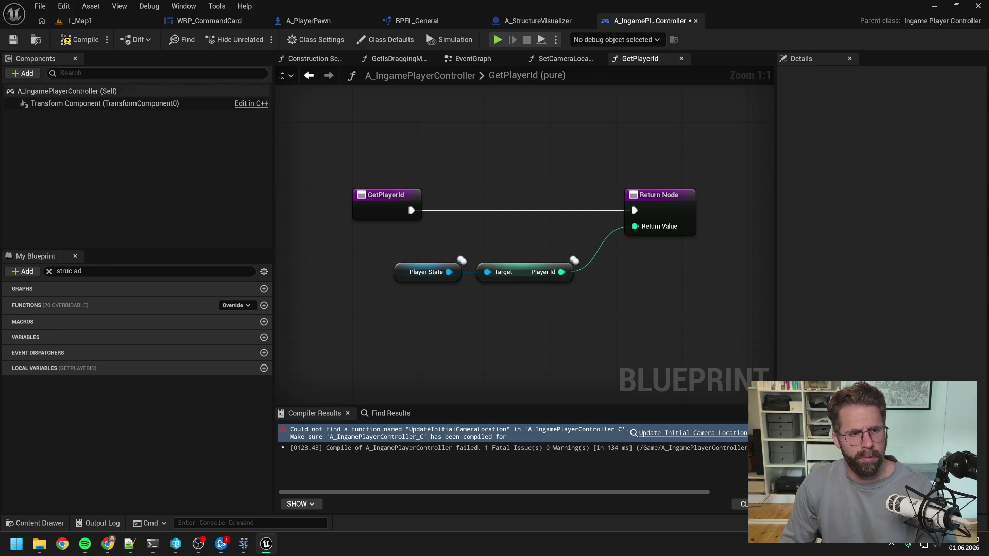
click(79, 39)
click(83, 21)
click(258, 39)
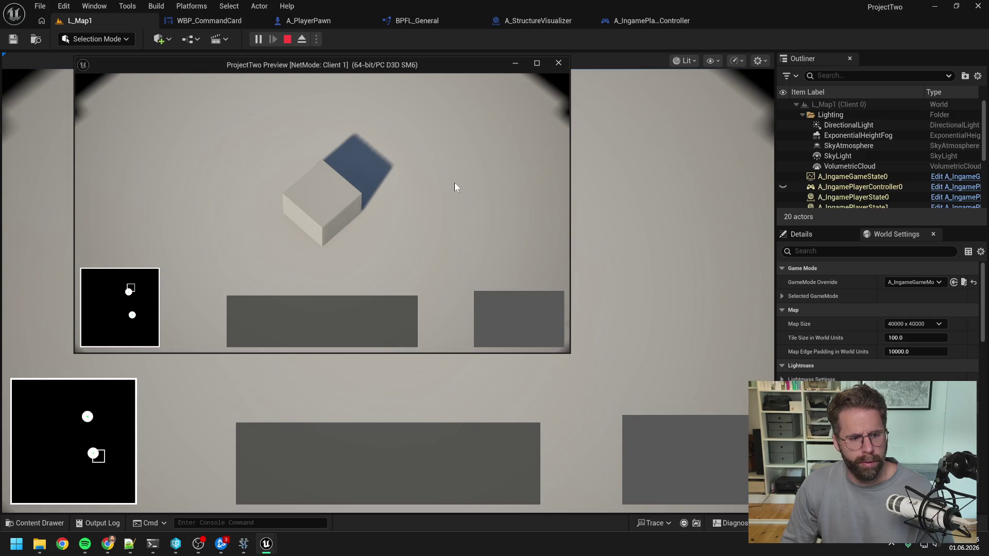
- Select your Main Hall, try building placement, jump to the other base's Main Hall, then stop
scroll(454, 183, down, 3)
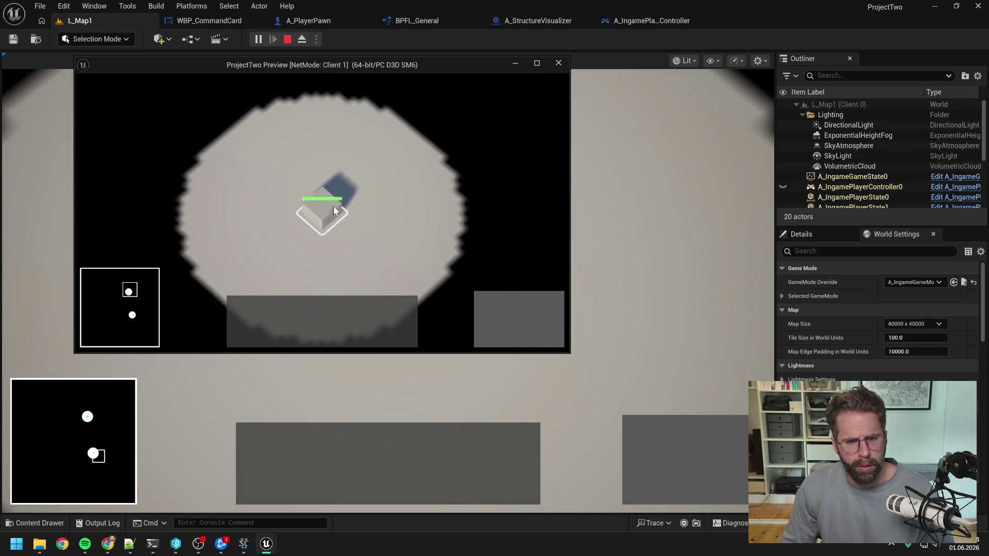
click(333, 210)
click(484, 302)
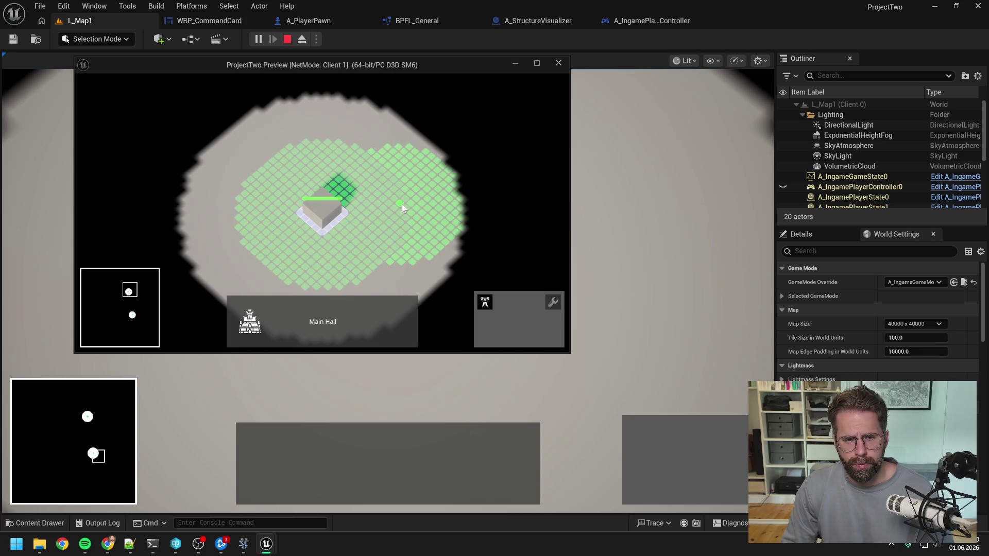
click(446, 237)
key(s)
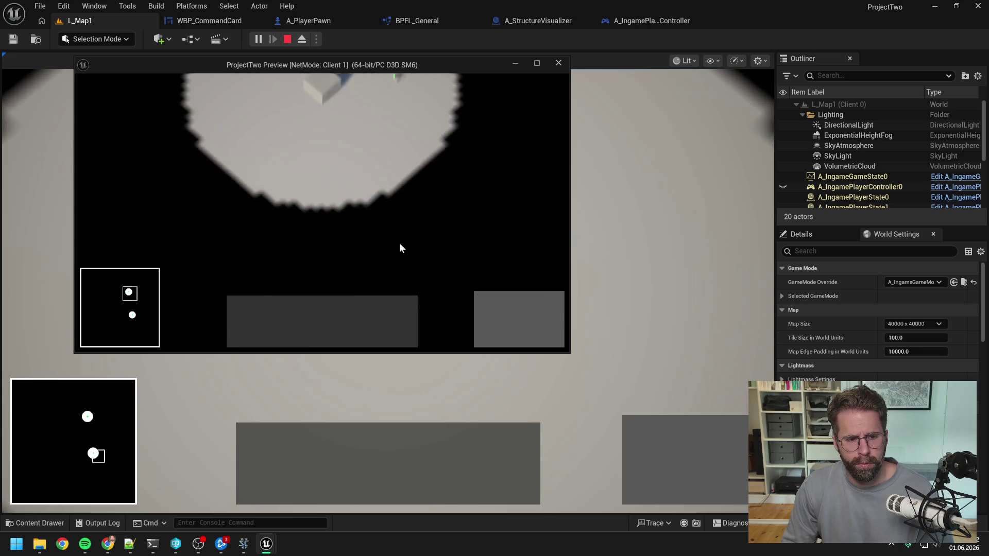
click(132, 315)
key(s)
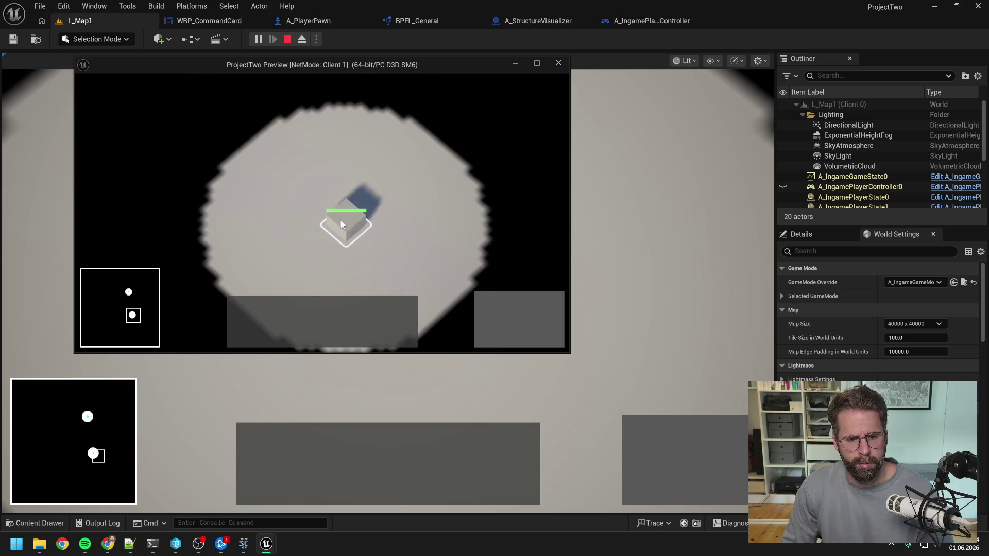
click(340, 221)
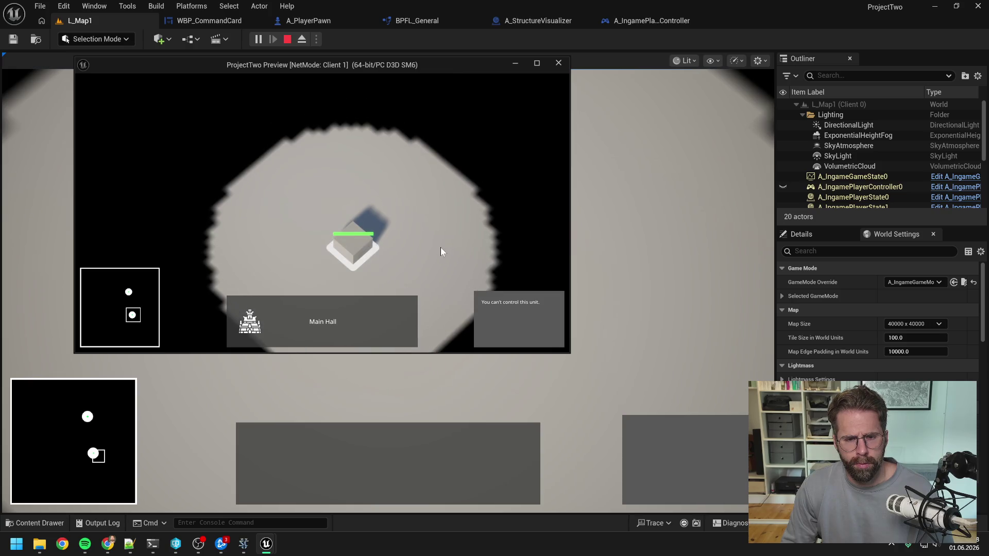
key(Escape)
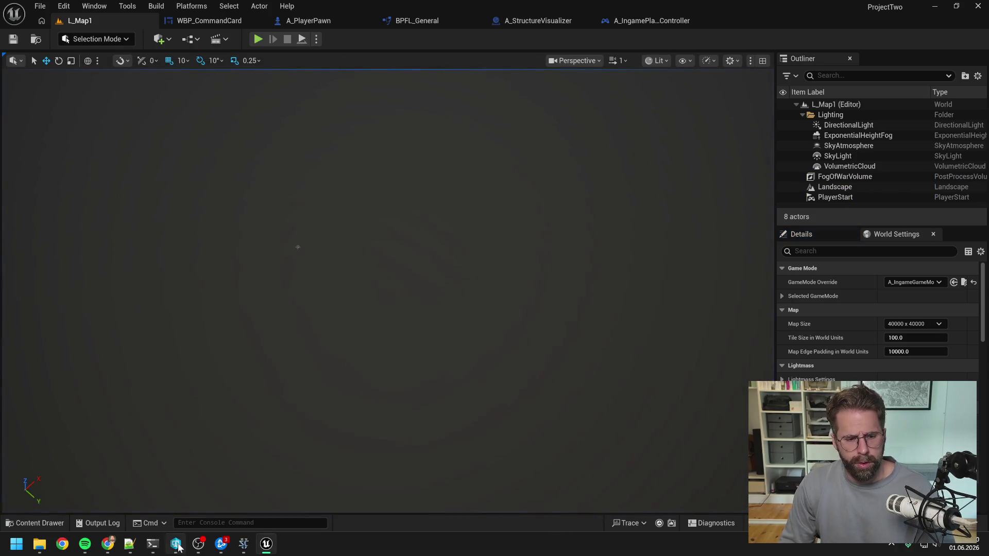
- Send Claude Code 'gut, funktioniert - Phase 3 ist damit ready, weiter geht's mit Phase 4'
click(153, 543)
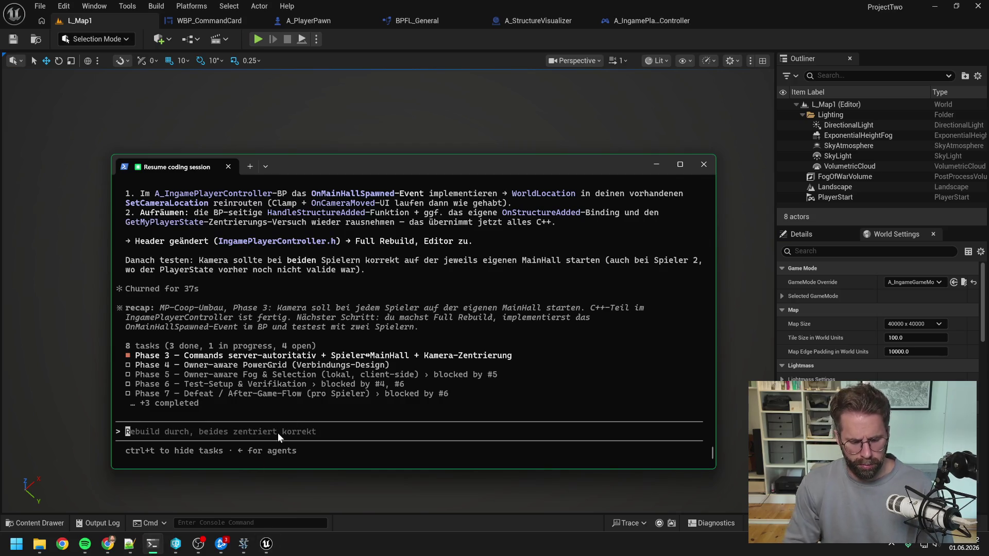
text(gut, funktioniert -)
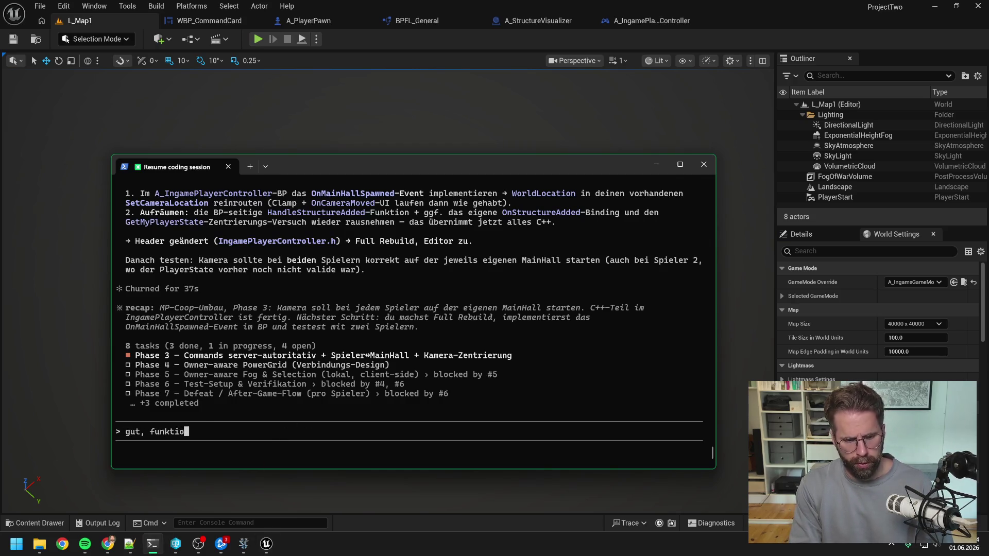
text( Phase 3 )
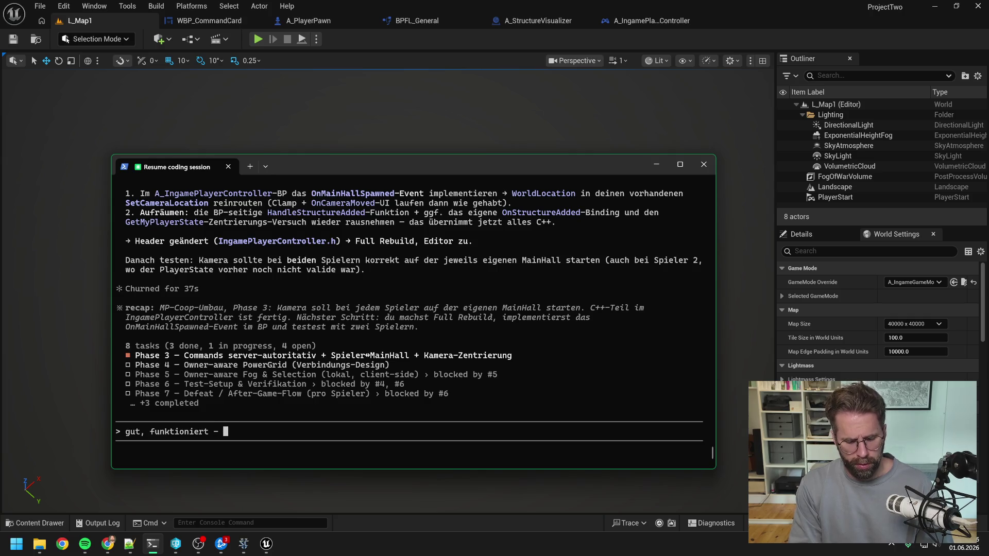
text(is)
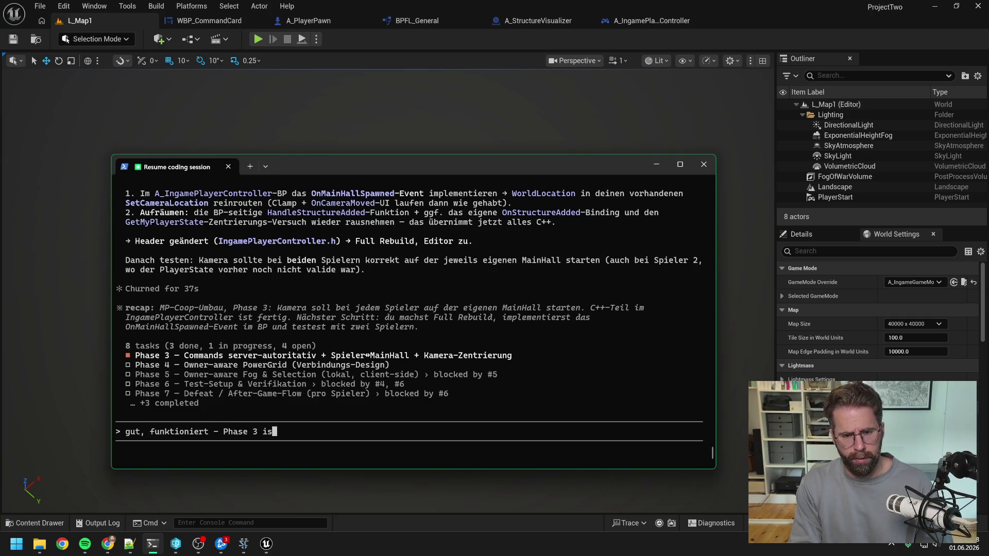
text(t damit ready, weiter geht)
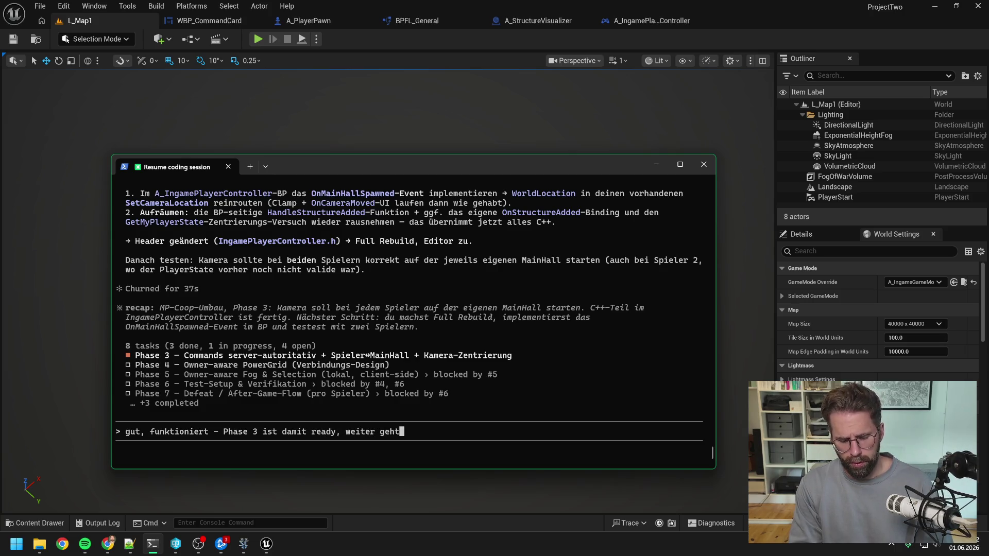
text('s mit Phase )
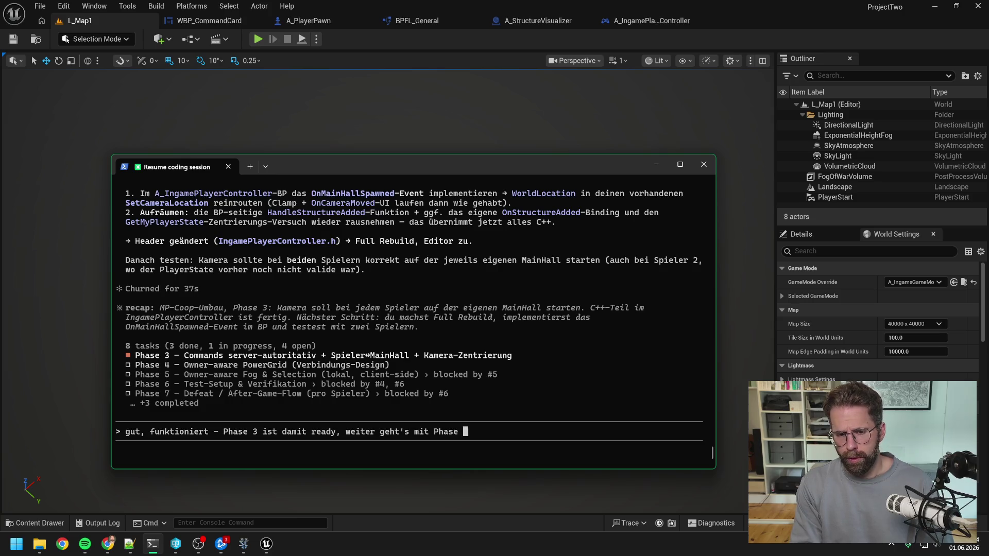
text(4)
key(Return)
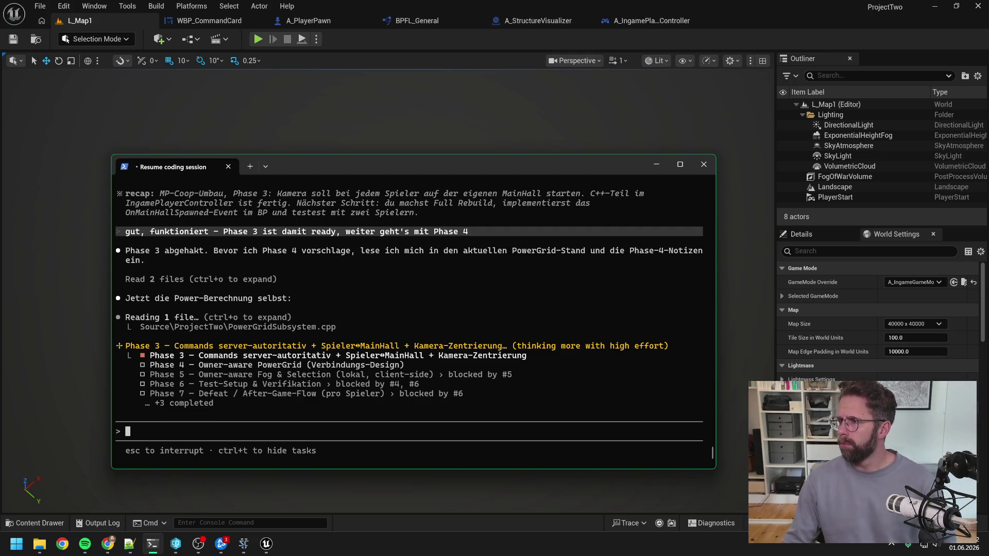
- Switch away from the terminal once Claude Code's Phase 4 proposal has arrived
key(alt+Tab)
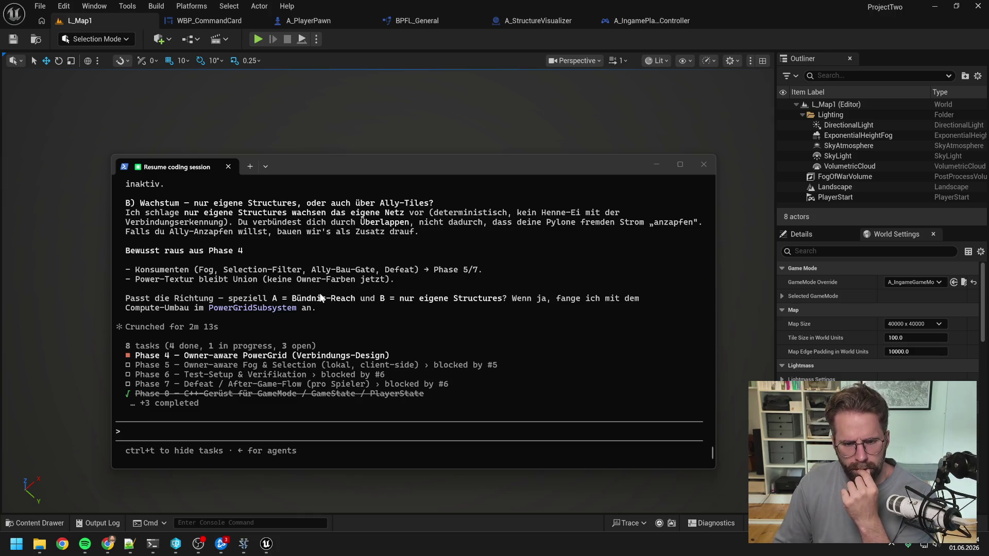
- Scroll Claude Code's output back to the start of the Phase 4 proposal, then return to Unreal
scroll(322, 299, up, 10)
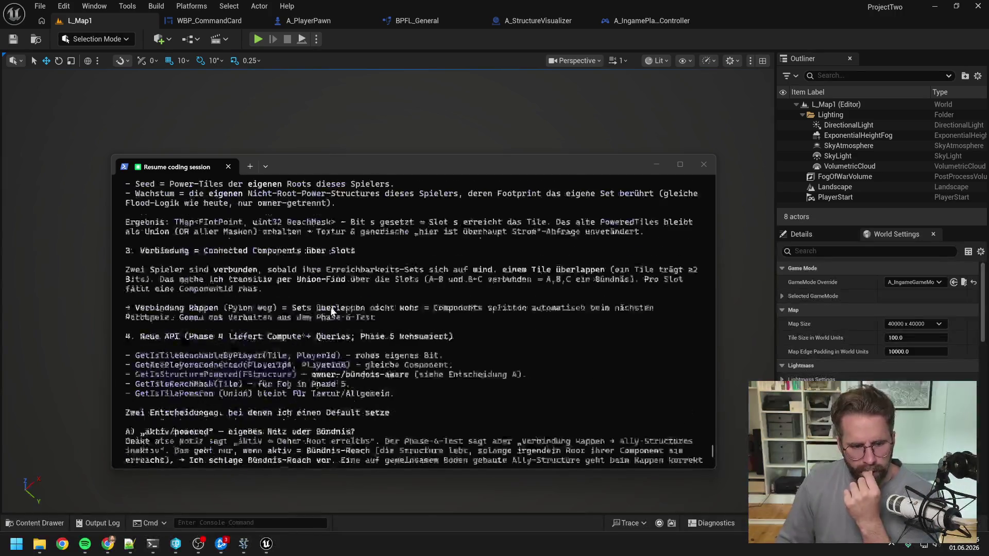
scroll(331, 310, up, 9)
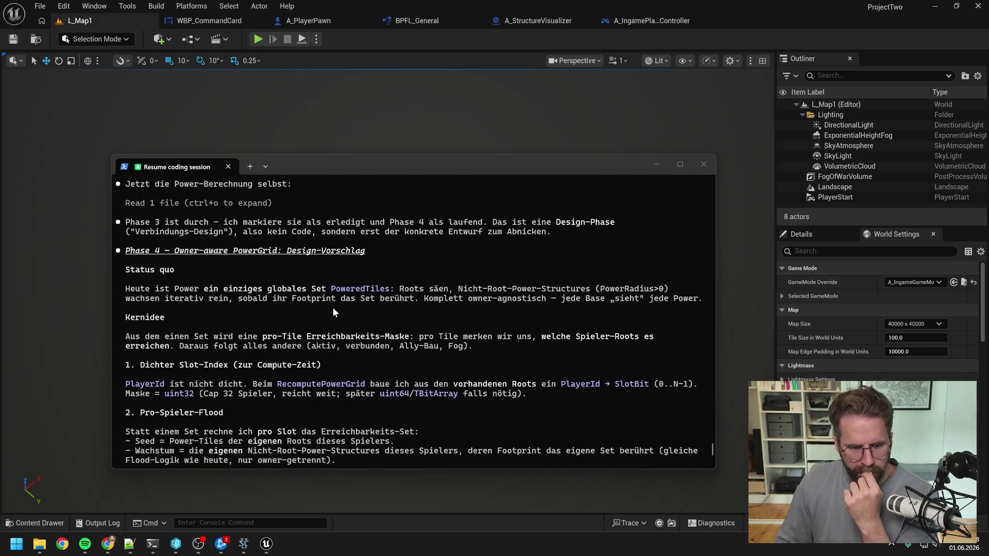
scroll(345, 312, up, 5)
scroll(360, 307, up, 5)
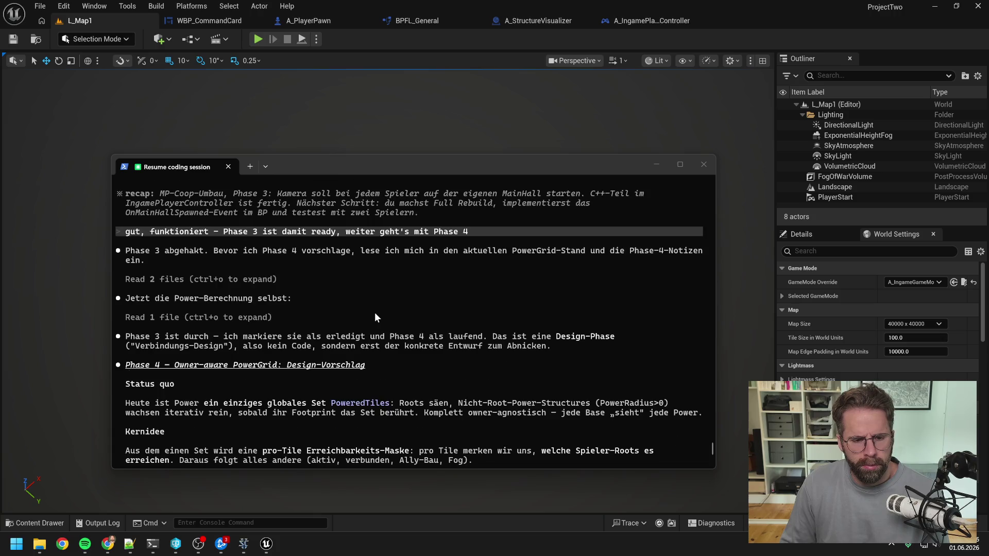
click(359, 58)
- Start a play test, select the Main Hall and place a power generator south of it
click(253, 39)
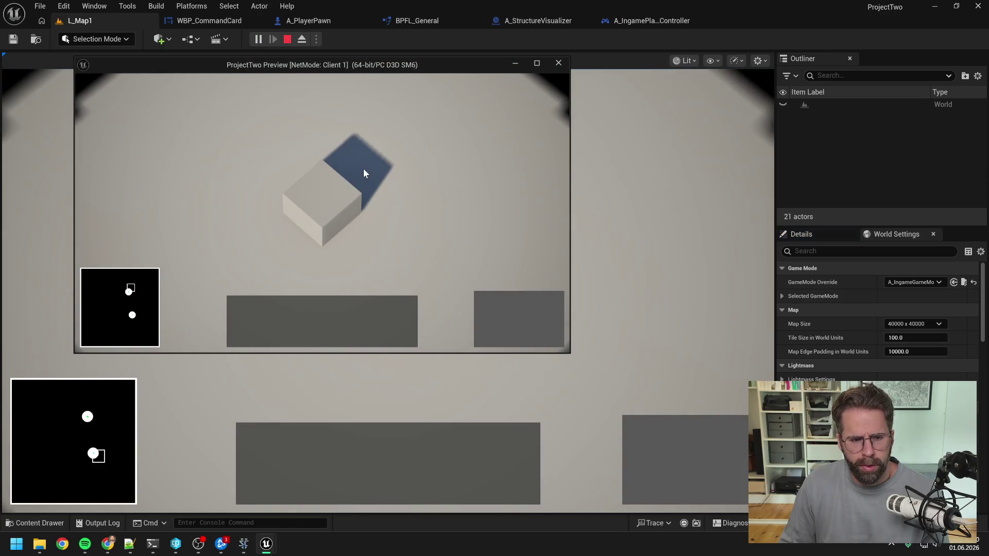
click(363, 172)
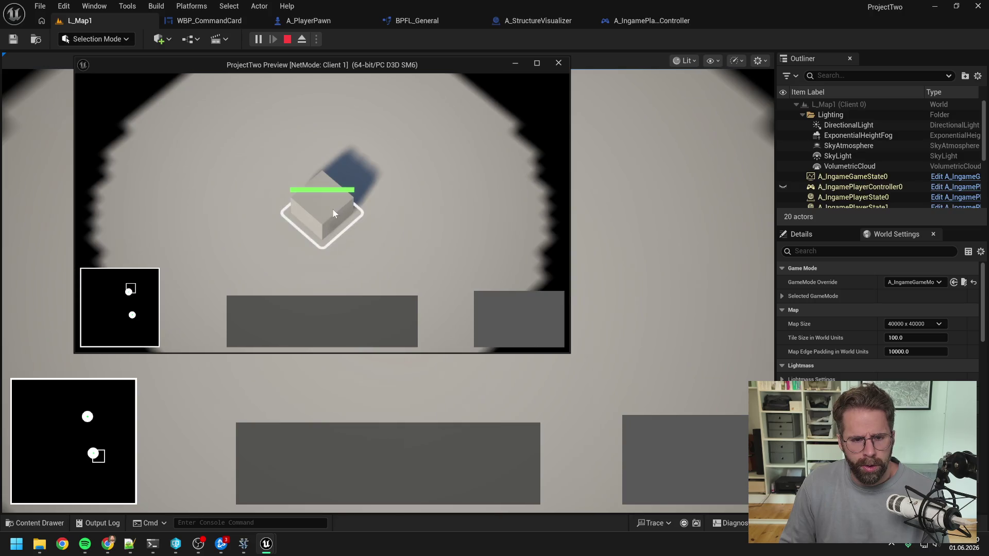
click(487, 302)
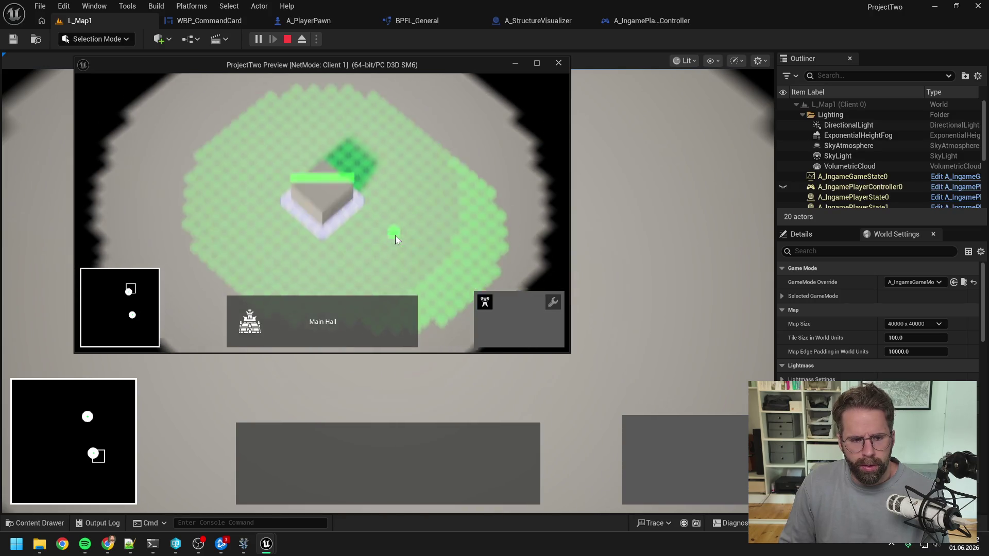
key(s)
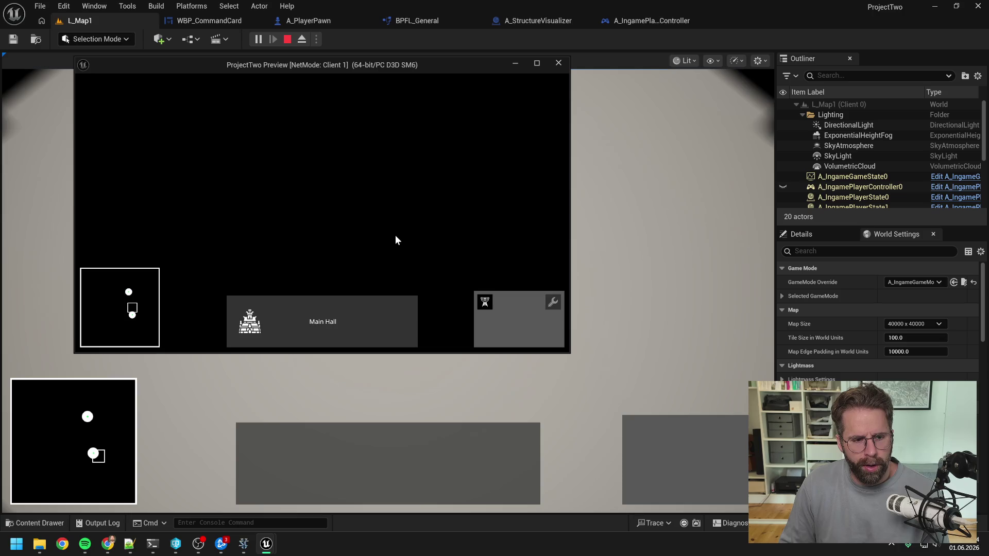
key(s)
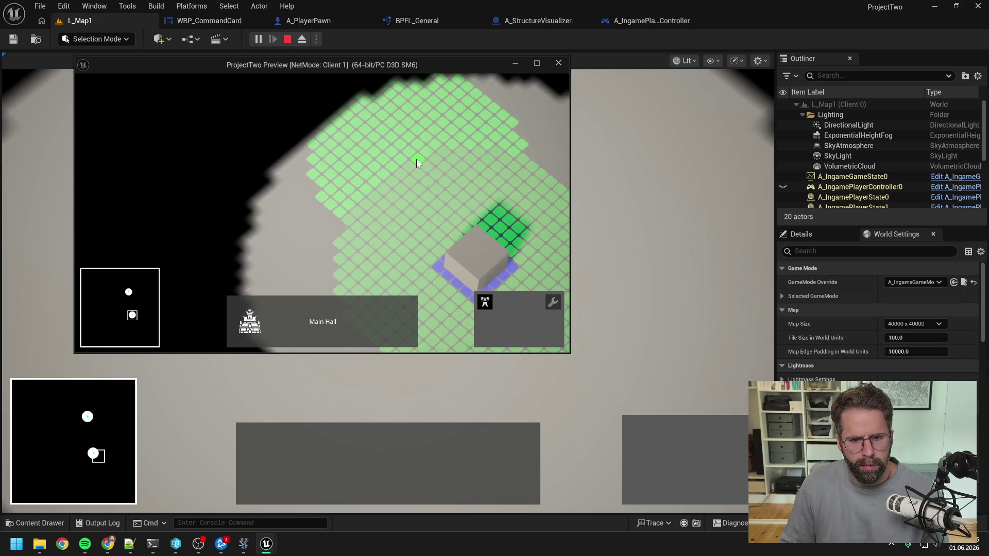
click(428, 140)
- Place three more power structures around the Main Hall, then cancel placement and stop the play test
key(d)
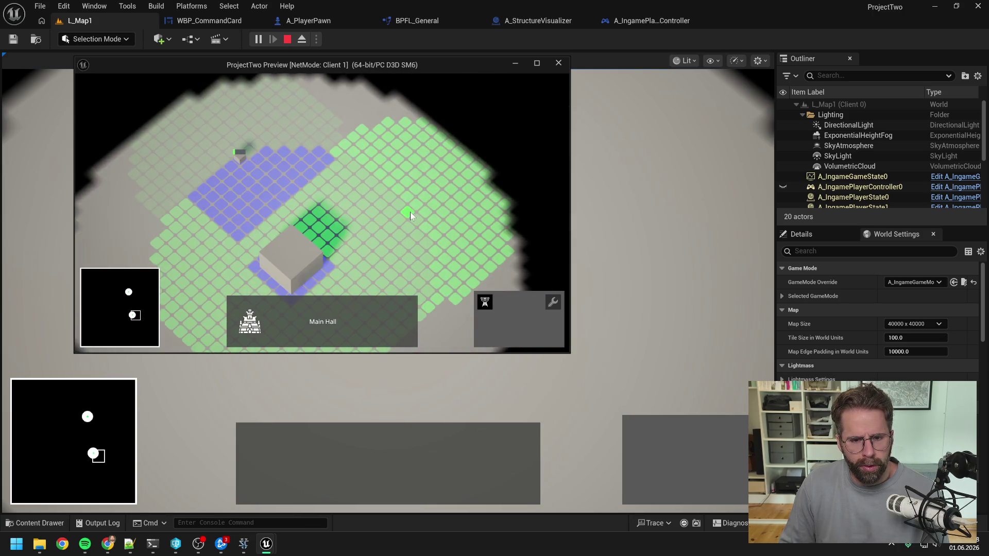
click(409, 213)
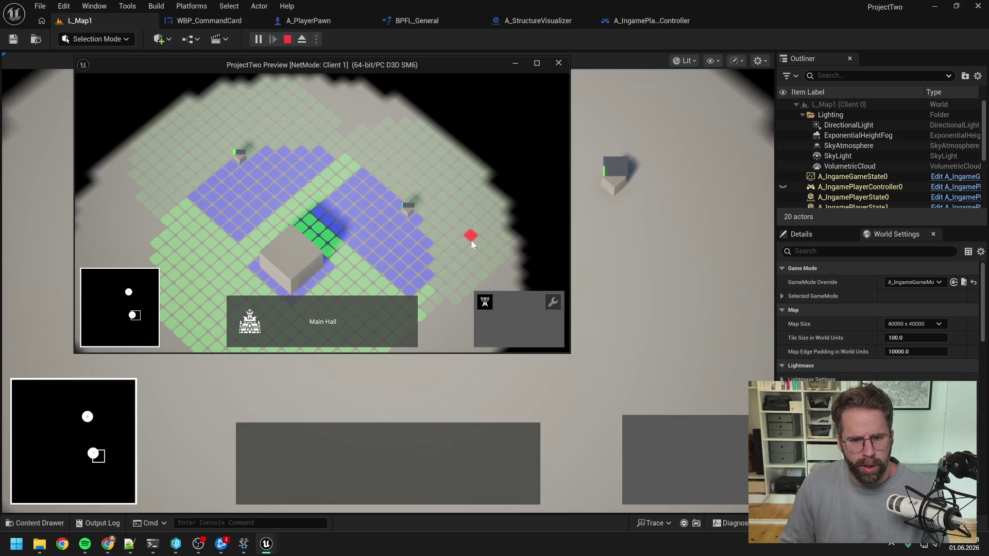
key(s)
click(369, 223)
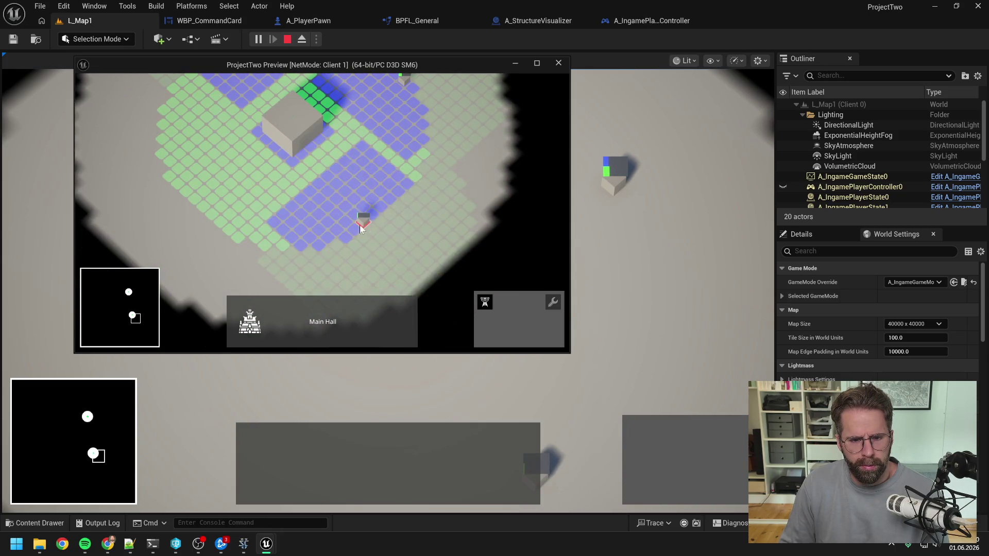
key(a)
key(w)
click(321, 229)
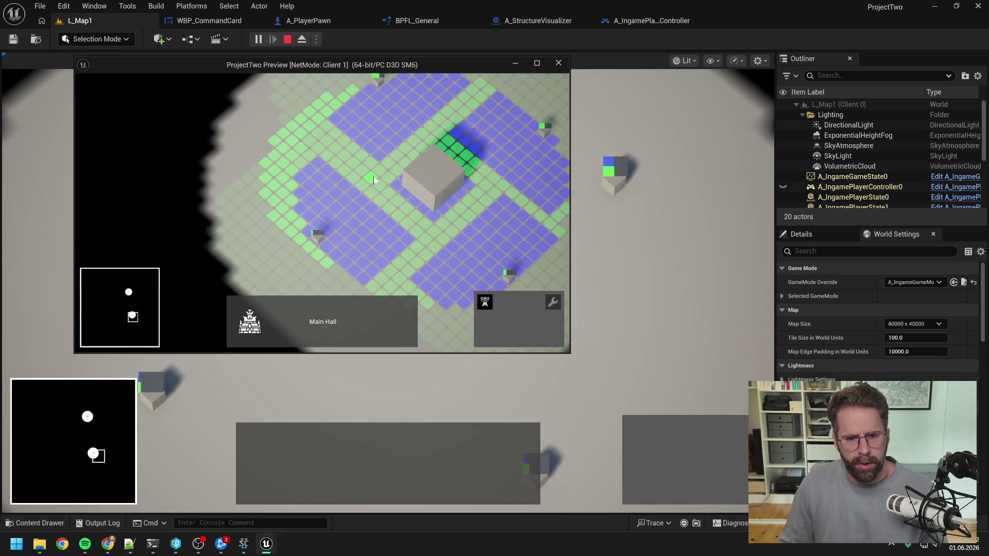
key(w)
right_click(373, 233)
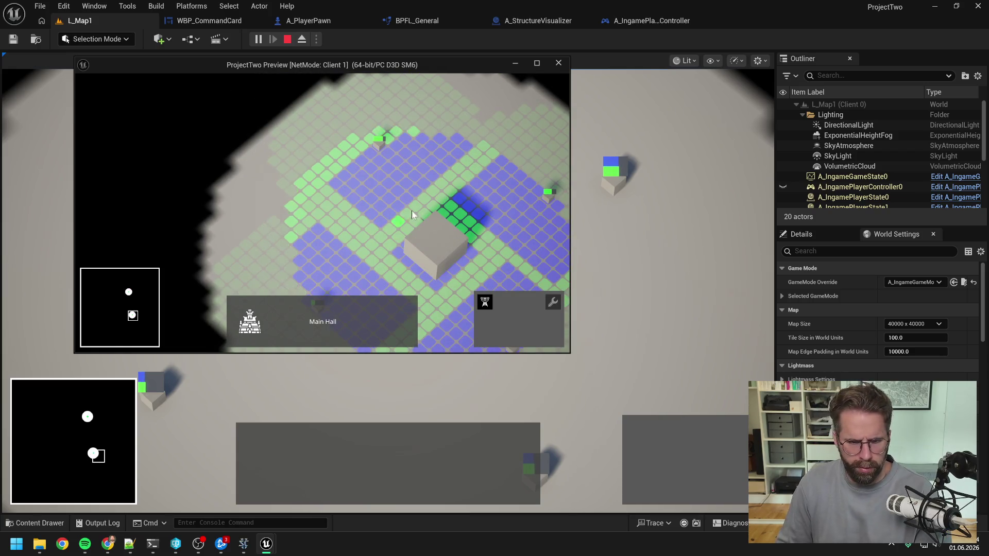
key(Escape)
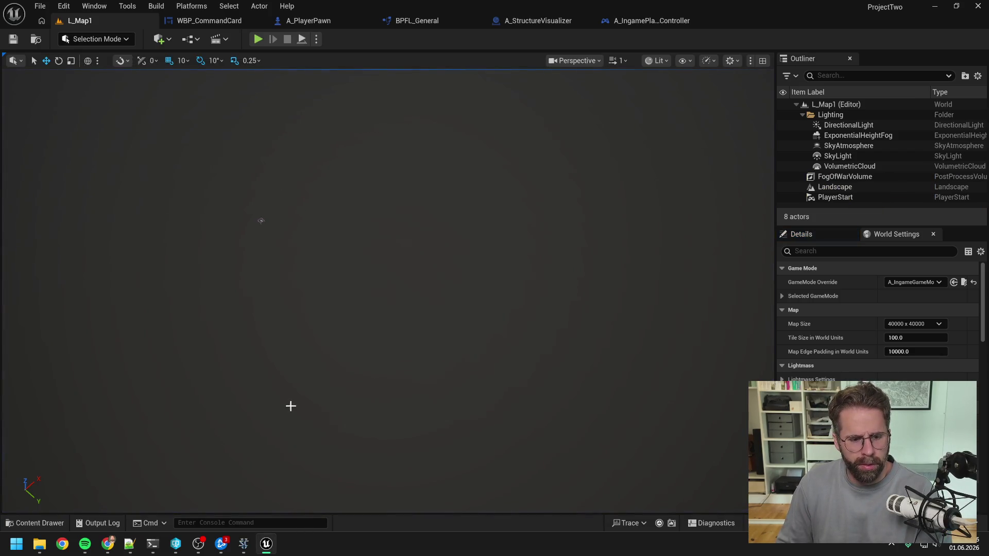
- Return to the Claude Code terminal and read down through the Phase 4 owner-aware PowerGrid proposal
key(alt+Tab)
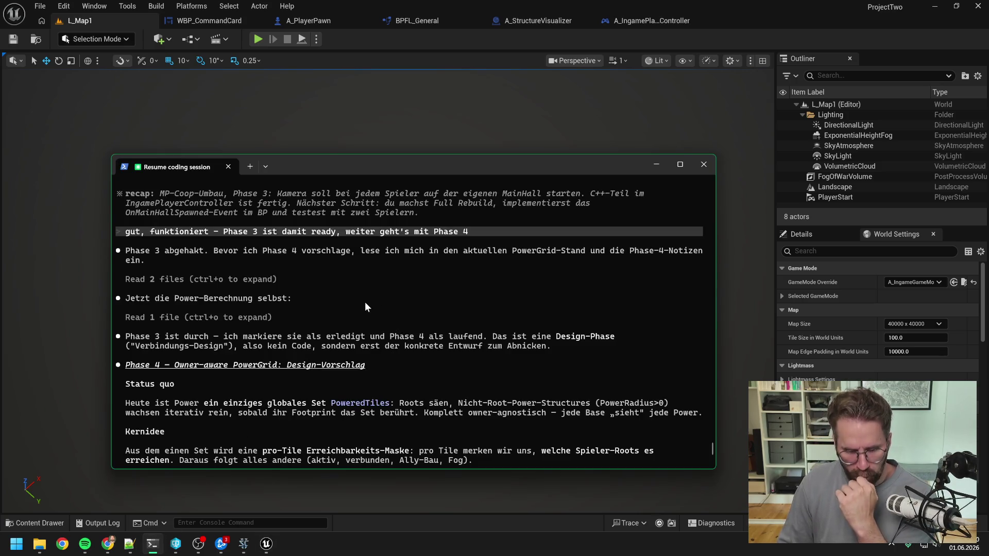
scroll(365, 296, down, 2)
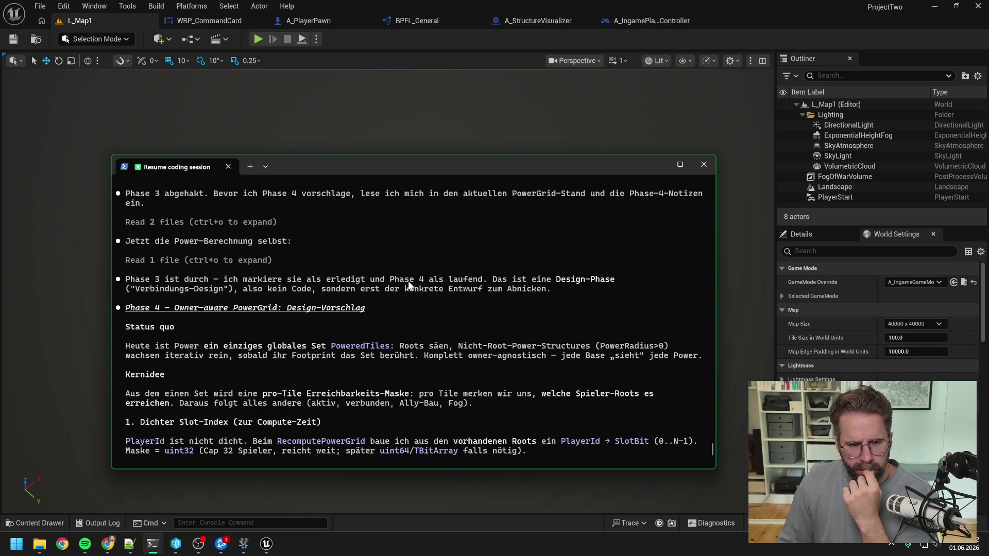
scroll(440, 255, down, 1)
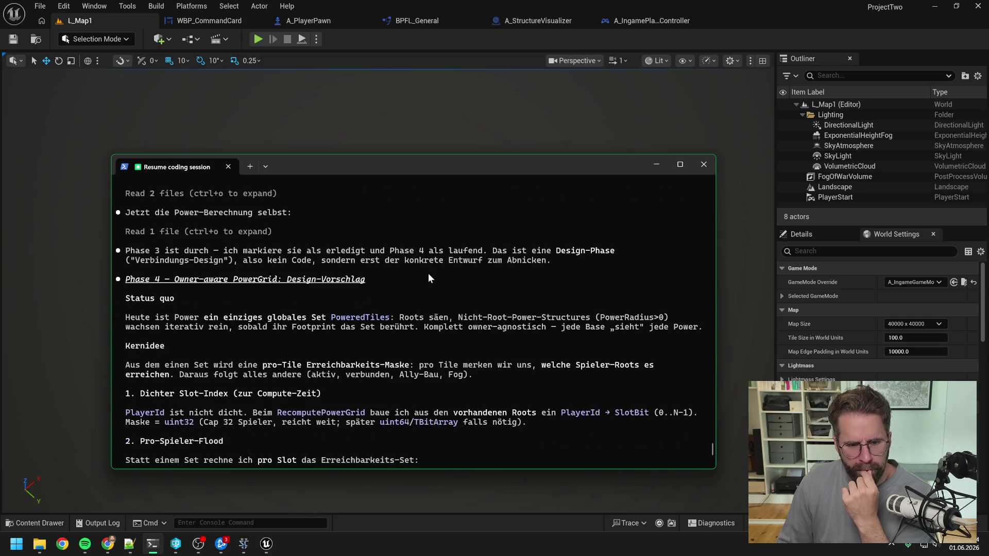
scroll(416, 275, down, 1)
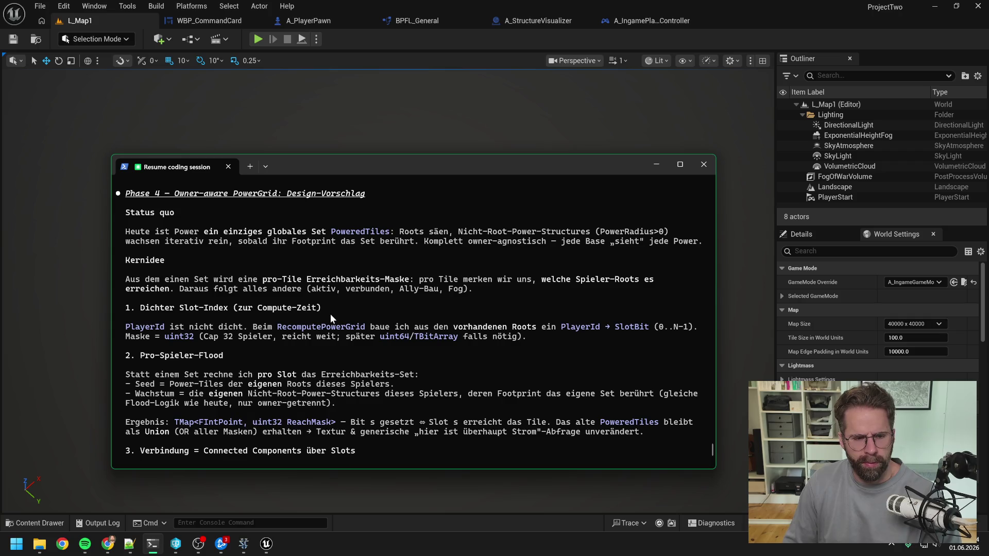
- Draft 'zu 1.' asking why PlayerId is again not dense enough and why it doesn't suffice here
scroll(334, 325, down, 4)
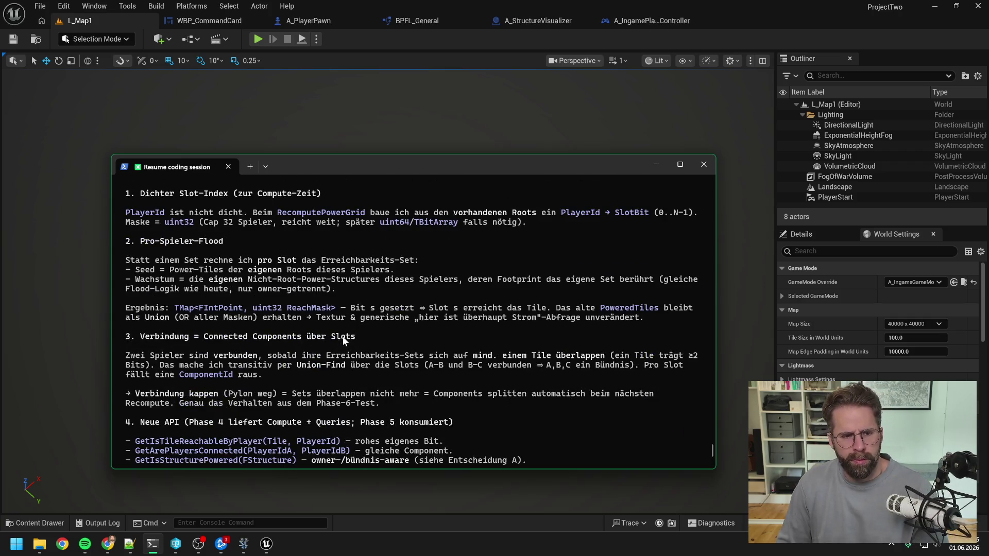
scroll(344, 344, up, 1)
scroll(342, 346, up, 1)
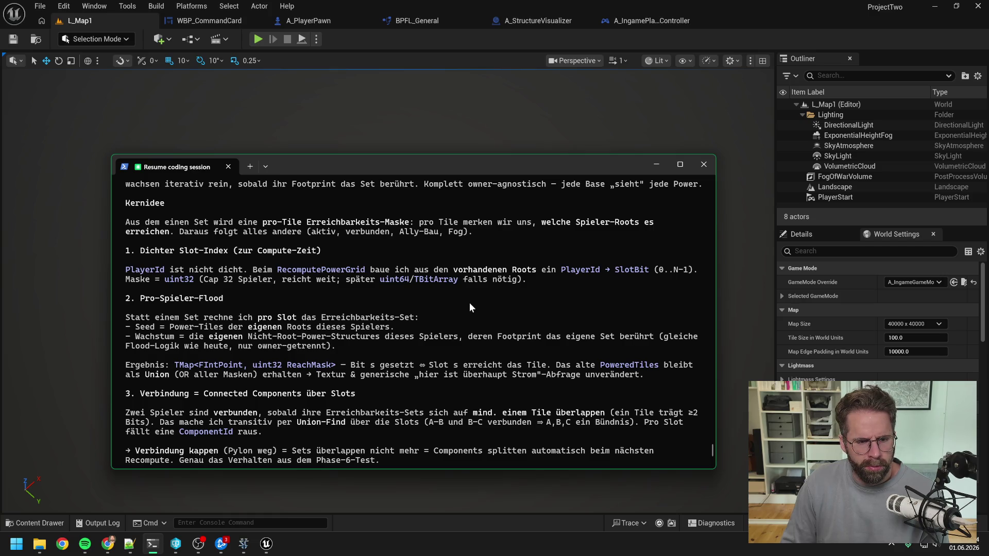
scroll(463, 306, down, 10)
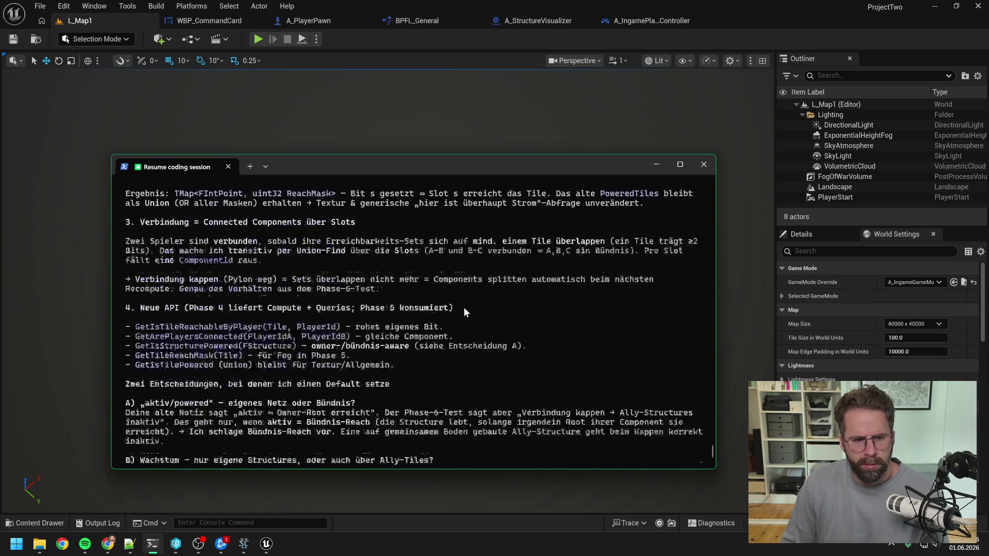
text(zu 1)
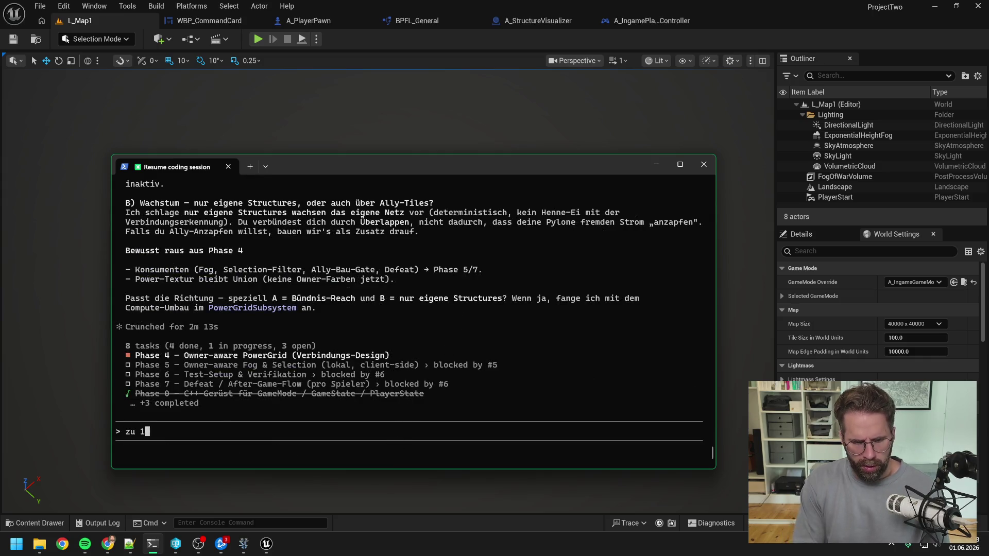
text(. wieso ist P)
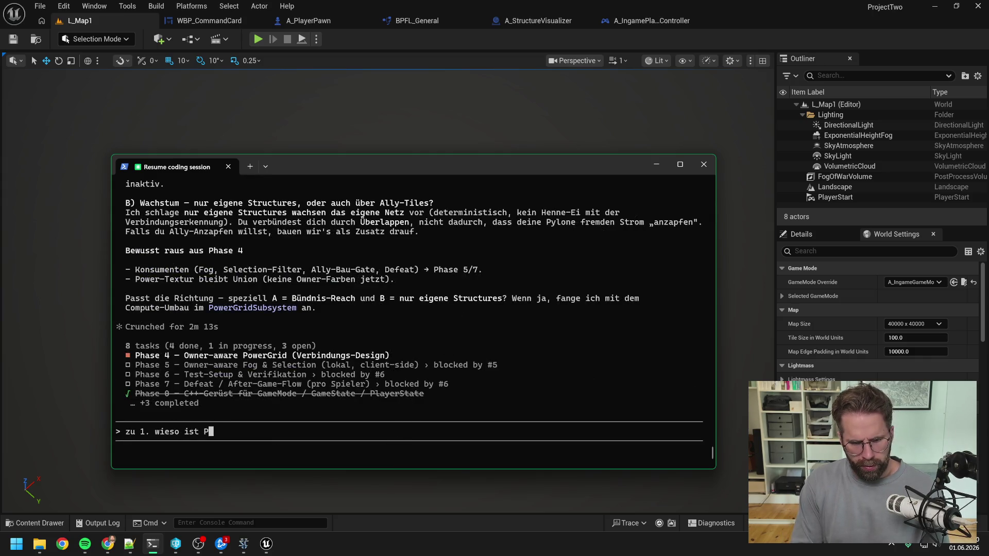
text(layerId nun schon)
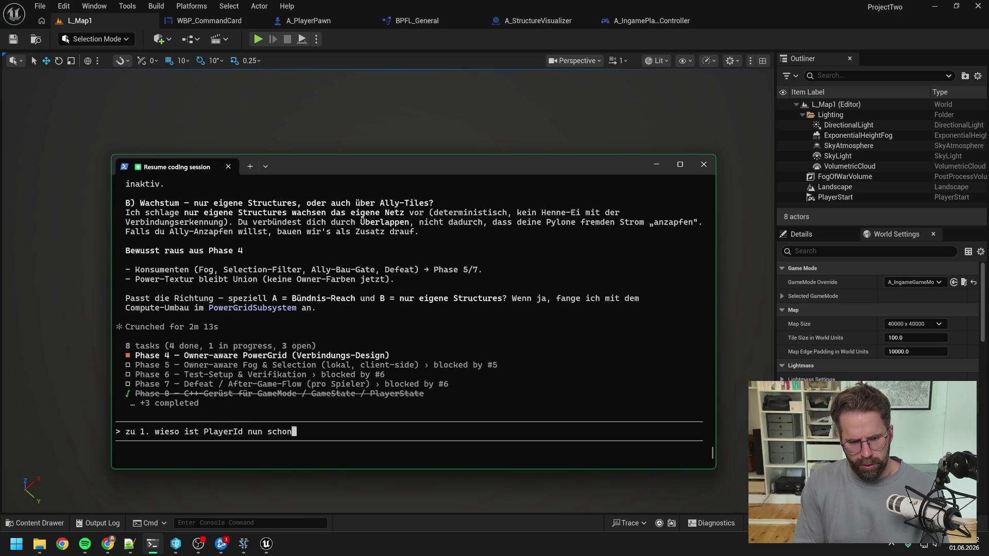
text( wieder nicht dic)
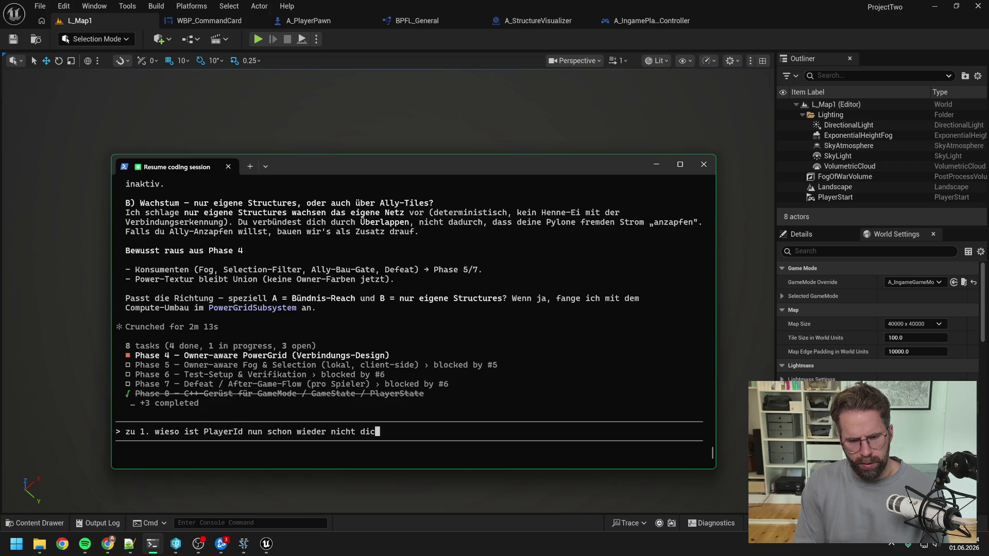
text(ht, warum )
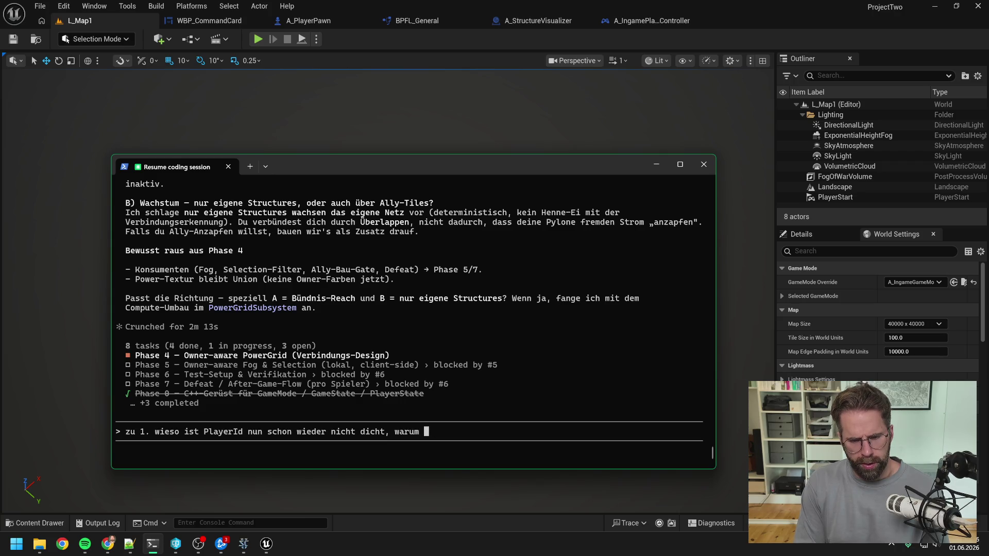
text(reicht es hier nicht?)
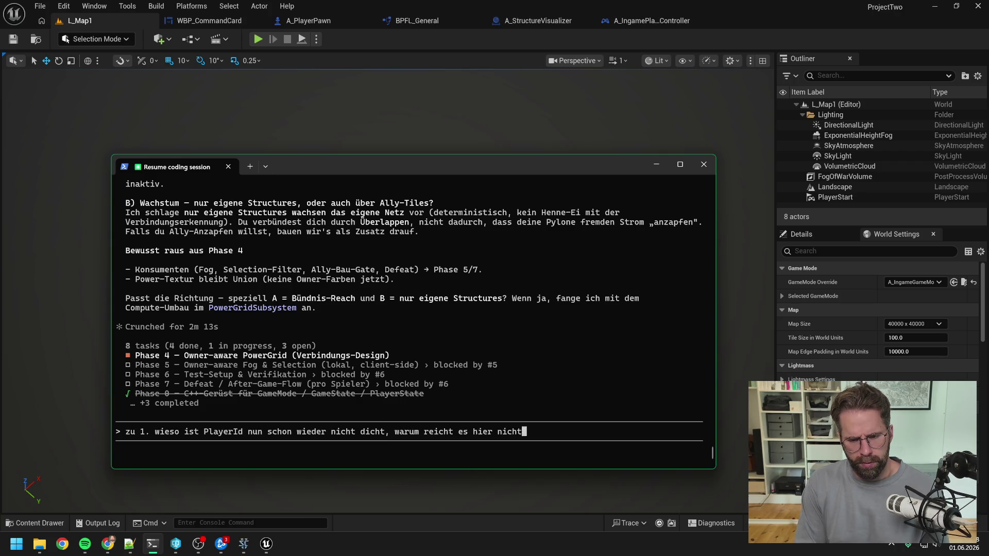
scroll(432, 341, up, 15)
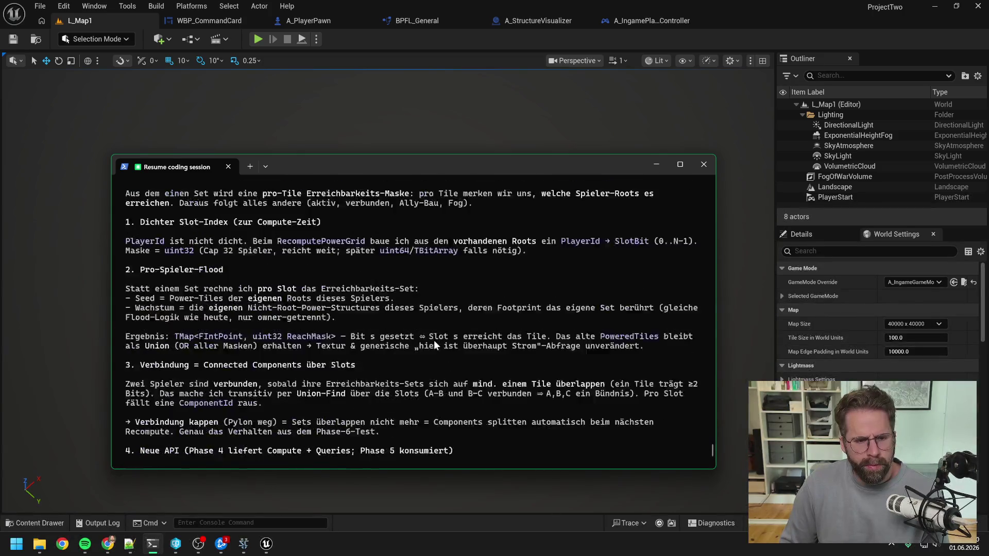
- Review the Phase 4 connection and API sections, then launch a Play-in-Editor session as Client 1
scroll(434, 340, up, 2)
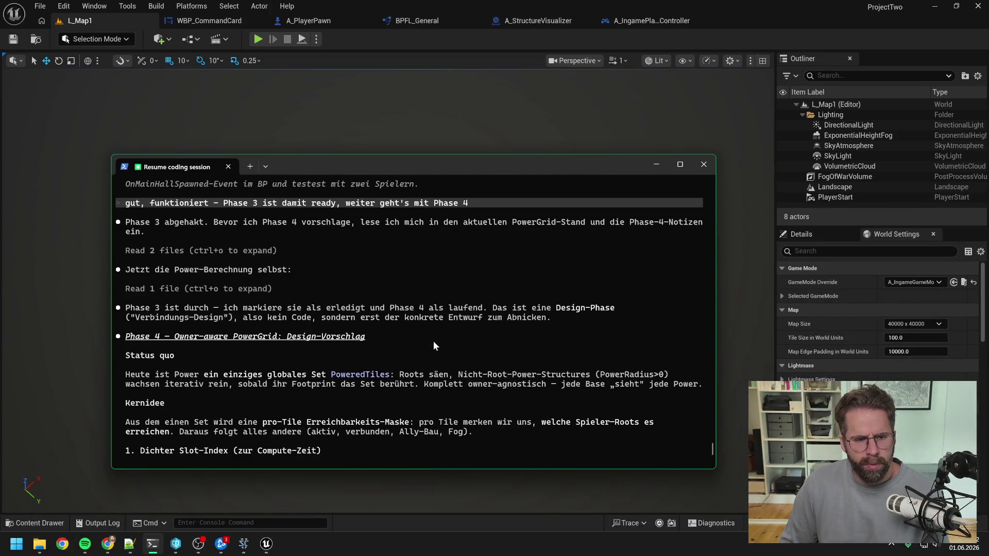
scroll(433, 341, down, 4)
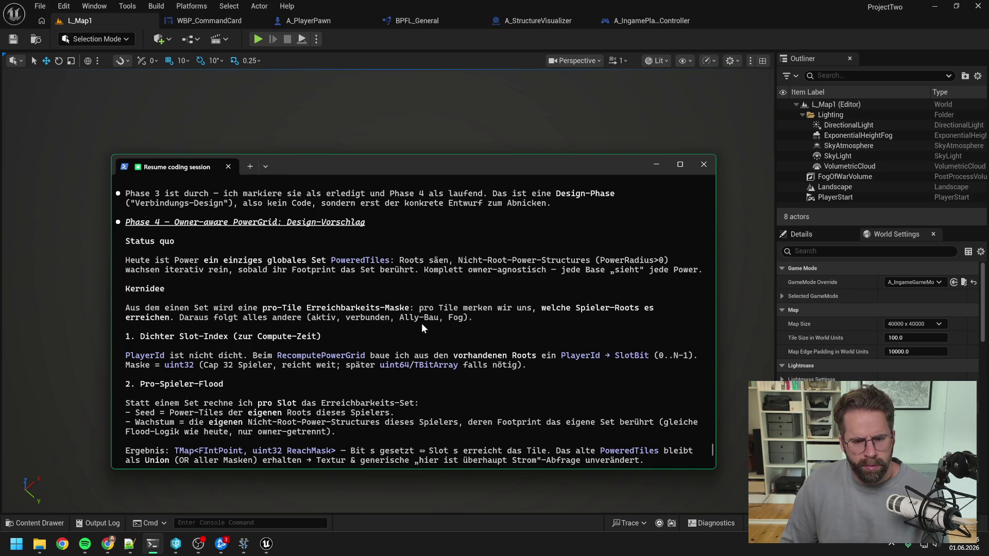
scroll(421, 324, down, 2)
scroll(422, 325, down, 2)
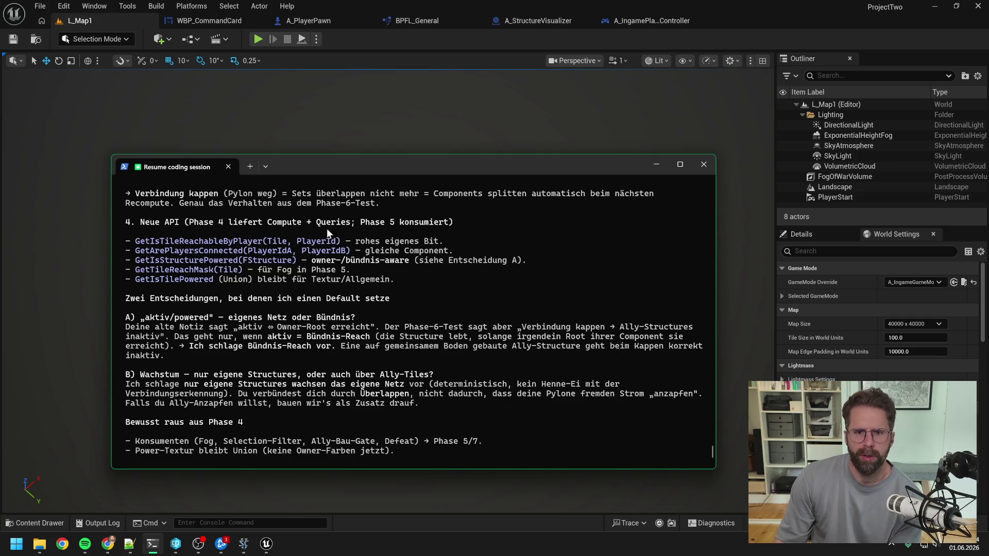
click(258, 39)
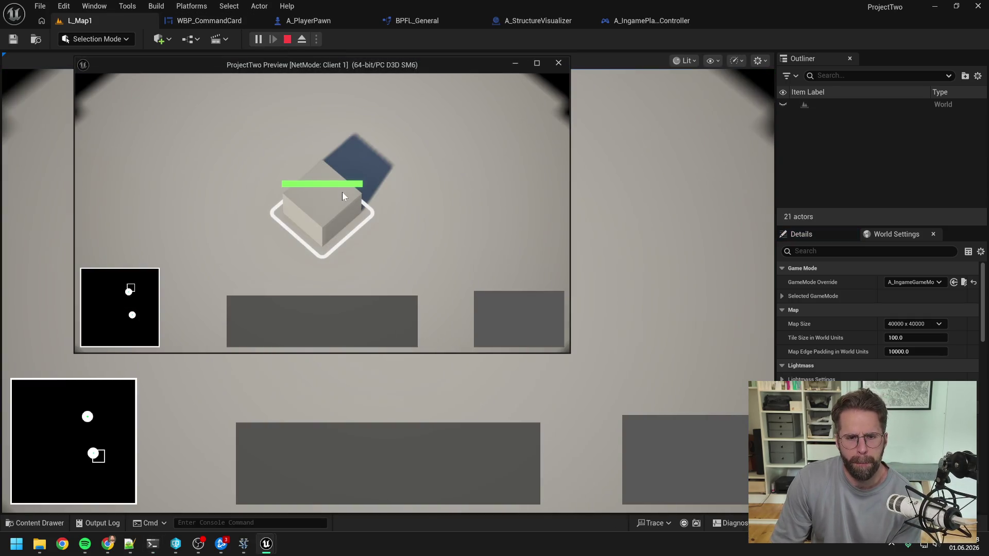
- Select the Main Hall and place two new structures on the grid nearby
click(342, 192)
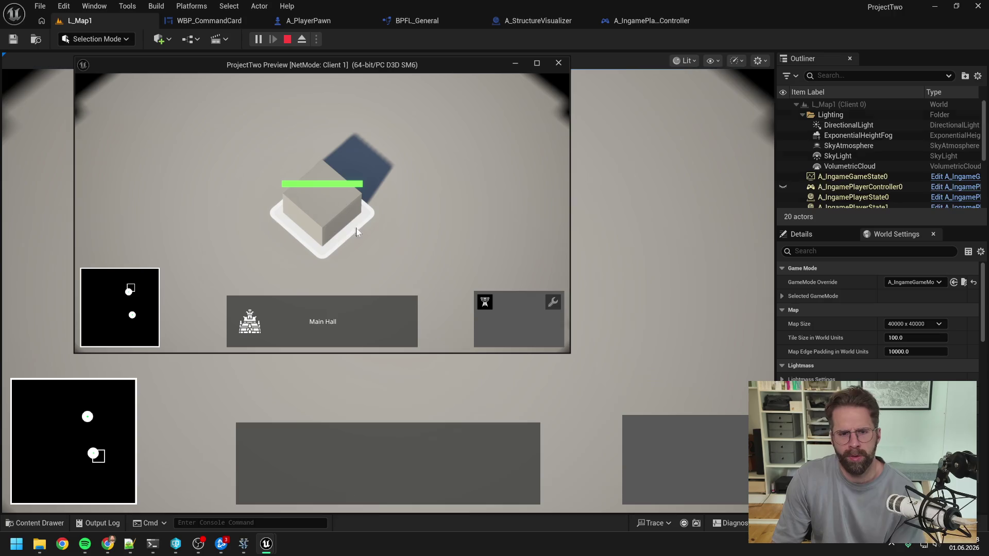
click(486, 301)
key(s)
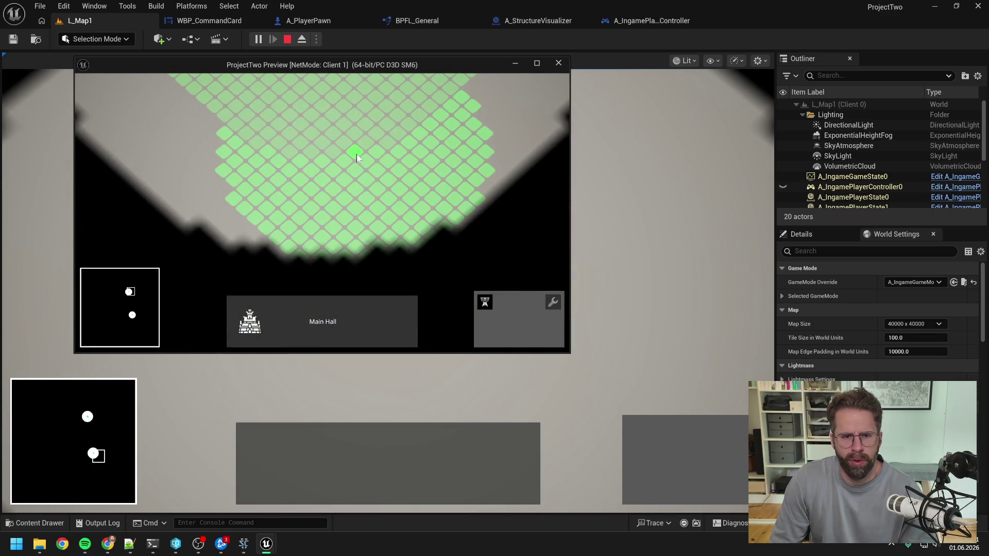
click(356, 156)
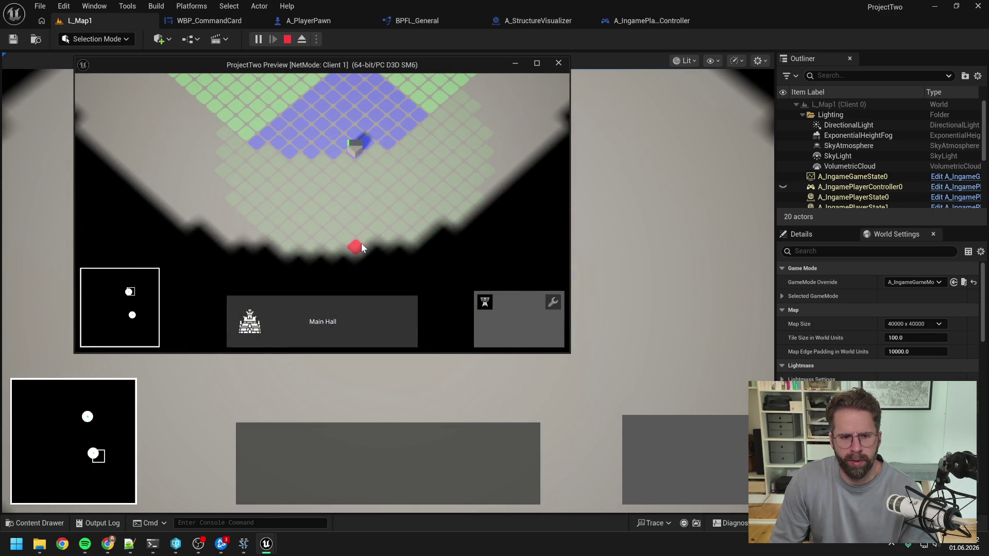
key(w)
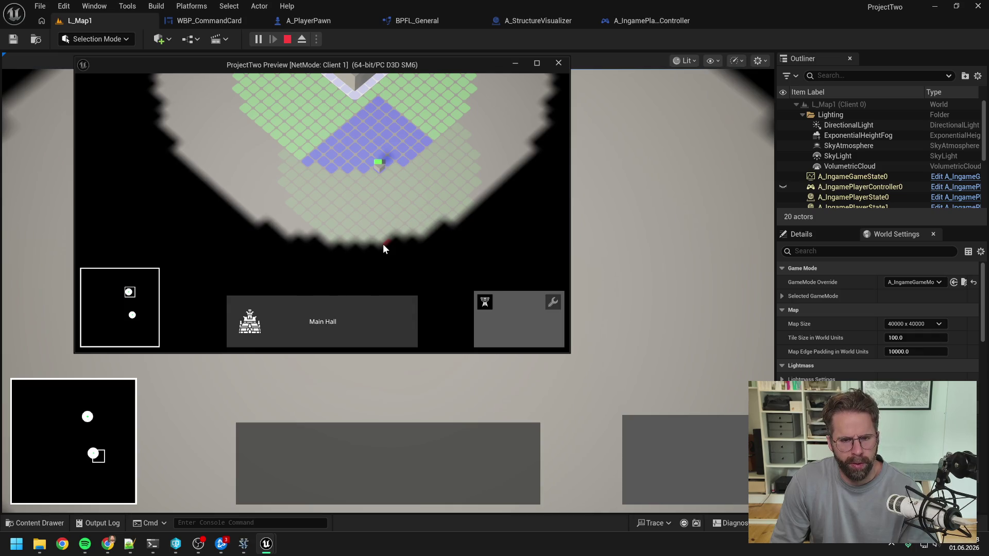
key(s)
key(w)
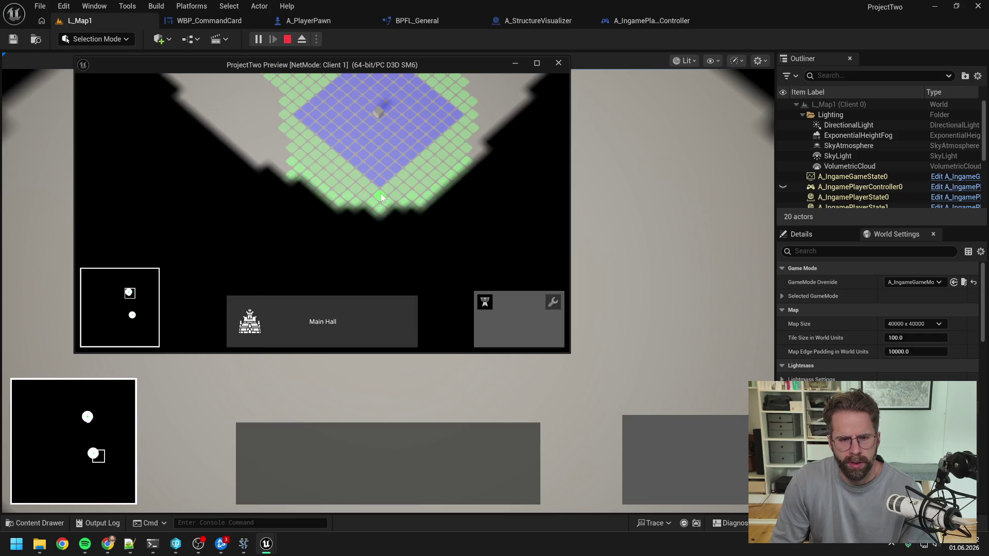
click(381, 194)
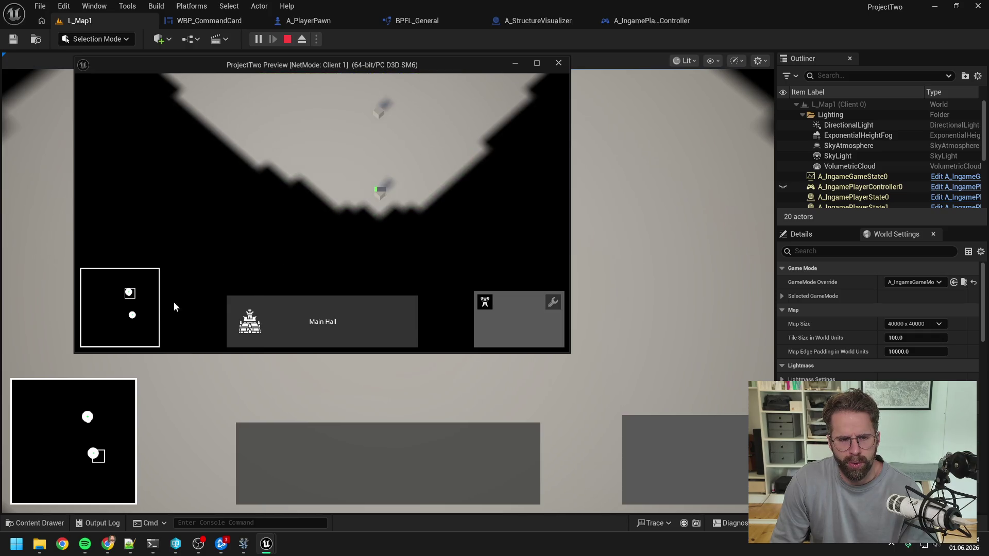
- Jump the camera via the minimap to the other base and select the other player's structure
click(136, 315)
click(431, 259)
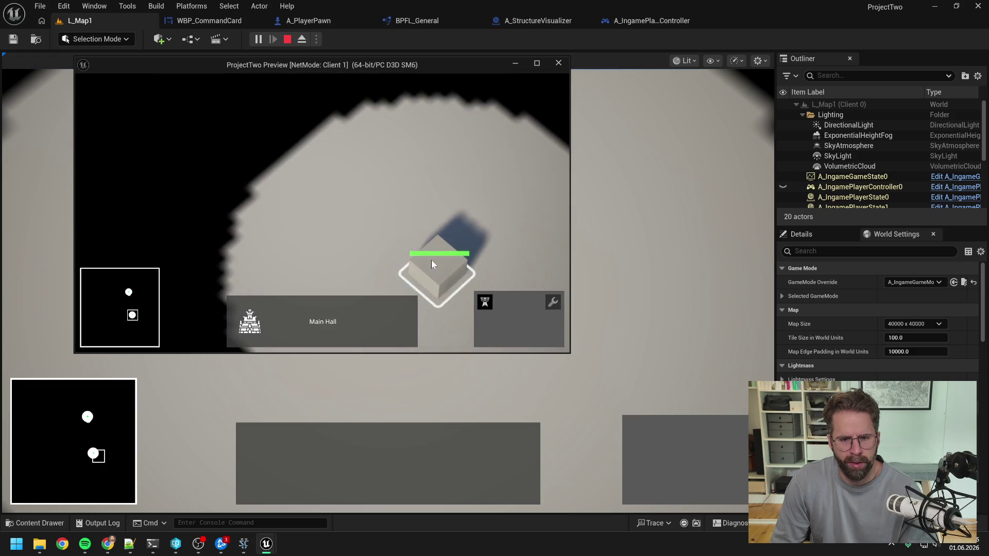
key(w)
key(d)
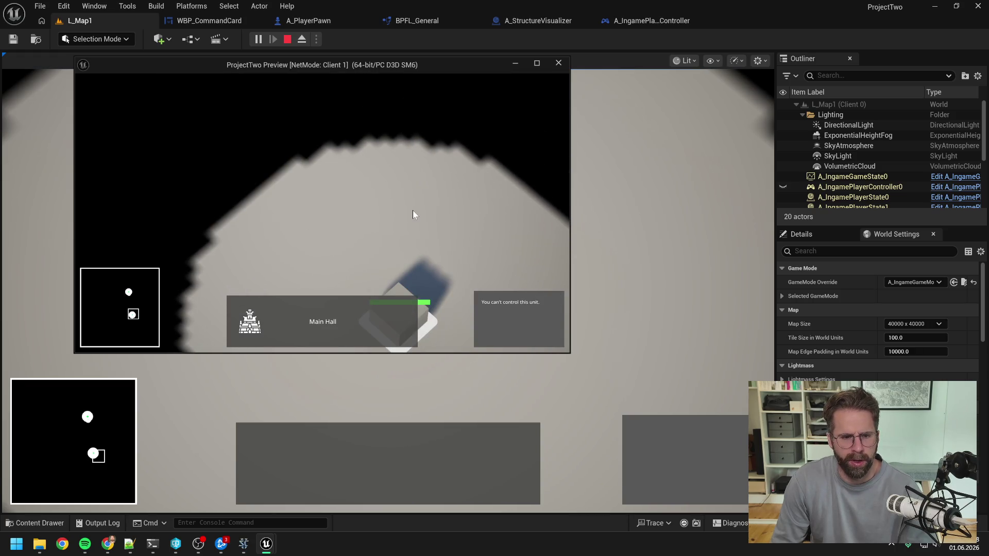
key(w)
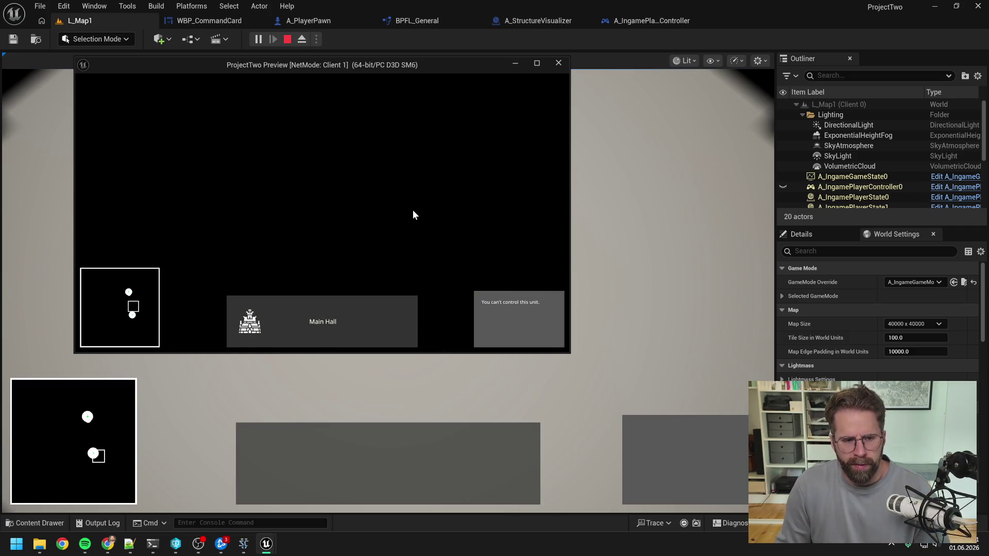
key(w)
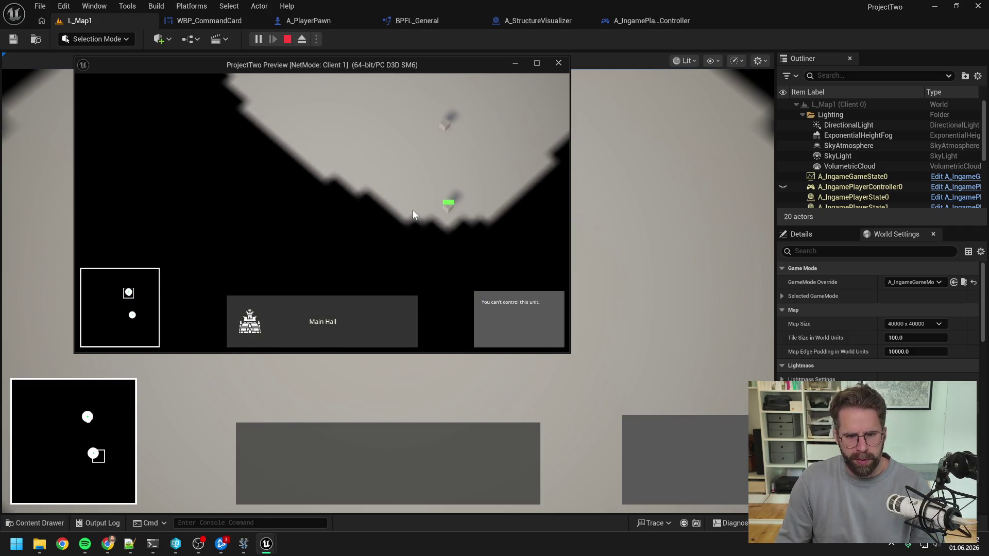
- Select the Power Grid Generator and demolish it from the command card
click(383, 272)
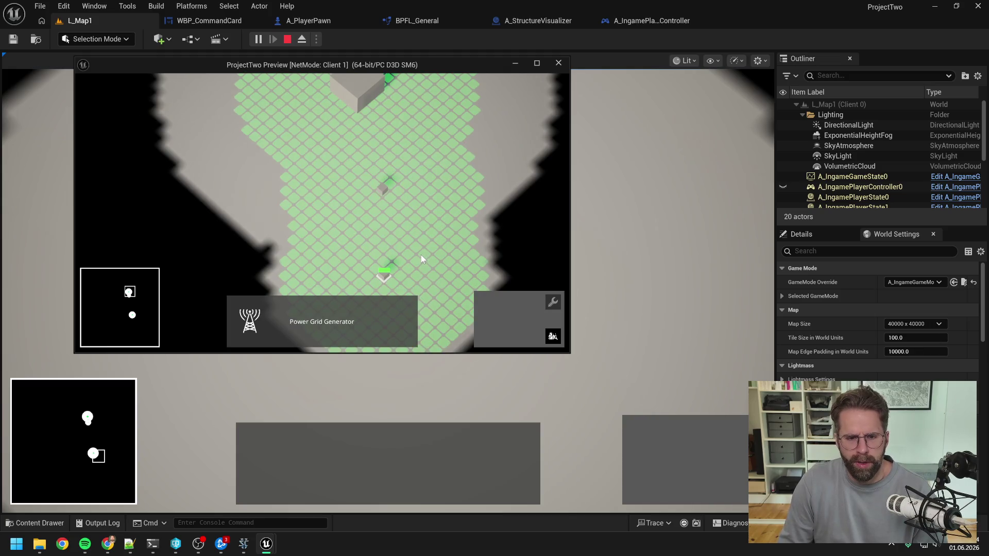
key(s)
key(w)
click(412, 232)
click(385, 206)
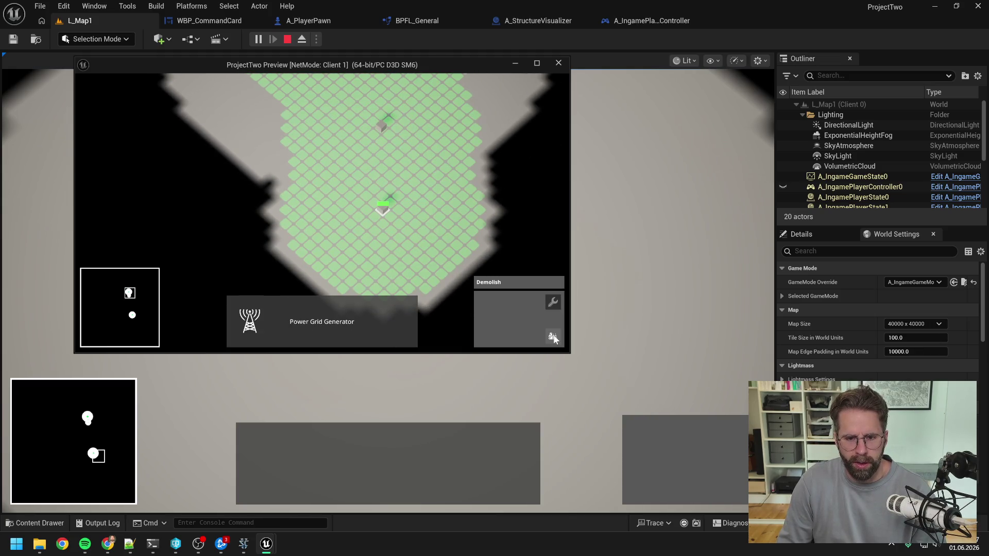
click(552, 337)
mouse_move(347, 183)
mouse_down()
mouse_move(432, 240)
mouse_move(425, 248)
mouse_up()
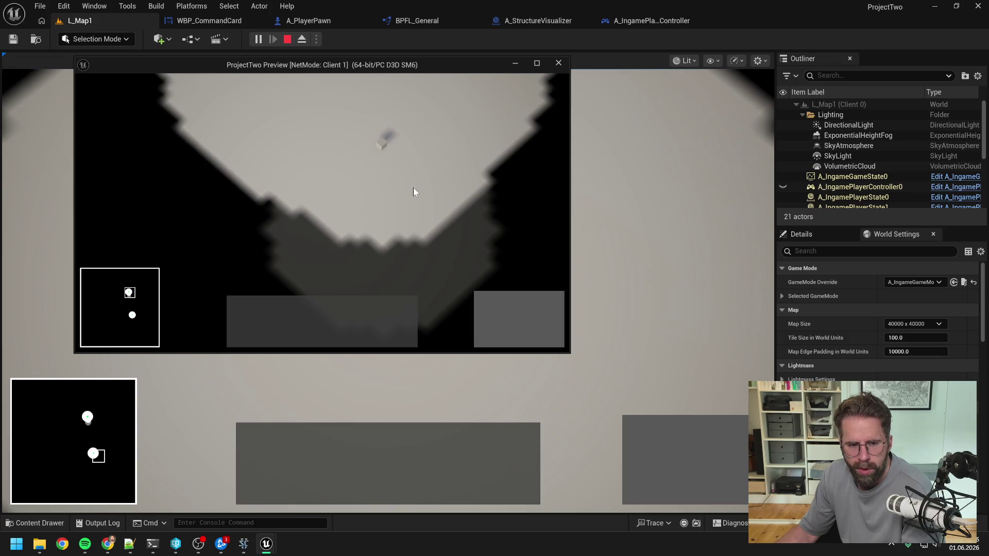
mouse_move(404, 353)
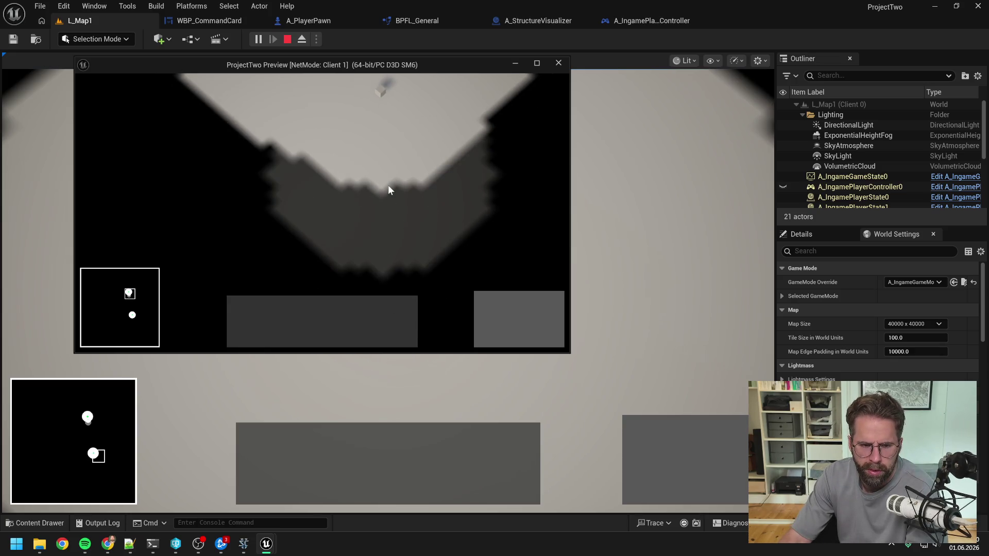
- Pan the game camera down and up to reveal another cube, then stop the play session
mouse_move(457, 75)
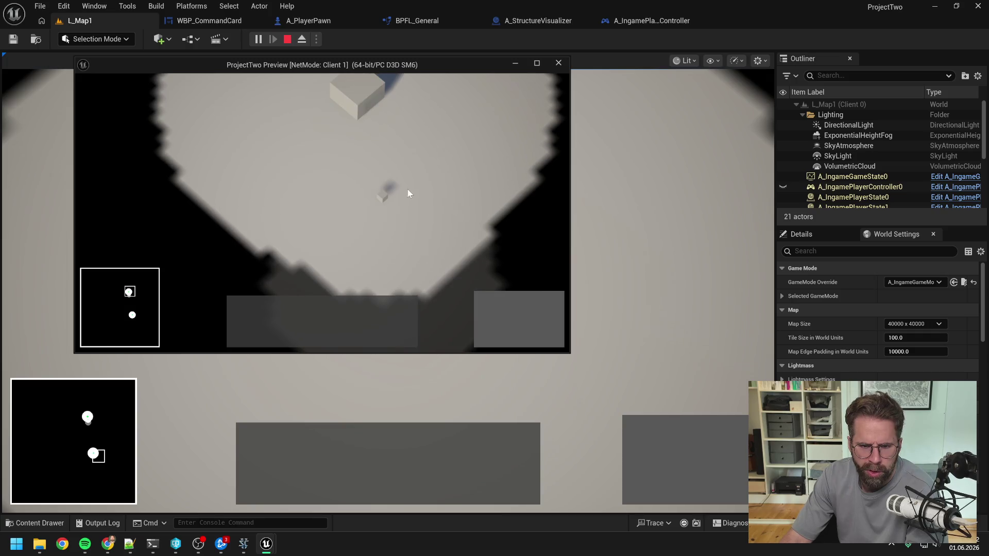
key(s)
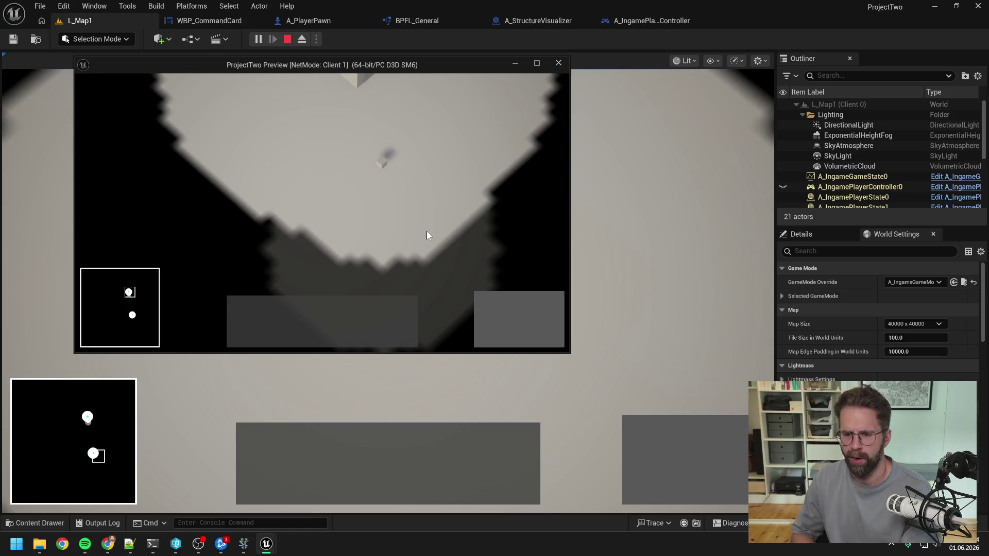
key(w)
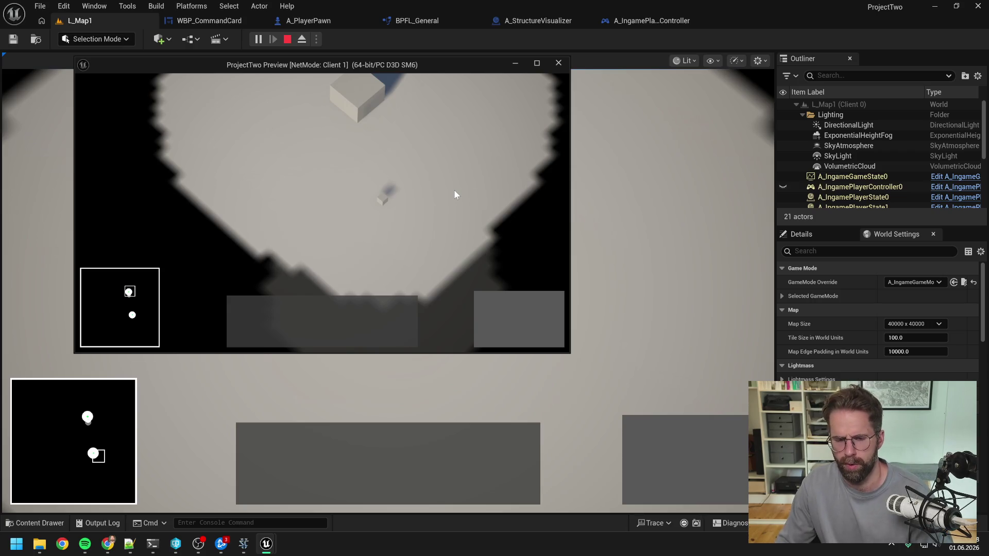
key(Escape)
- Begin the 'Zu A)' reply about structures built on the ally's PowerGrid being frozen
click(160, 541)
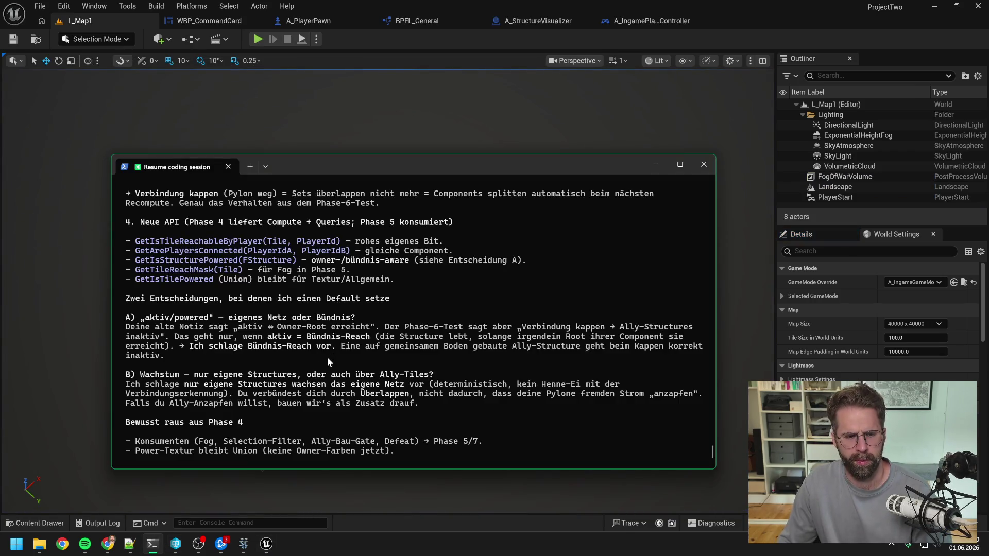
scroll(327, 357, down, 6)
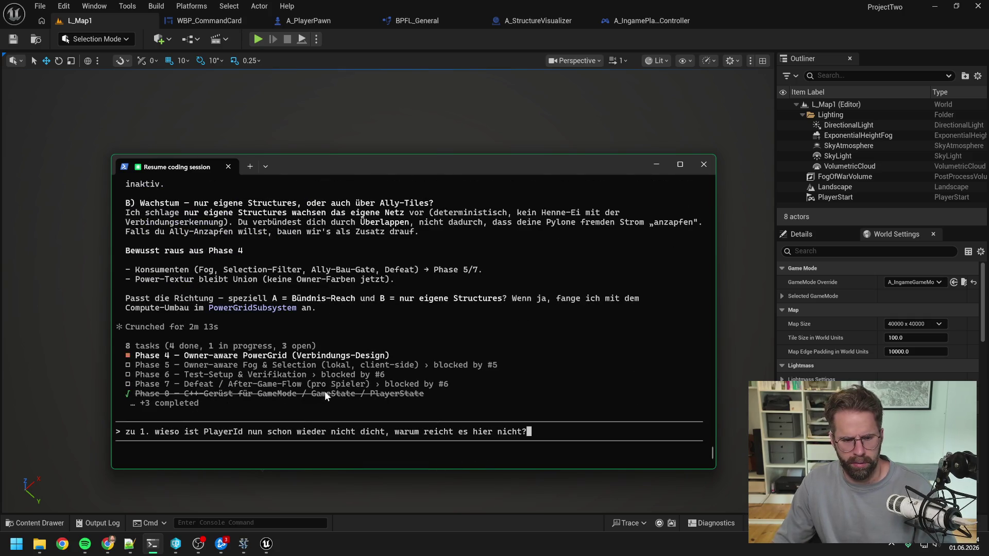
text( Zu A)
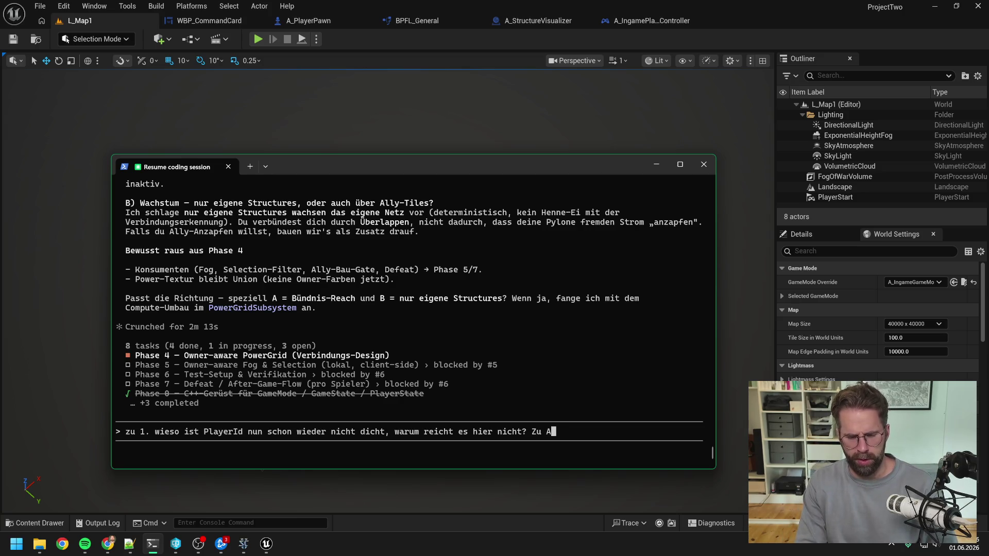
text())
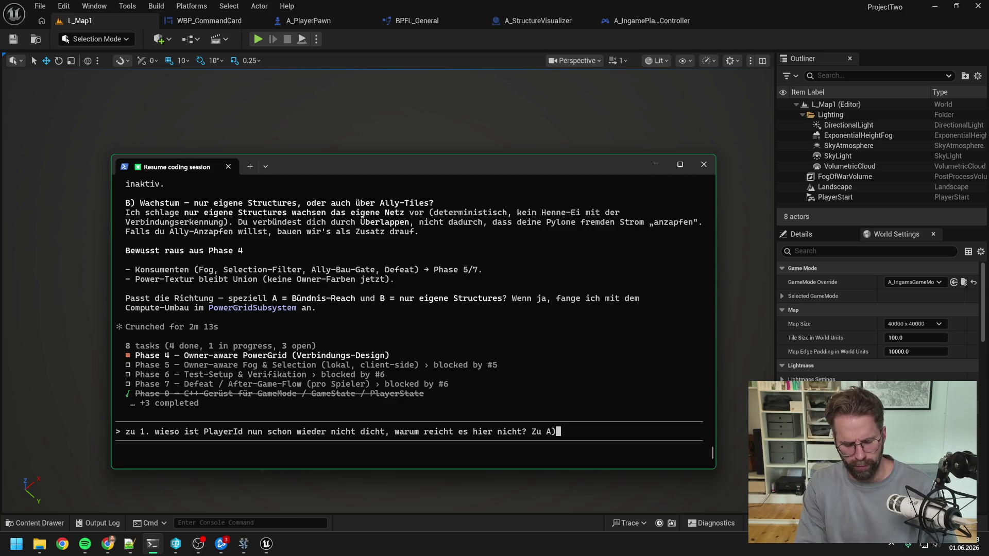
text( olgen)
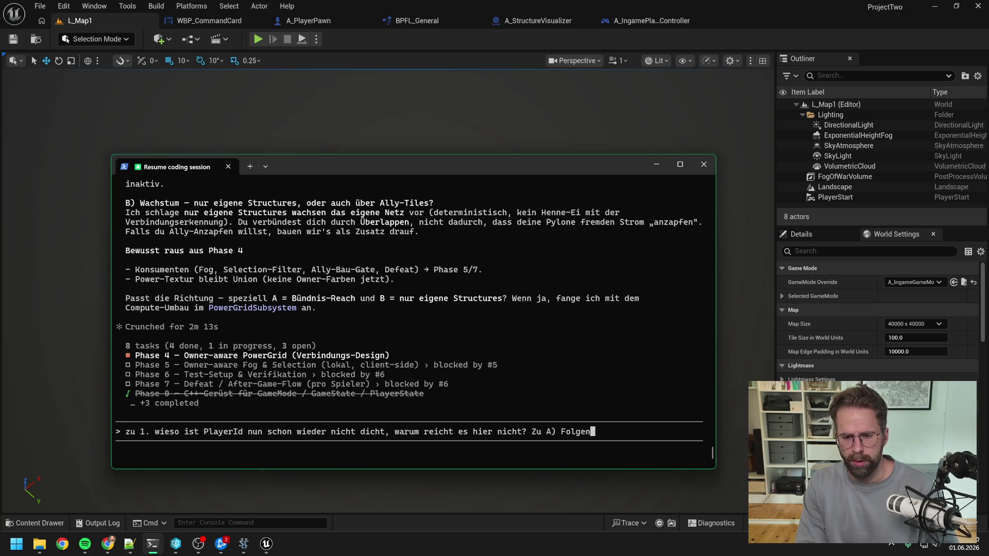
key(BackSpace)
key(BackSpace)
key(BackSpace)
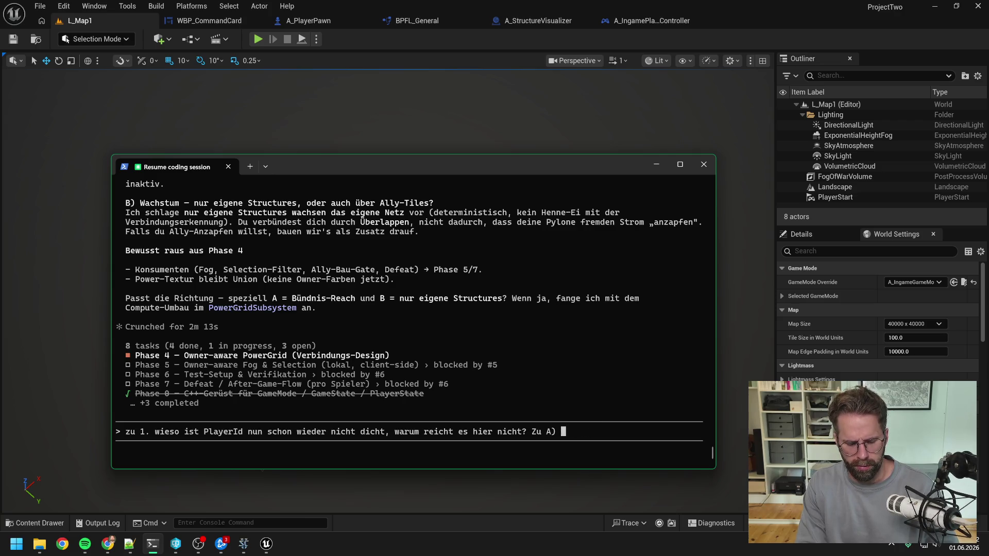
text(Folgende Überlegun)
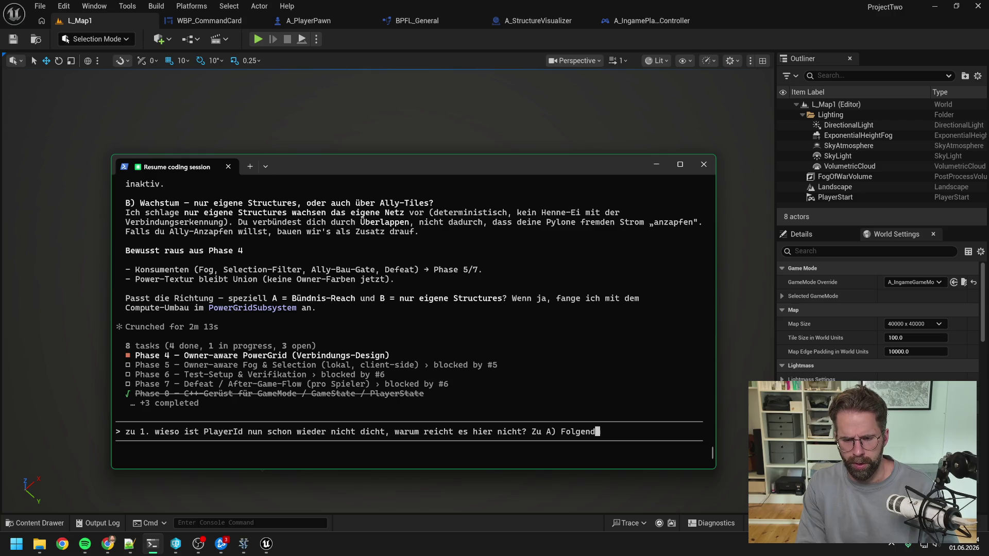
text(g,)
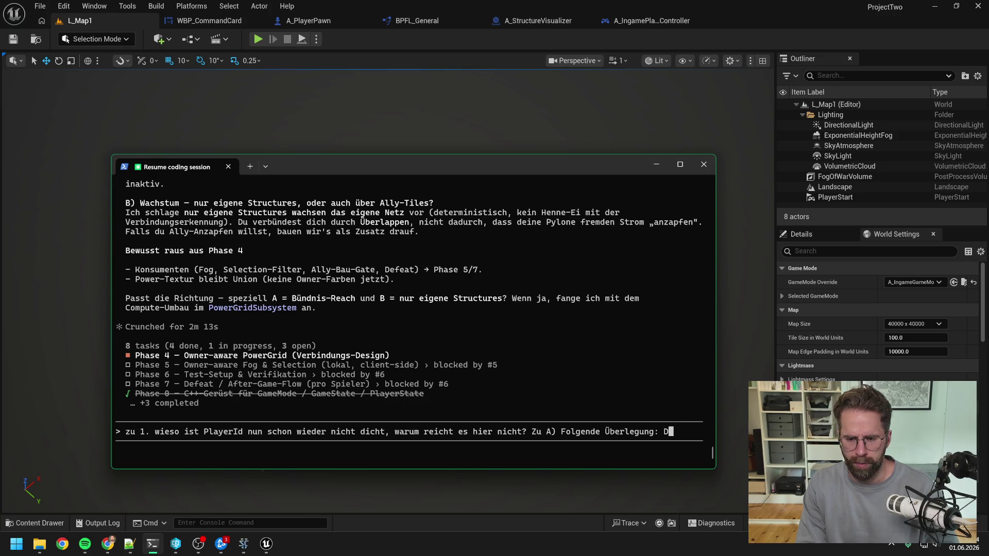
text(ss )
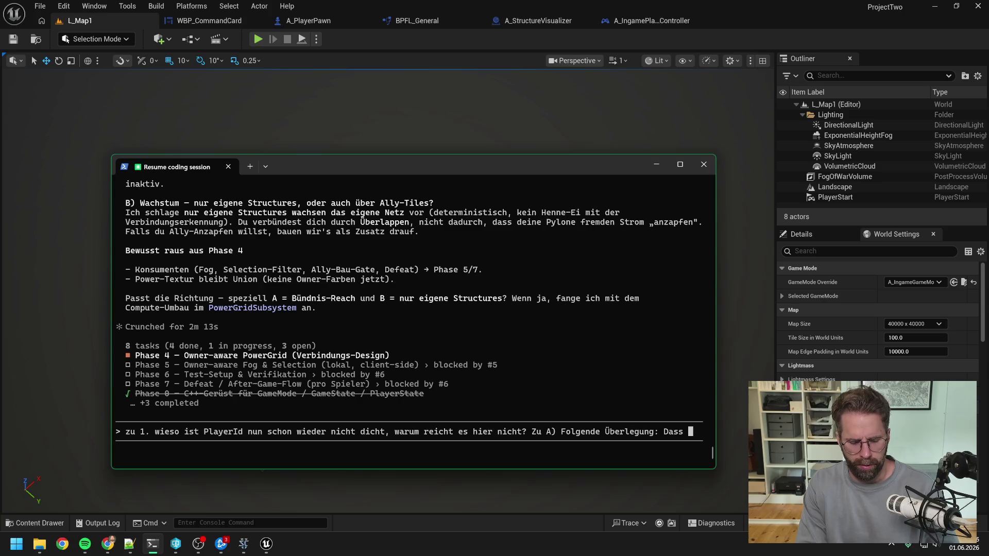
text(Structures)
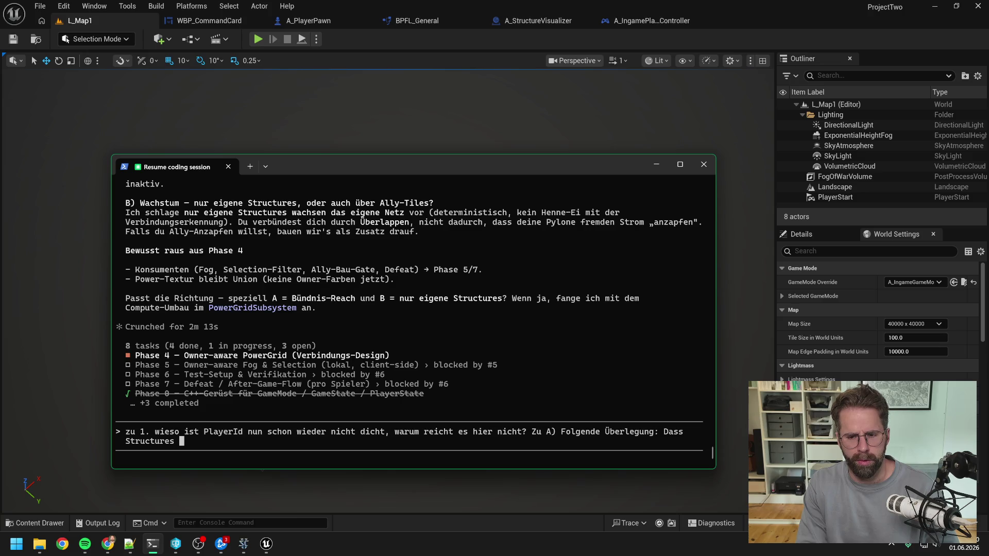
key(BackSpace)
key(BackSpace)
key(BackSpace)
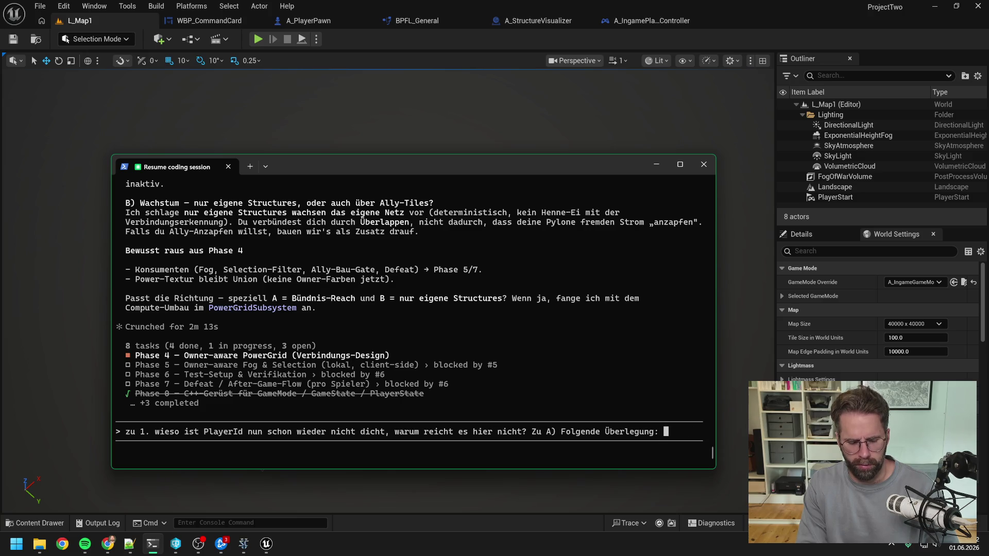
text(Str)
key(BackSpace)
key(BackSpace)
key(BackSpace)
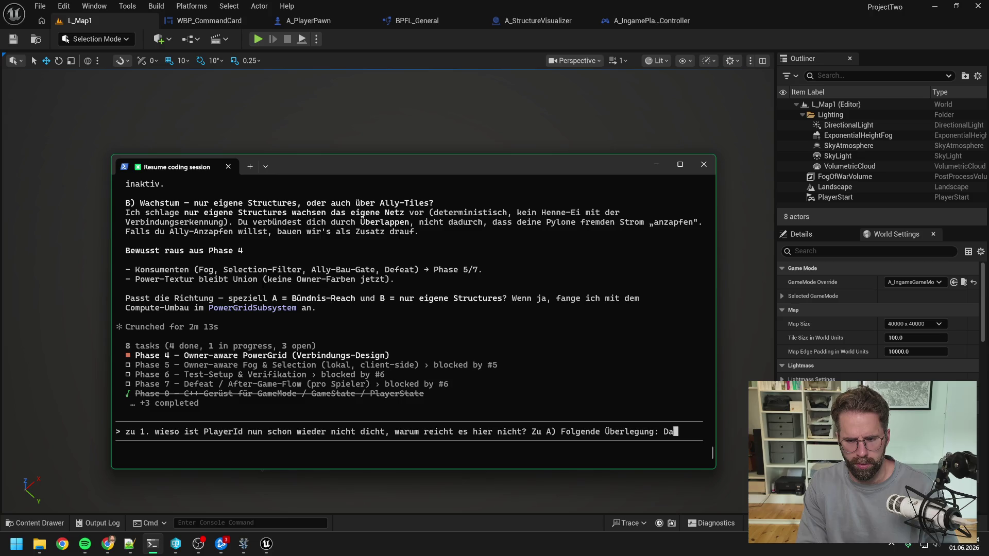
text(ss Structures)
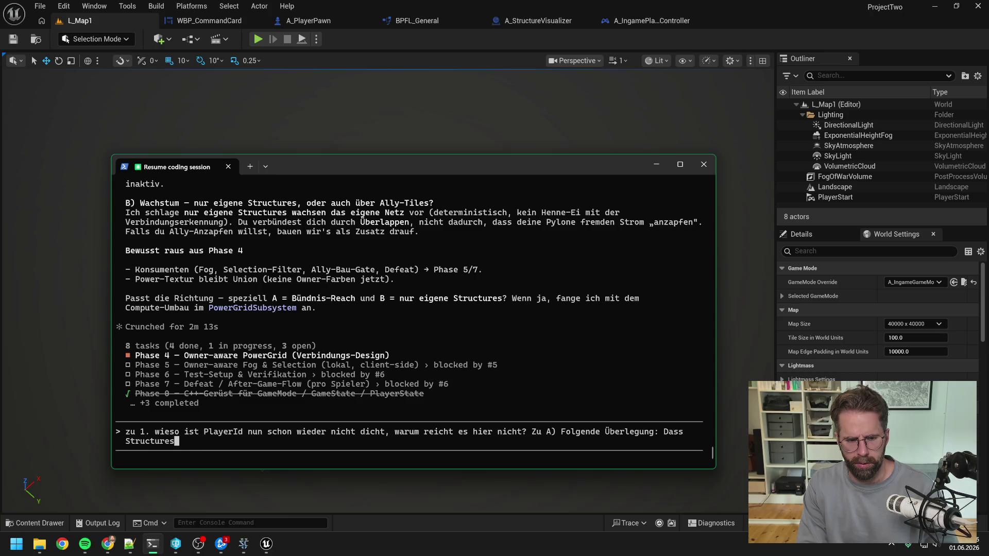
text(, die wir auf dem )
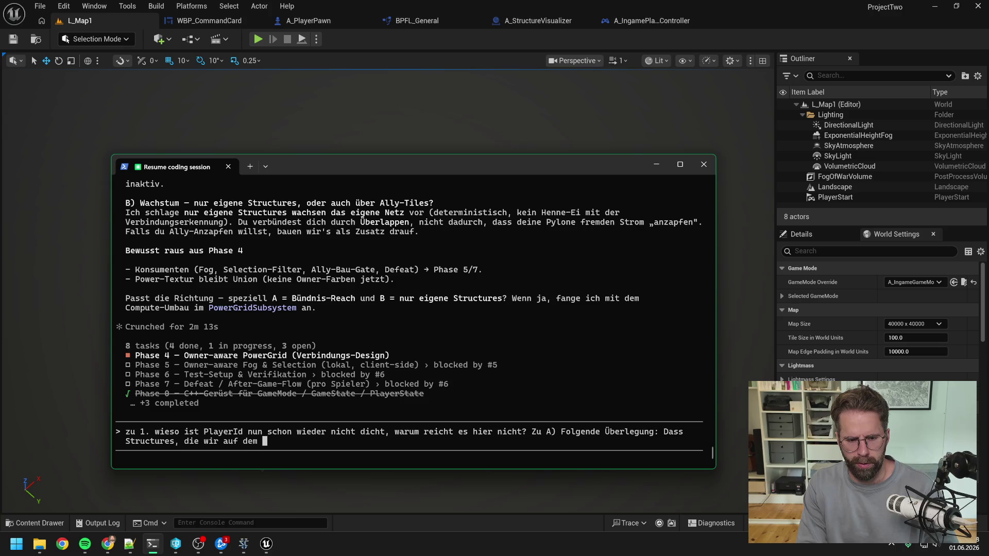
text(Power)
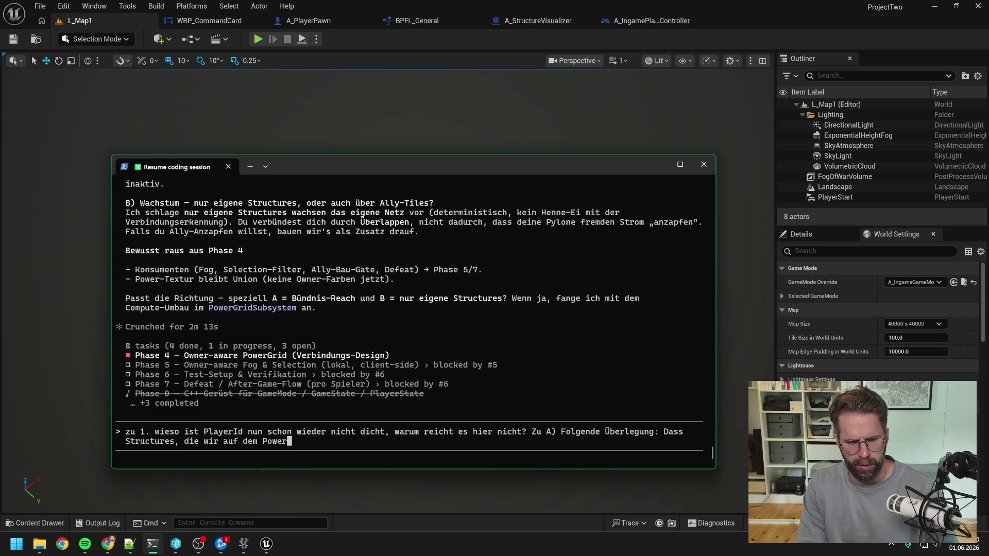
text(Grid vom Ally g)
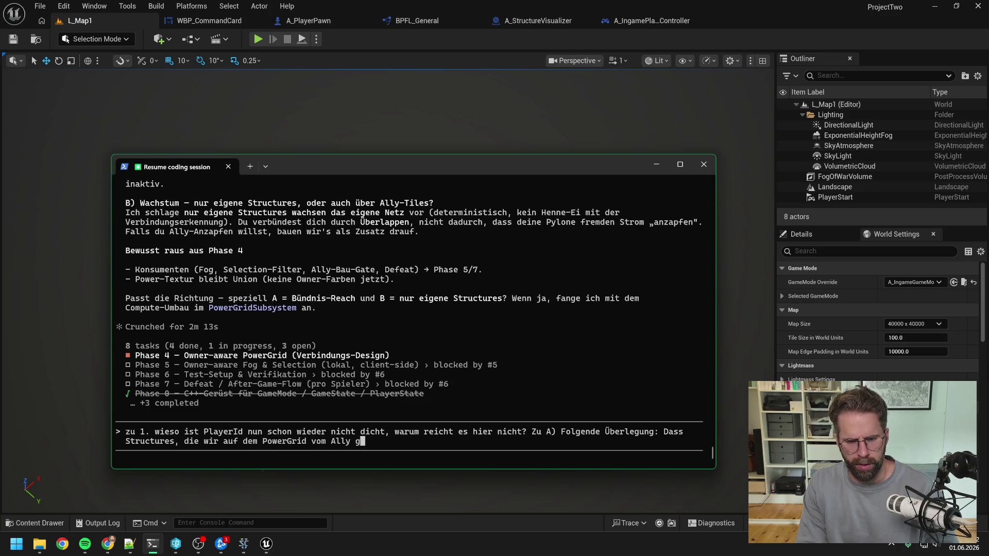
text(ebaut haben, )
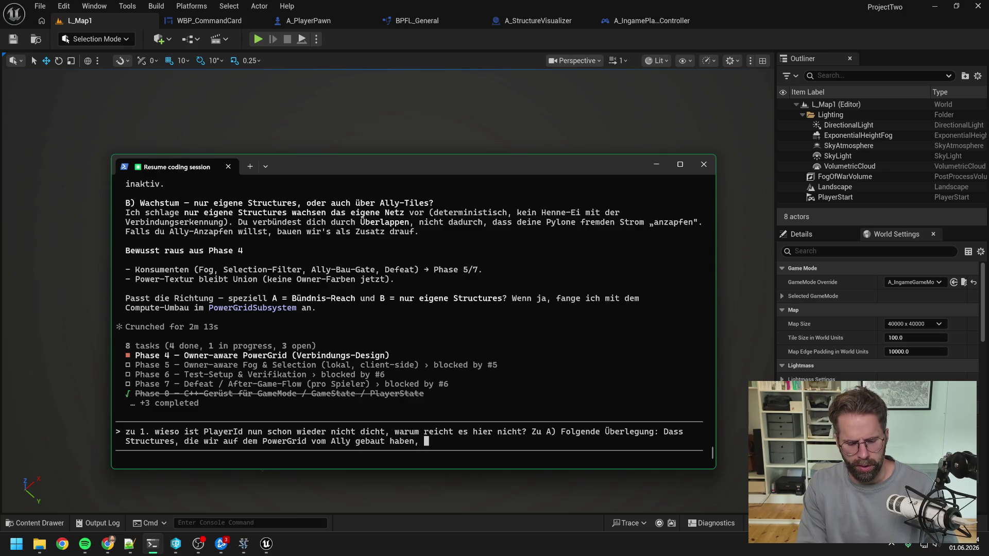
text(eing)
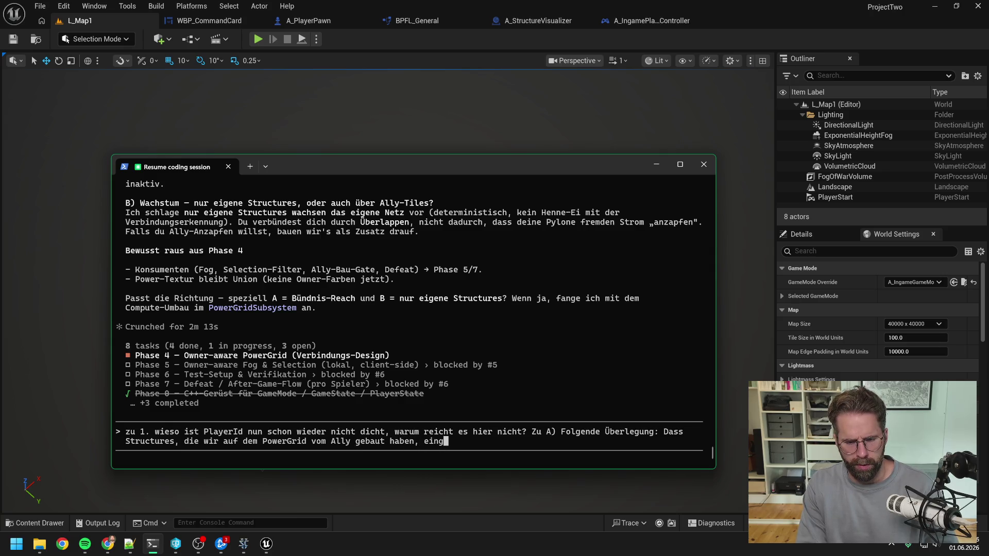
text(efroren sin)
key(BackSpace)
key(BackSpace)
key(BackSpace)
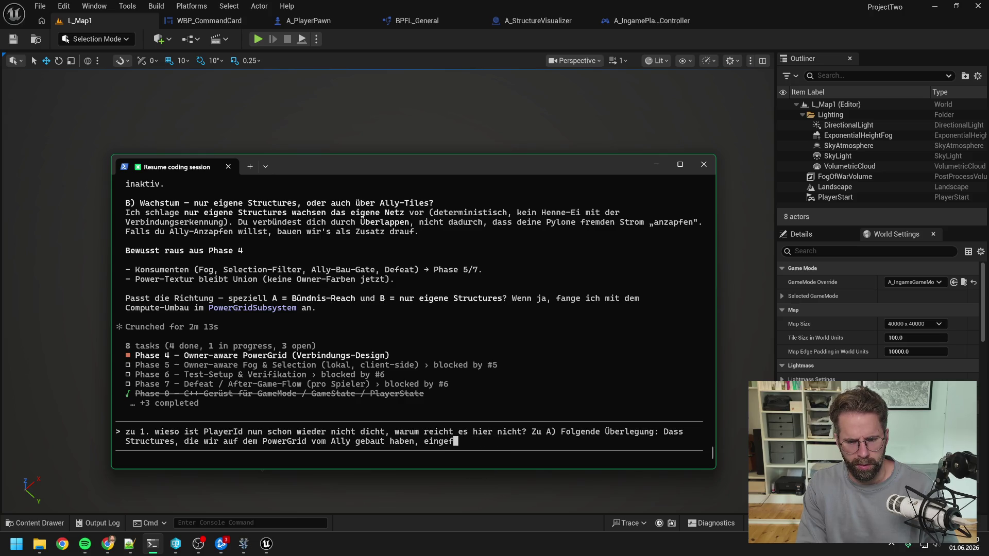
text(roren)
key(BackSpace)
key(BackSpace)
key(BackSpace)
- Call freezing wrong and propose structures stay active on ally power until re-docking to the PowerGrid
text(oren )
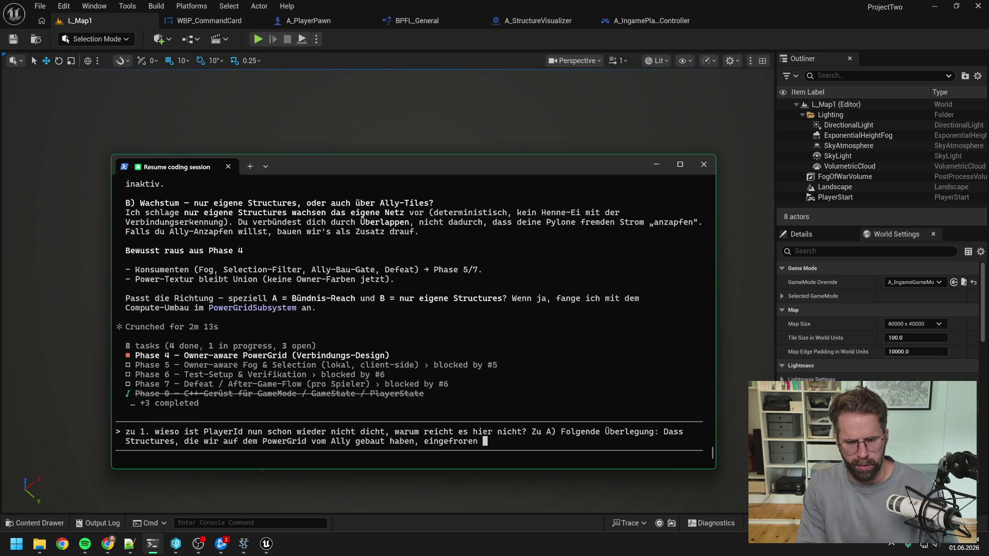
text(sind, sobald uns)
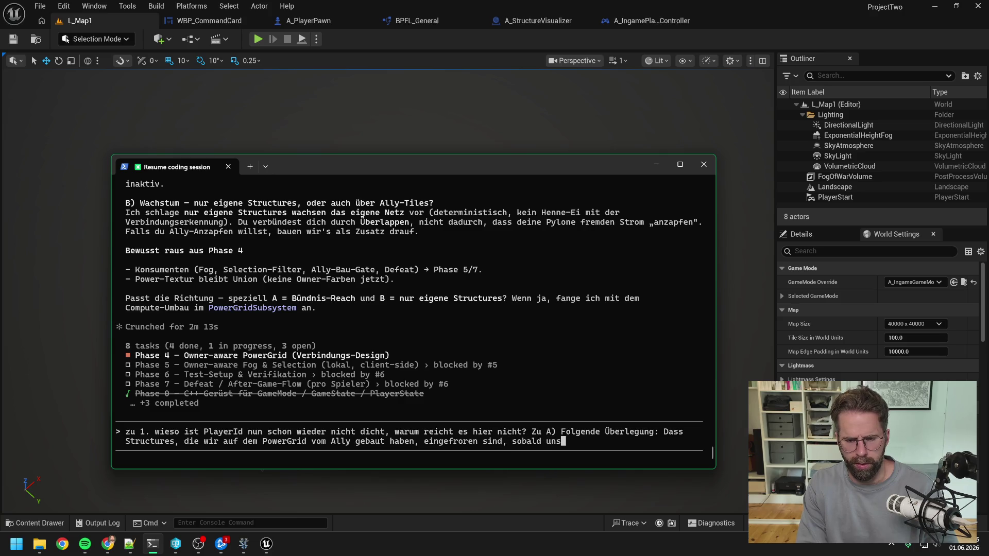
text(erer eigenes G)
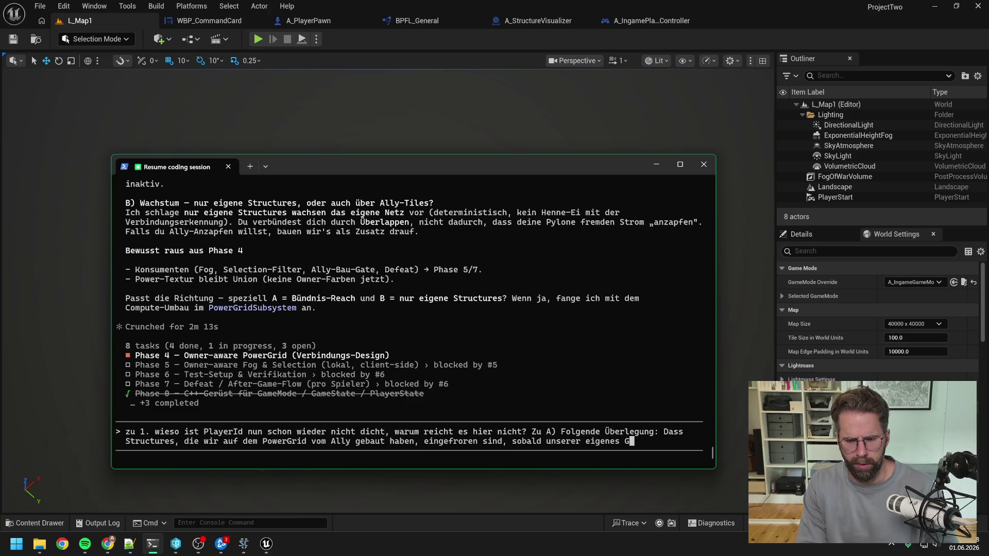
text(rid verschwindet, d)
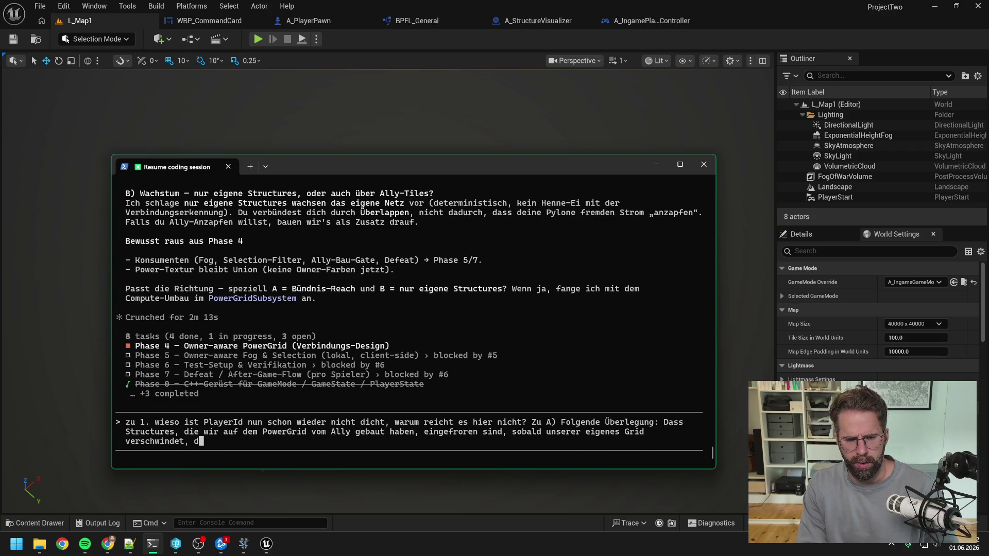
text(ie S)
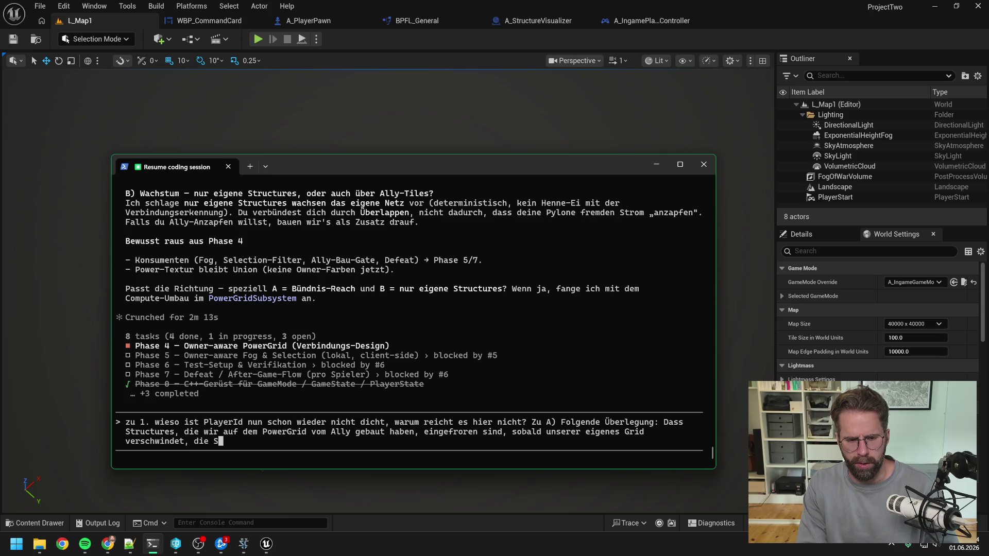
key(BackSpace)
key(BackSpace)
key(BackSpace)
key(BackSpace)
key(BackSpace)
text(sie aber )
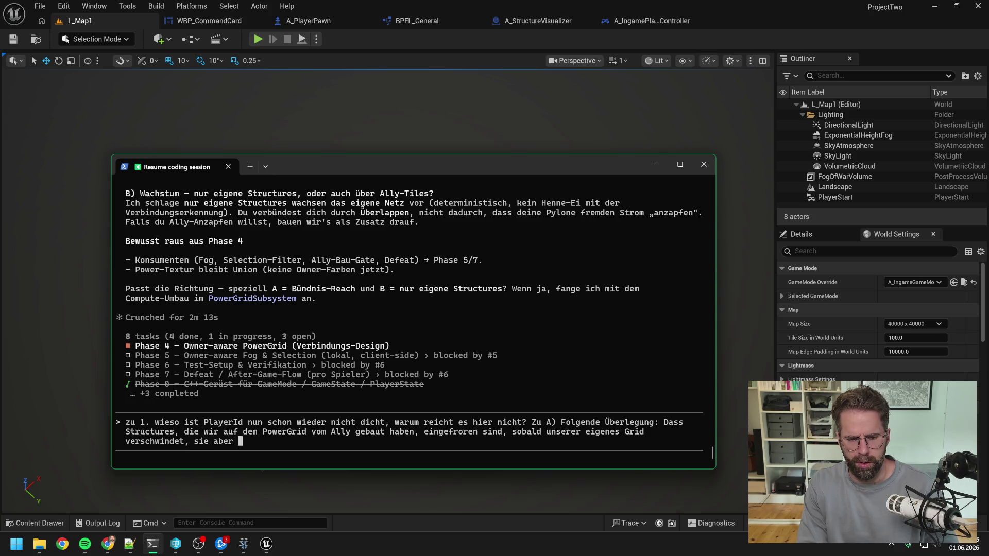
text(noch vom Ally Gr)
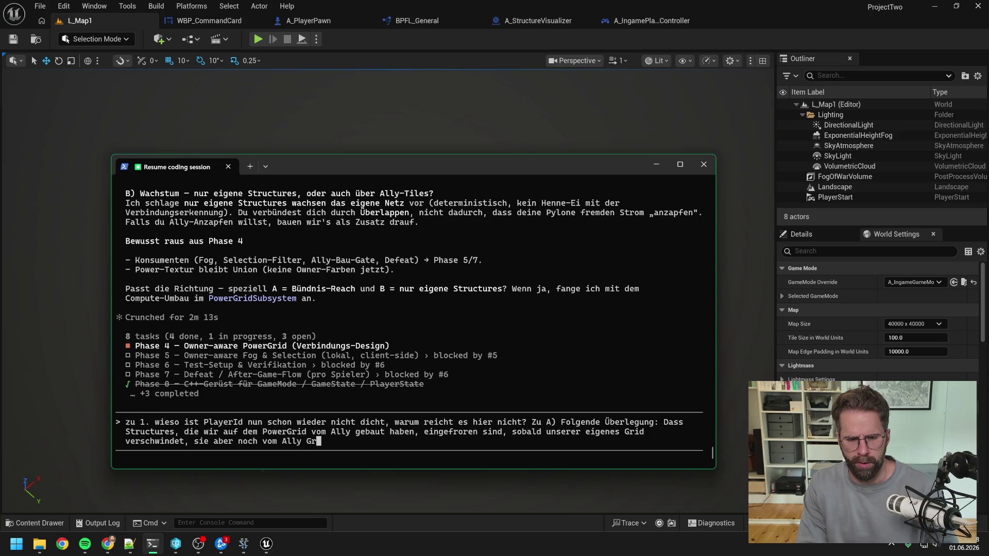
text(id versrogt)
key(BackSpace)
key(BackSpace)
key(BackSpace)
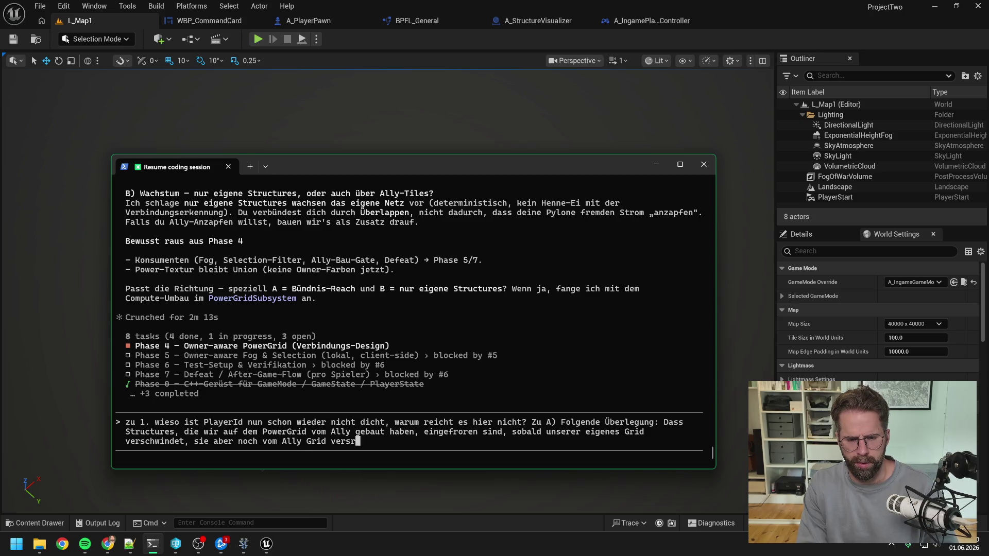
key(BackSpace)
text(orgt werden)
text(, fühlt sich)
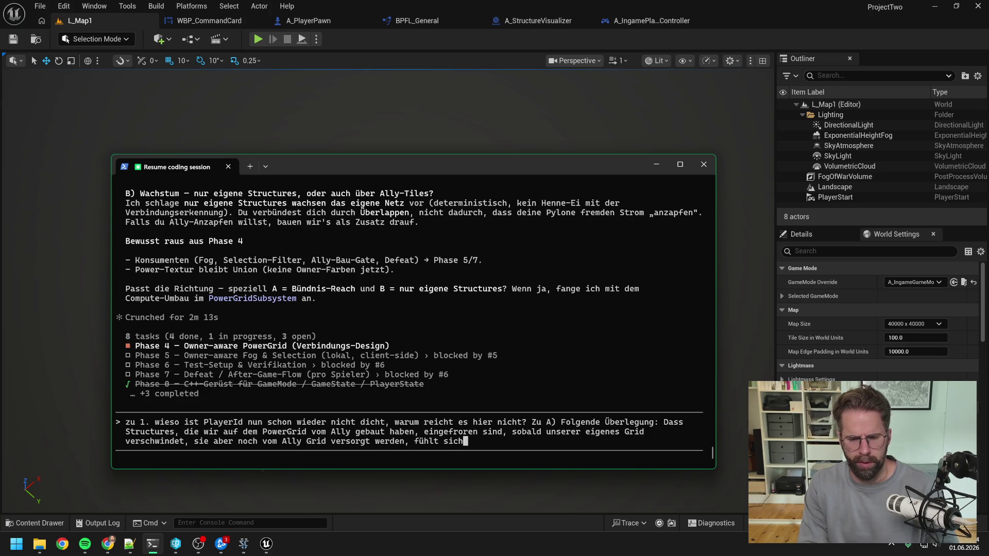
text( nicht richtig an. )
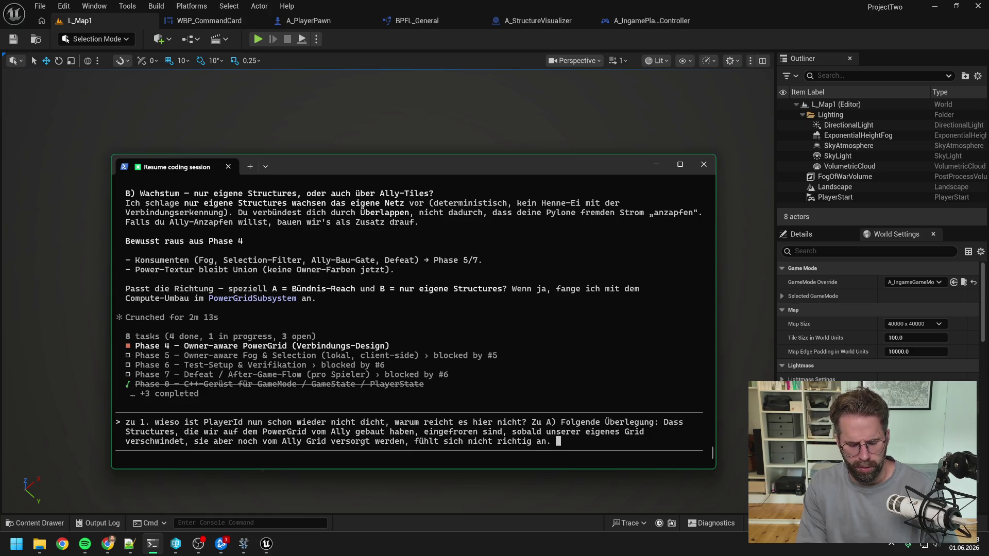
text(Alternative -> Str)
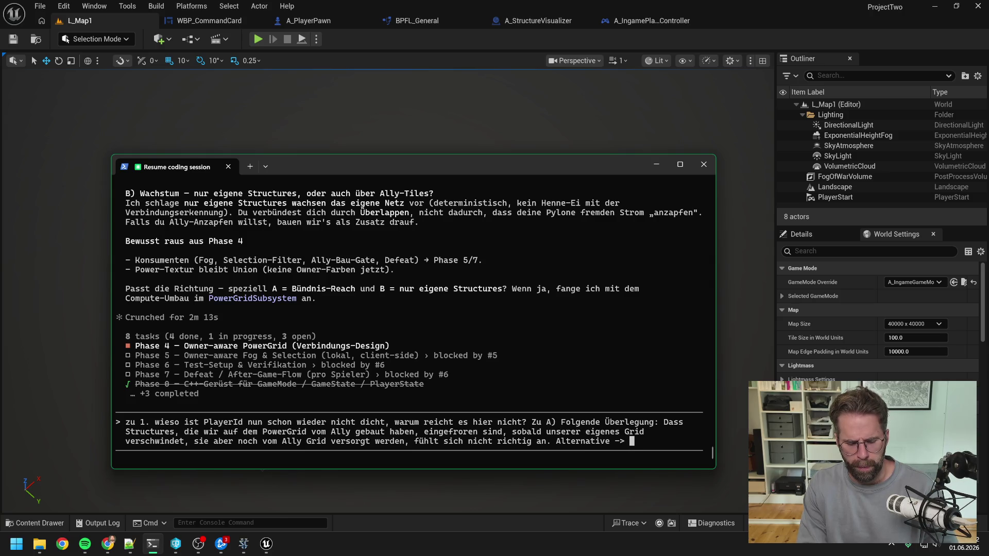
text(uctures)
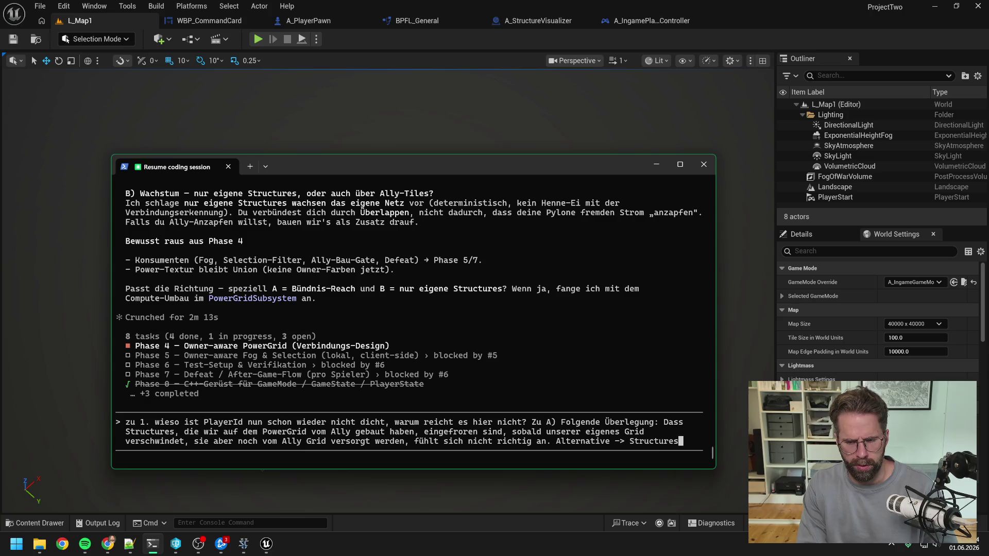
text( bleiben aktiv)
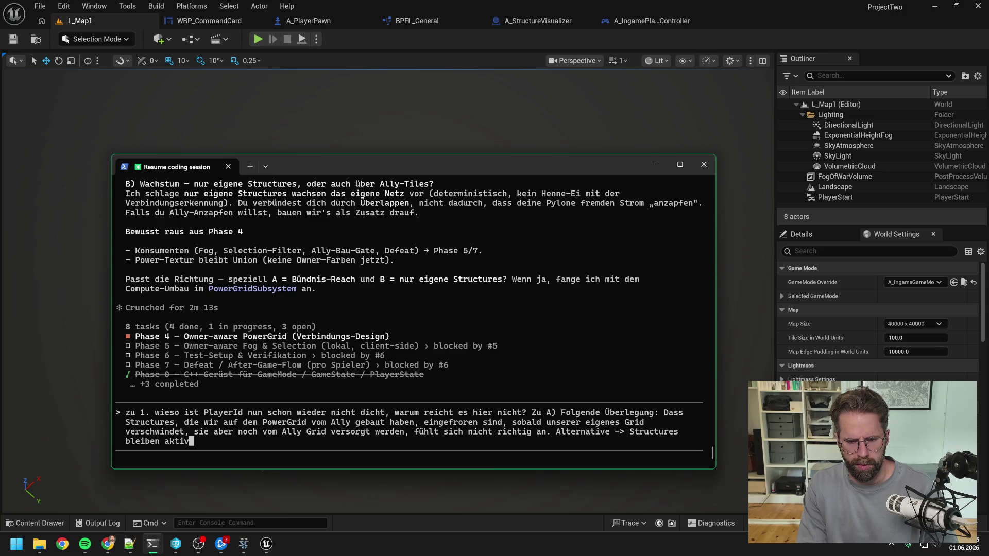
text(, müs)
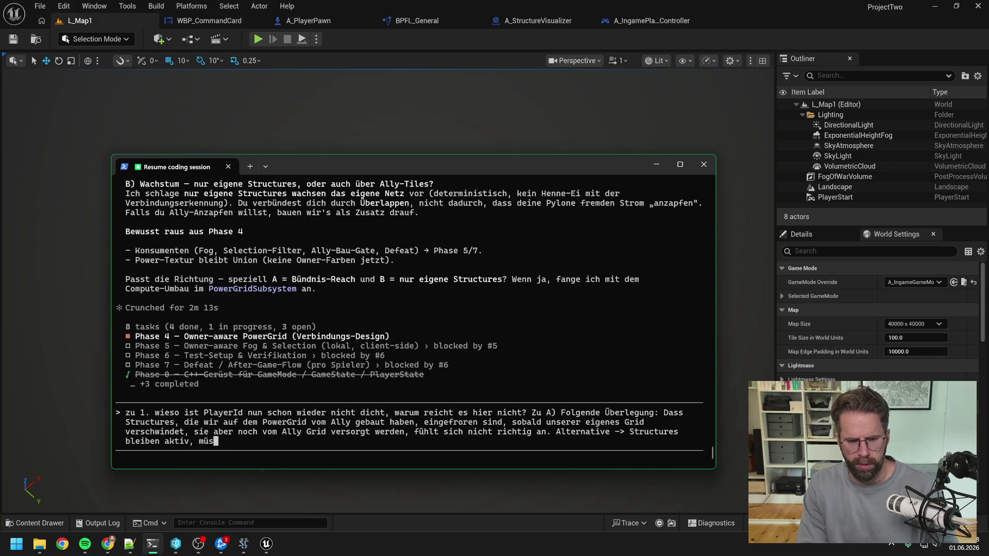
text(sen nun aber )
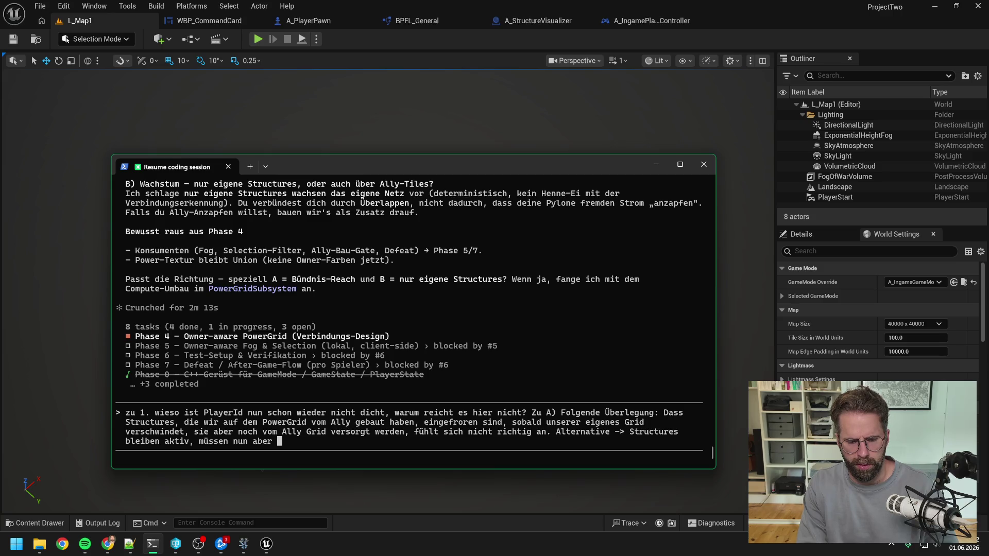
text(über Strom vom )
text(Ally vers)
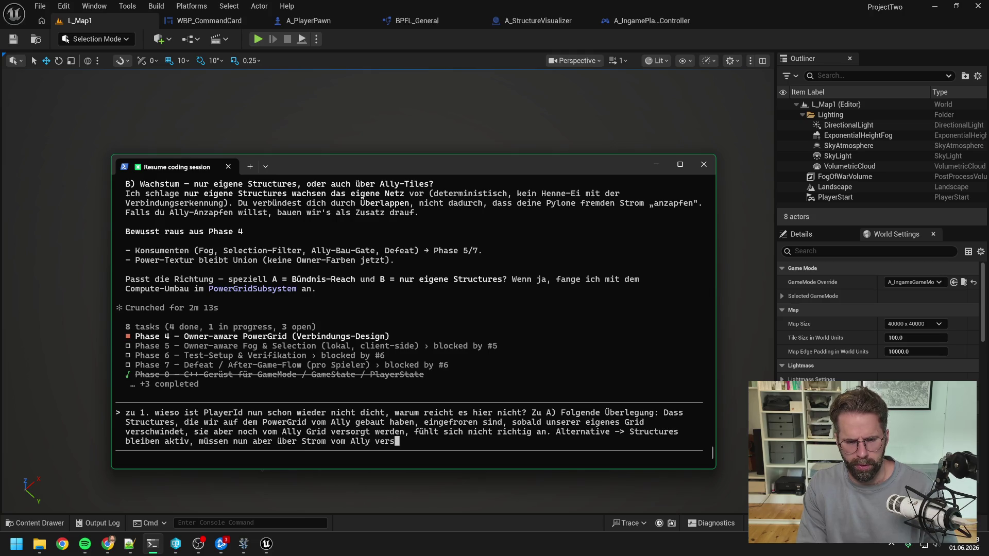
text(orgt werden.)
text( Erst wenn wir)
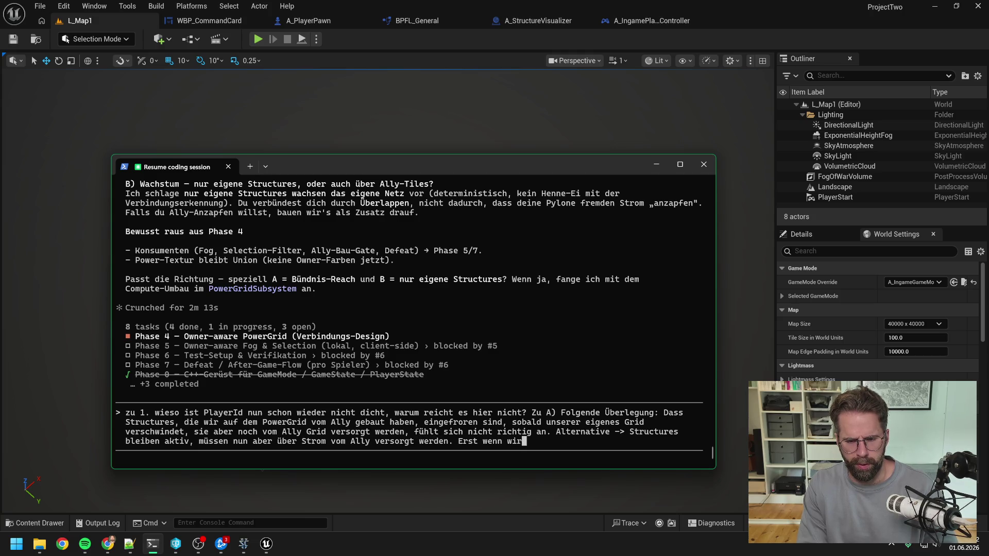
text( wieder ans Ally)
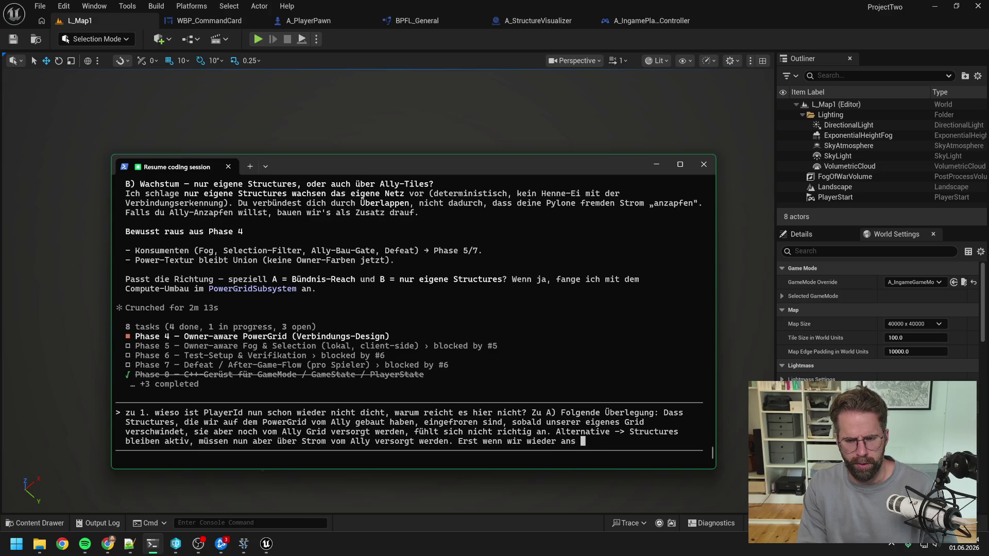
text( Pw)
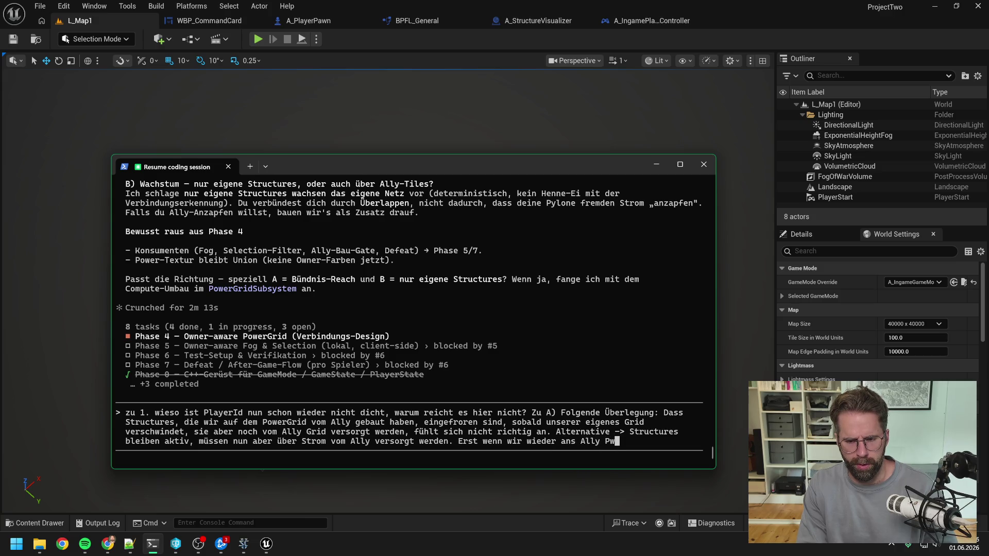
key(BackSpace)
text(owerGrid and)
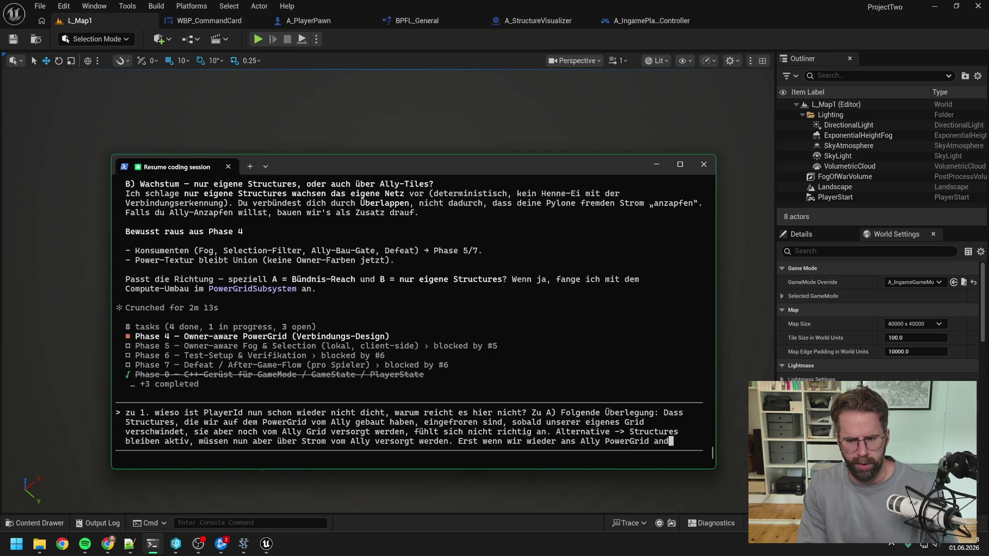
text(ocken, ve)
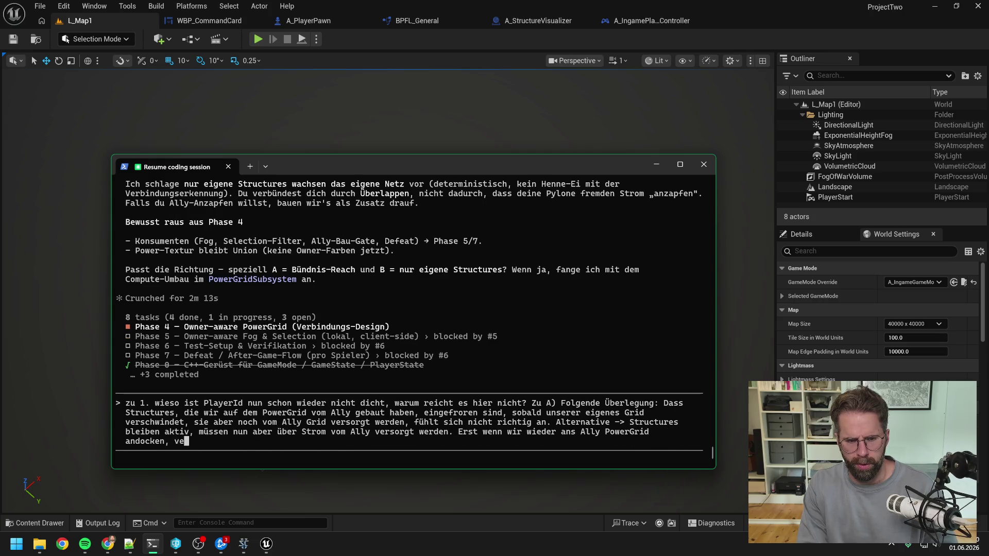
text(rsorgen wir sie mi)
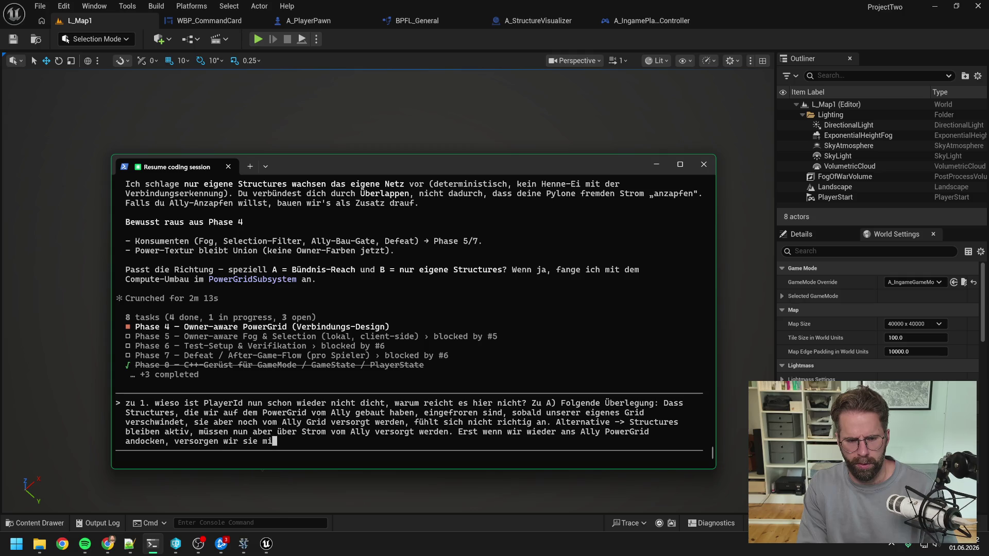
text(t unserem eigenen Strom)
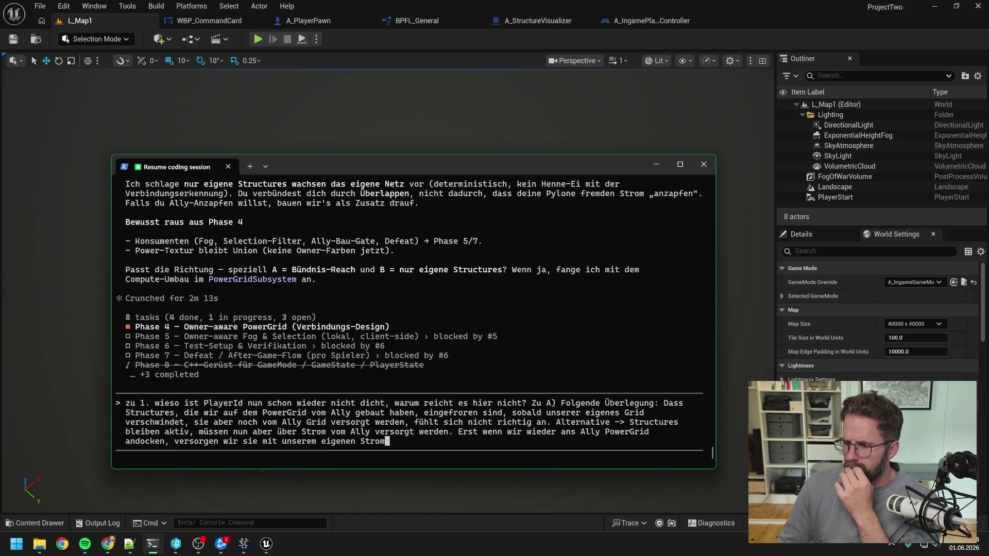
key(alt+Tab)
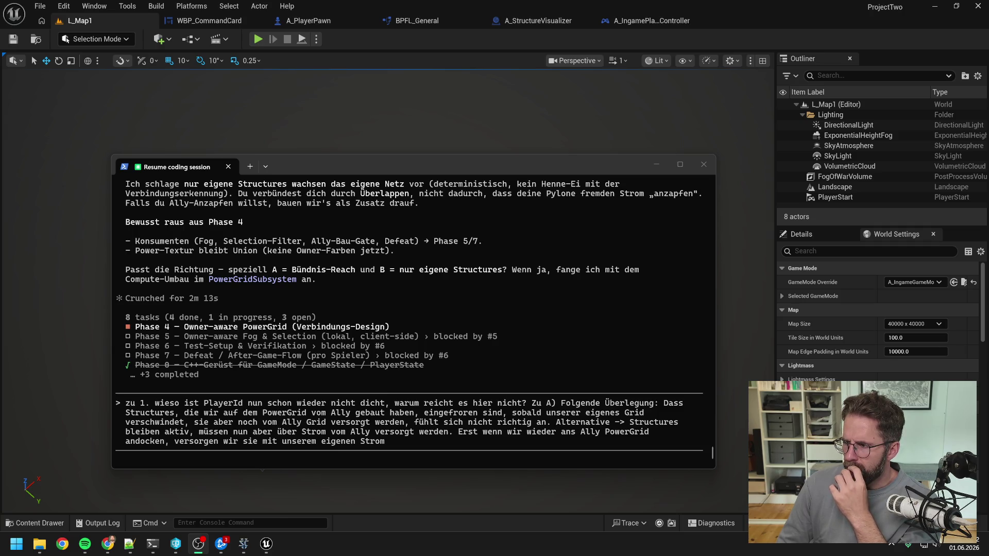
key(alt+Tab)
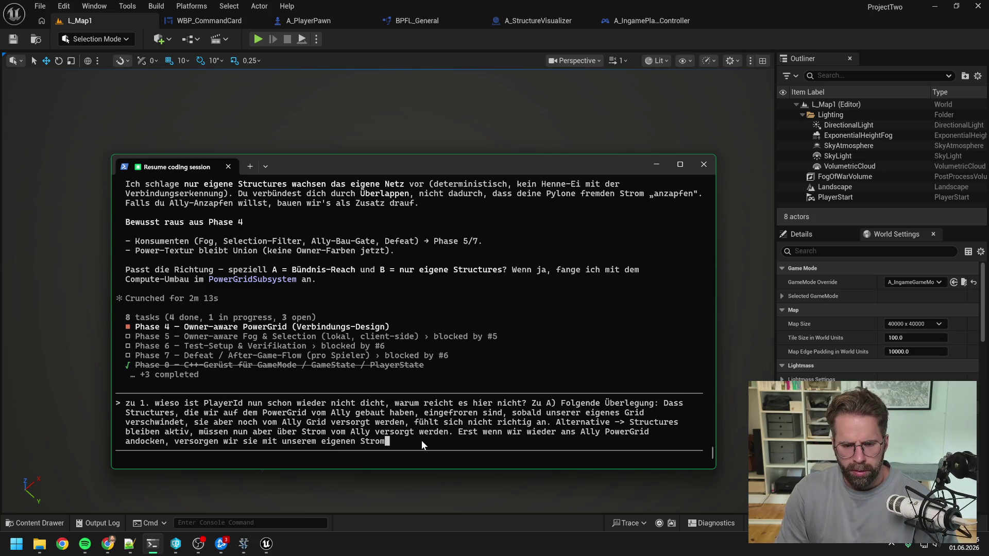
key(BackSpace)
key(BackSpace)
key(BackSpace)
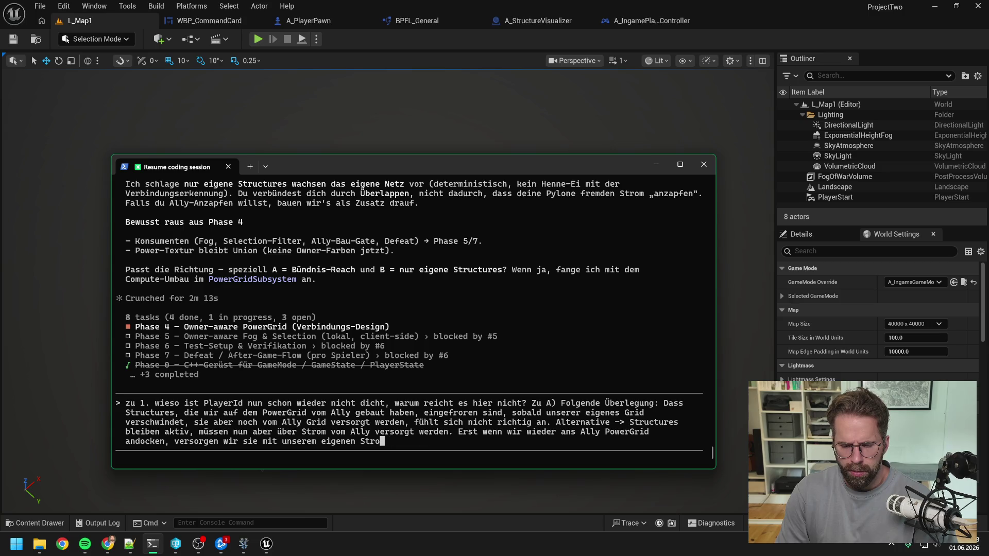
- Rewrite the ending: no building on the ally's grid, shared power in coop, then send the reply
key(BackSpace)
key(BackSpace)
key(BackSpace)
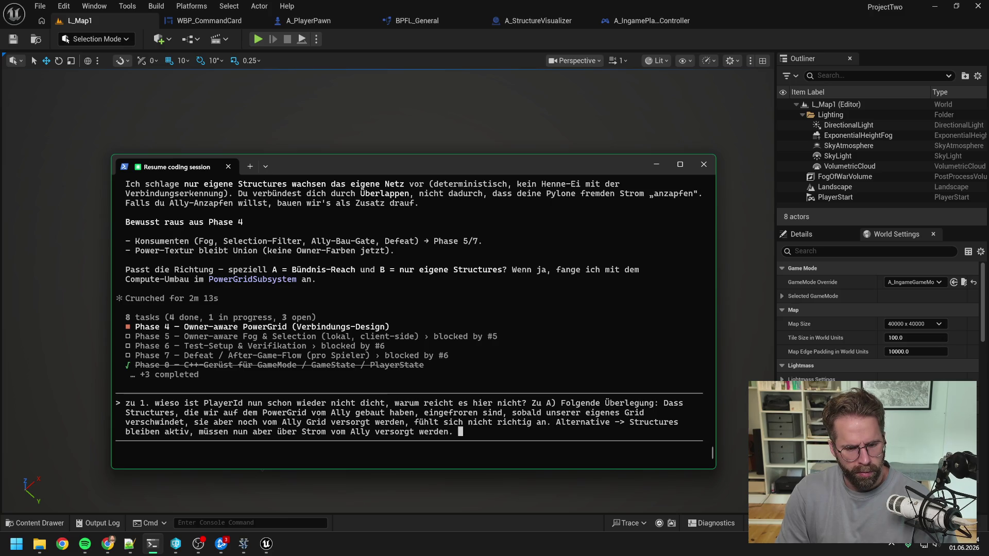
key(BackSpace)
key(BackSpace)
key(BackSpace)
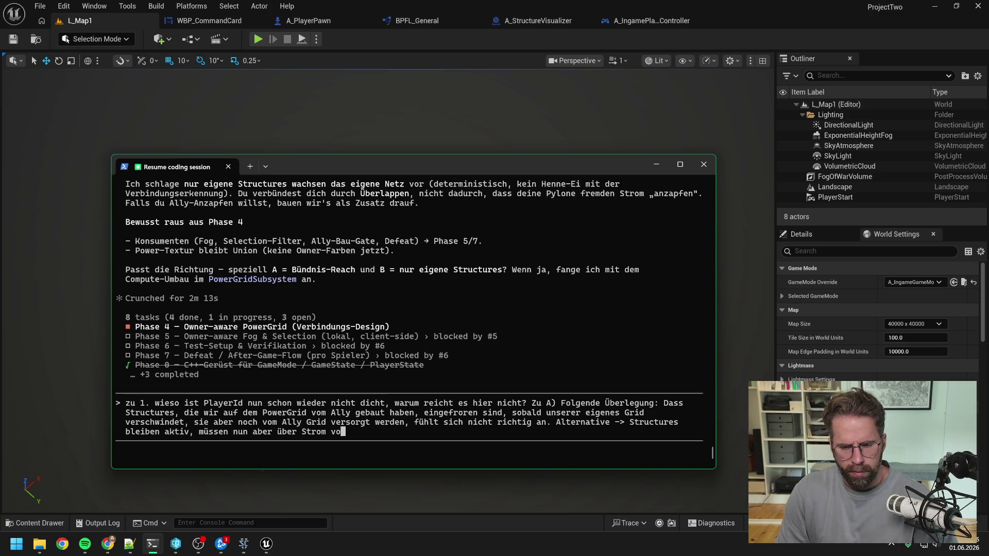
key(BackSpace)
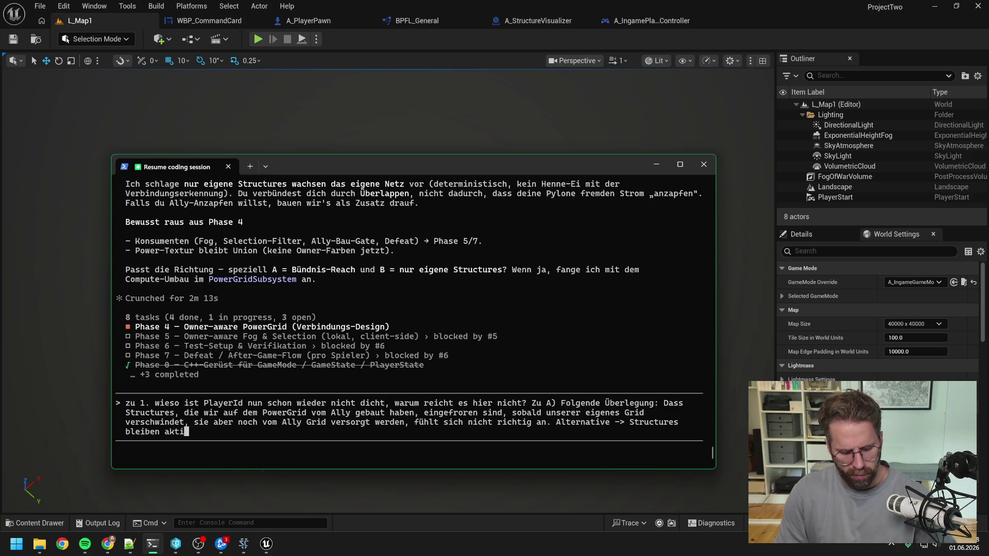
text(v, w)
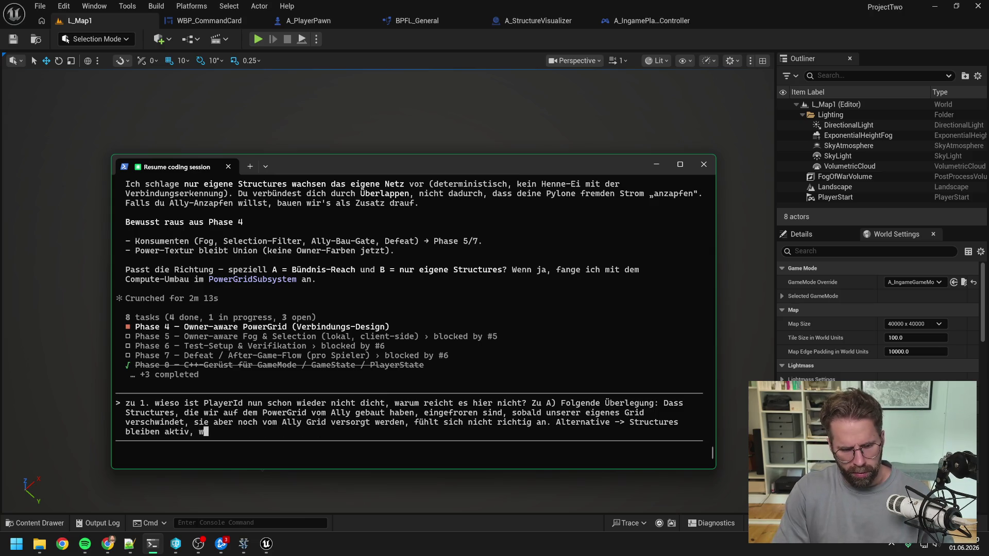
text(ir können aber nichts)
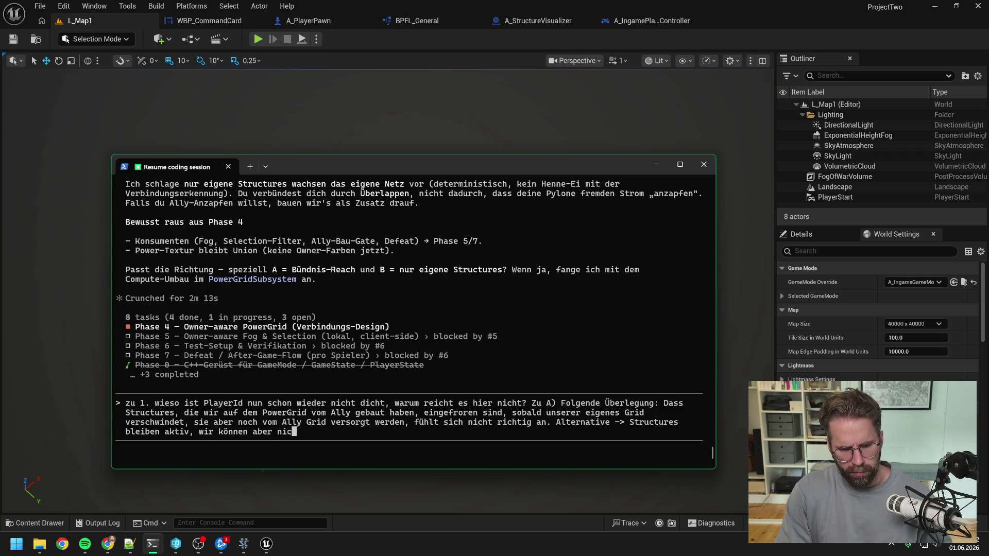
text( Neues mehr)
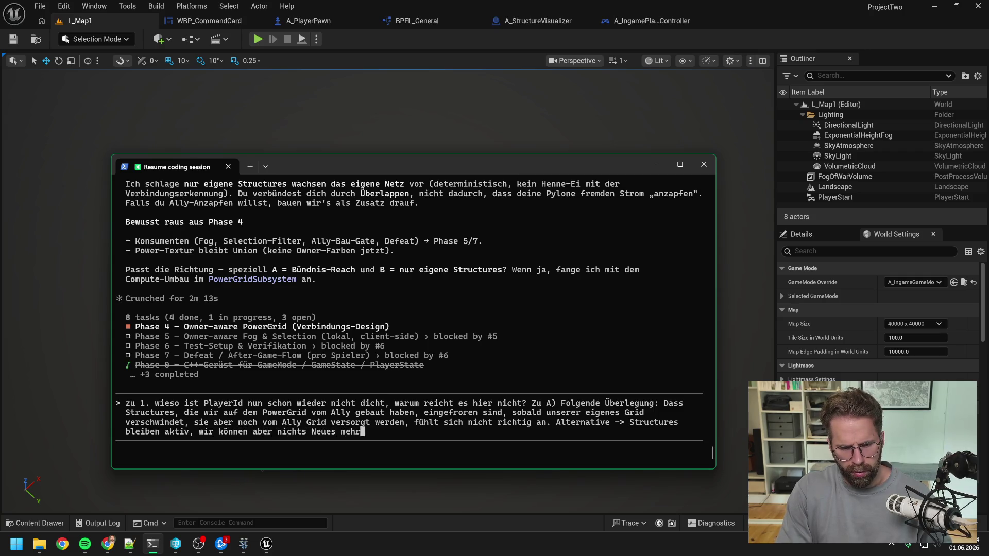
text( auf dem Grid)
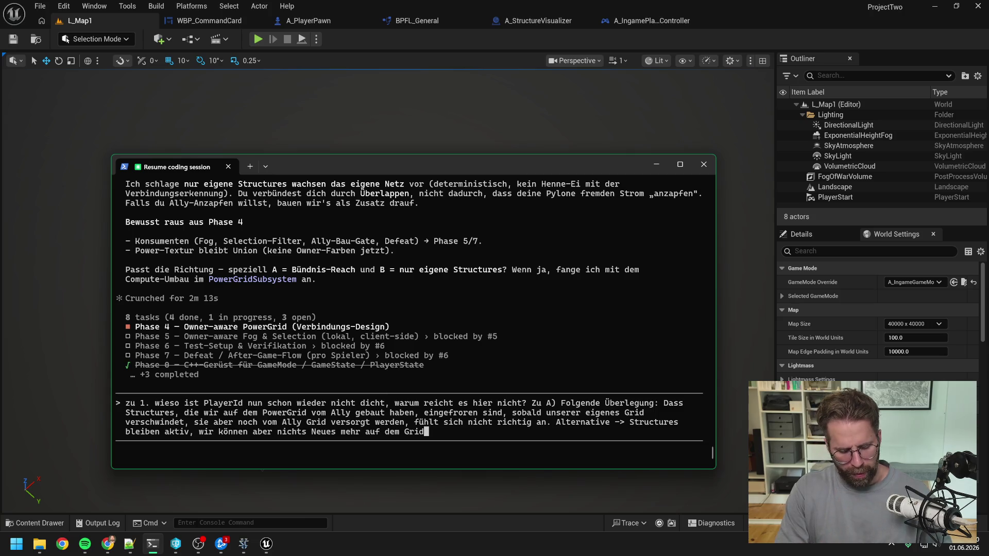
text( des Allys bauen)
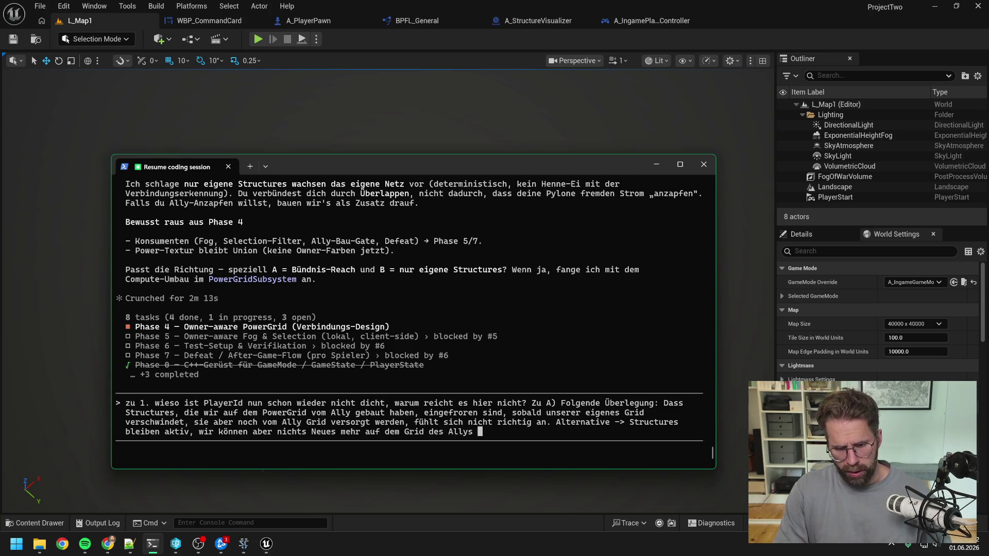
text(. )
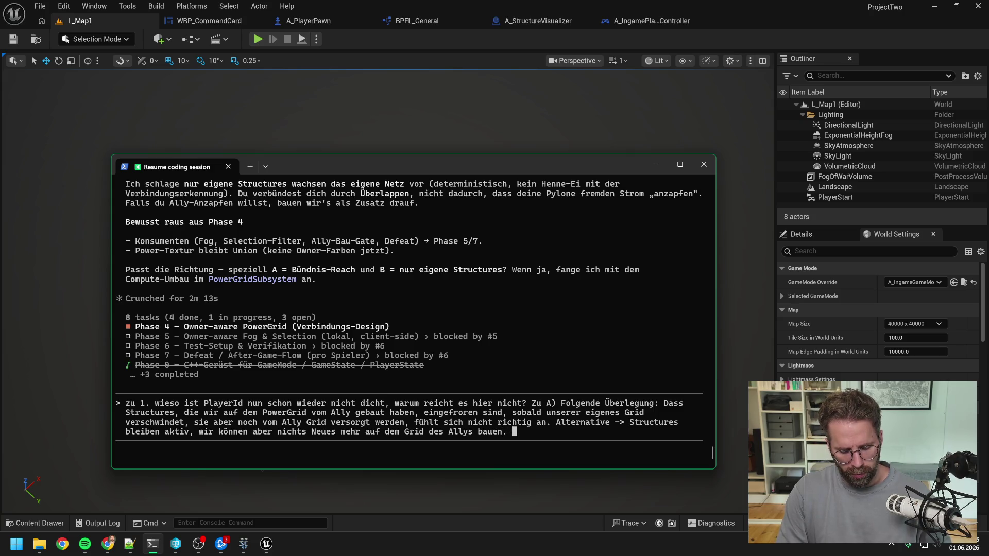
text(Später)
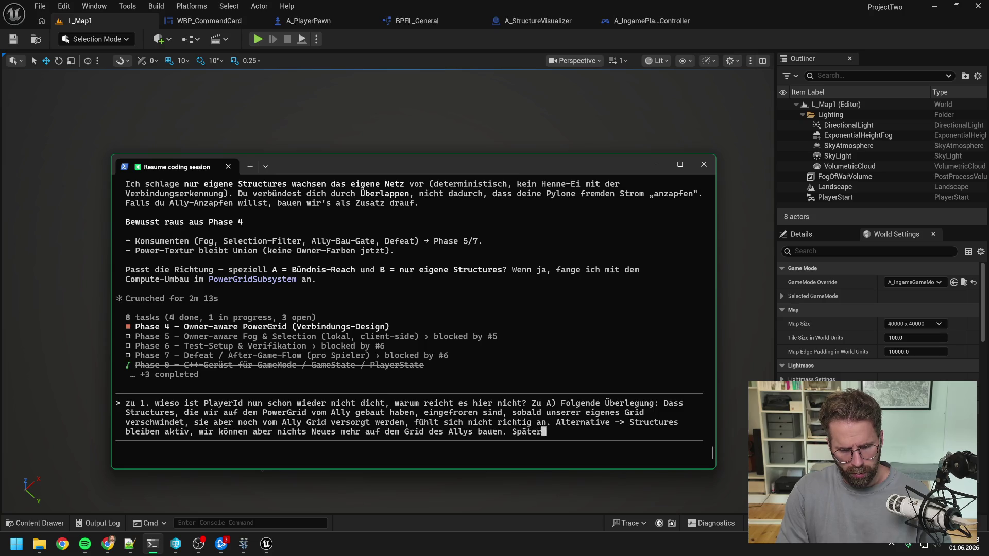
text( wird es die Res)
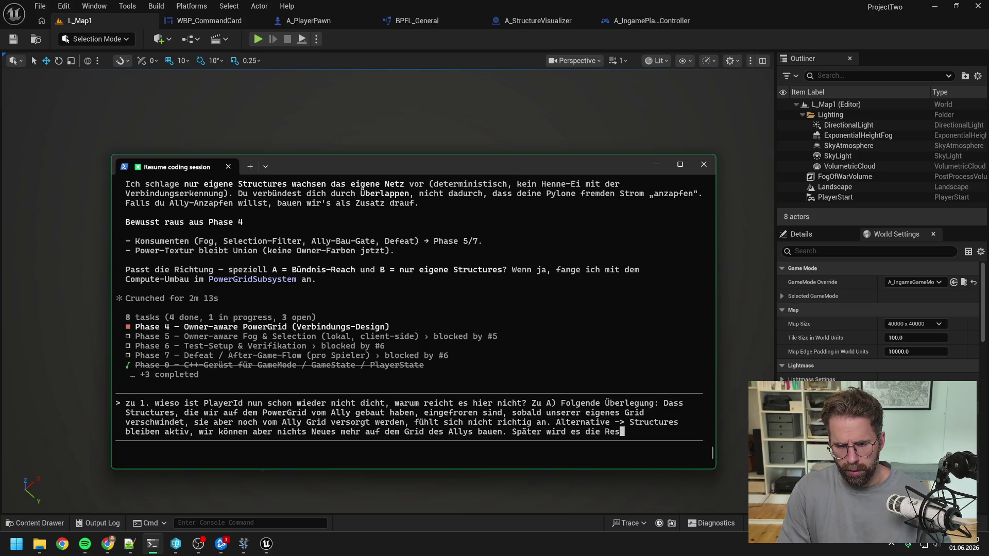
text(source Strom geben.)
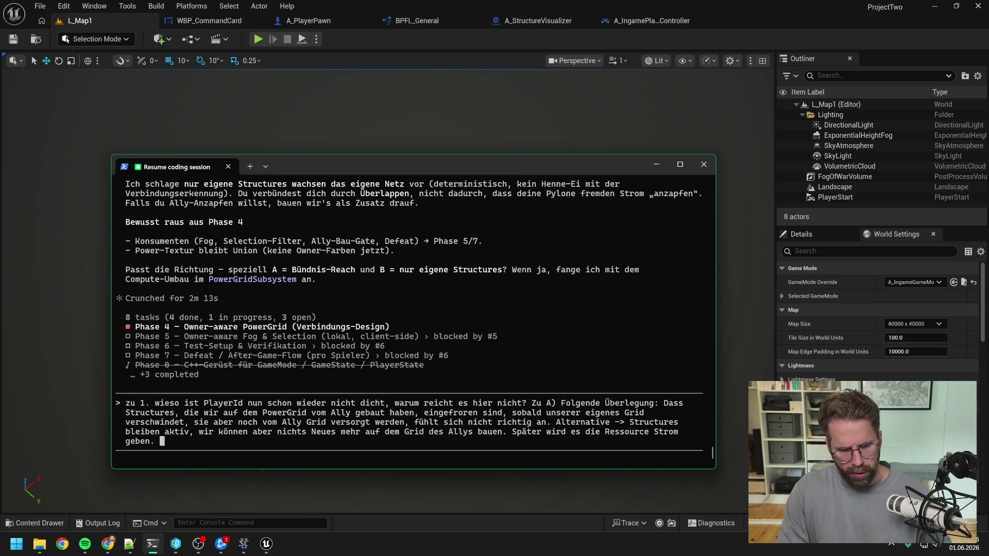
text( Im Coop)
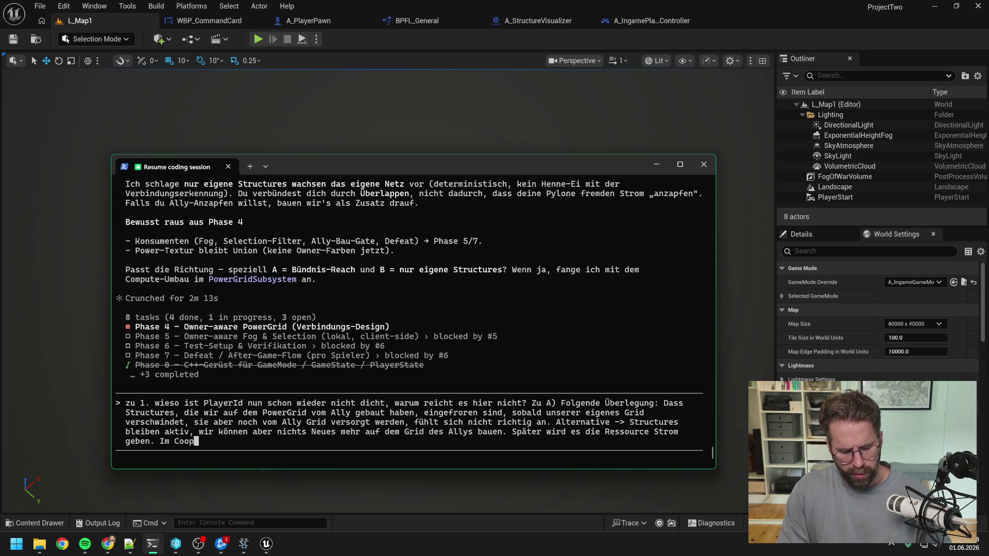
text(, könnte man )
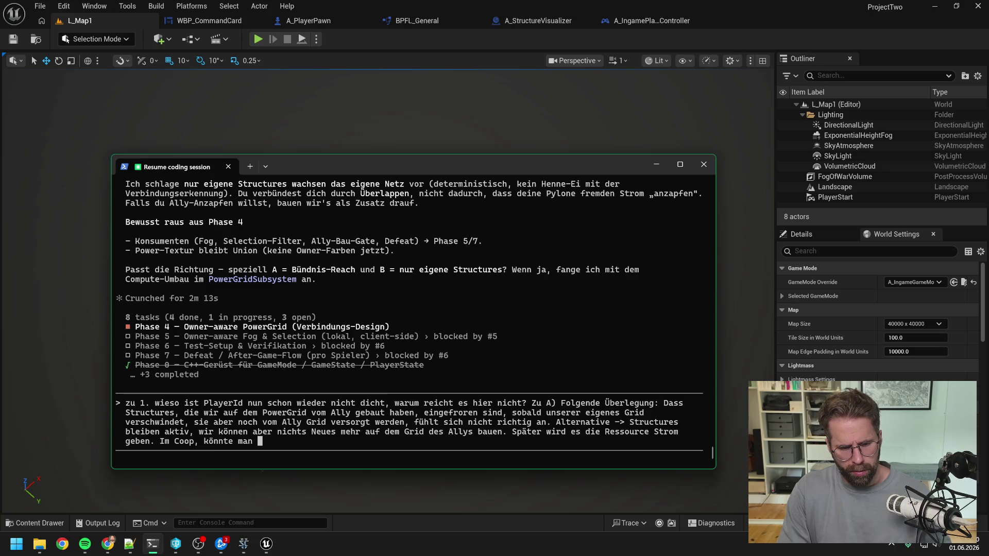
text(sagen, sobald )
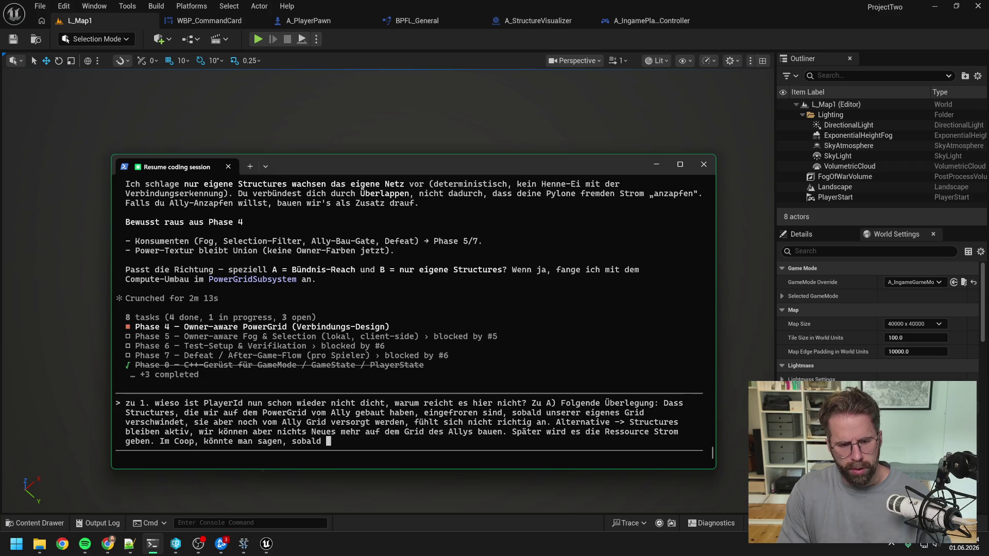
text(die PowerGrids)
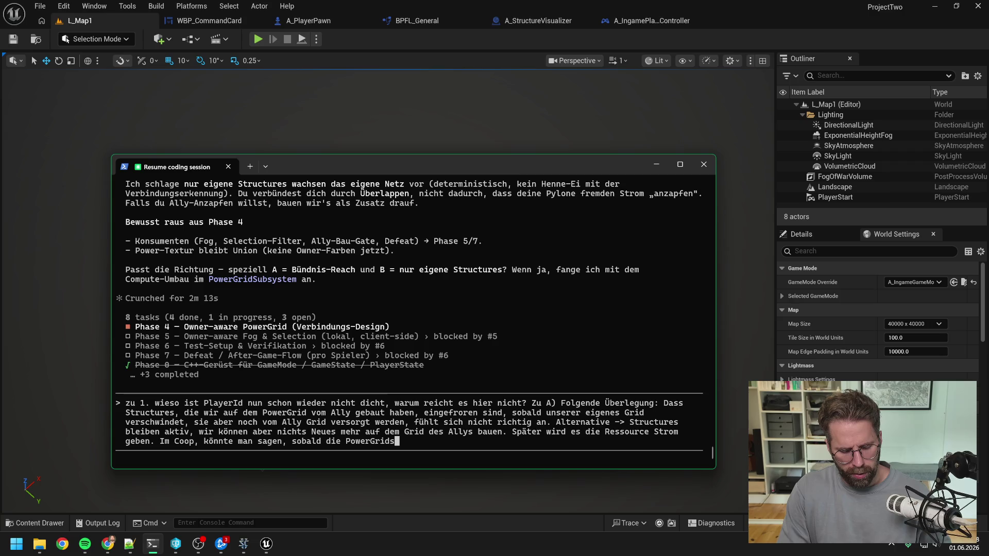
text( verbunden sind.)
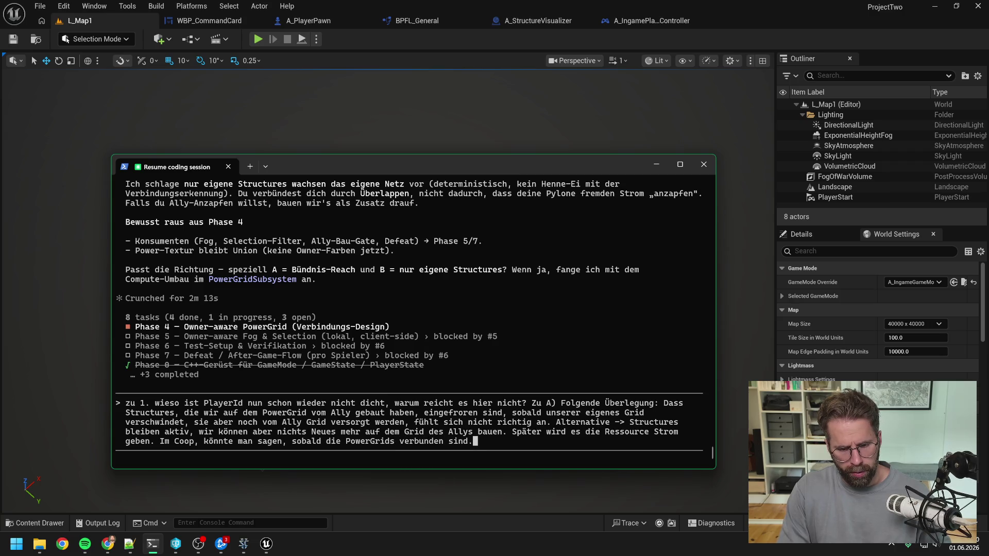
key(BackSpace)
text(, verfü)
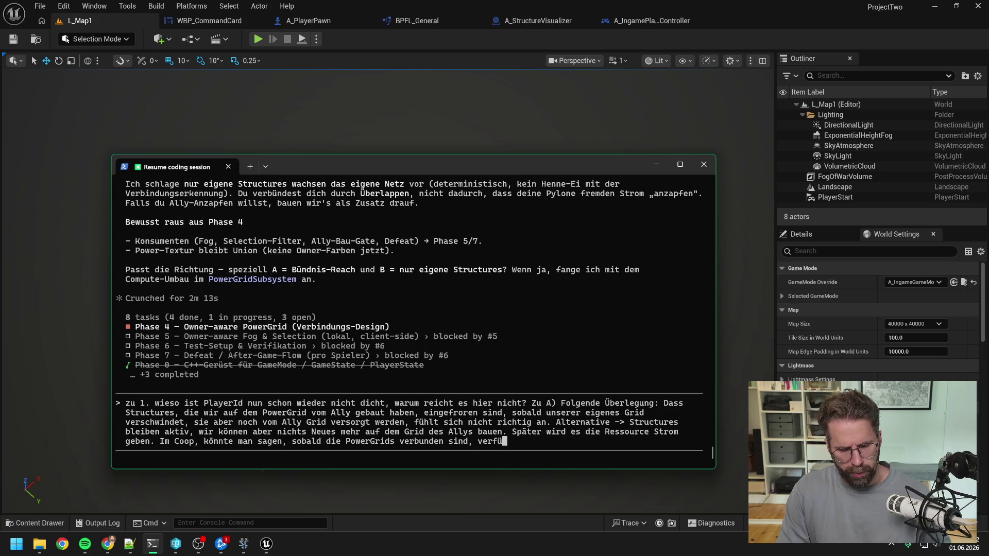
text(gen beide S)
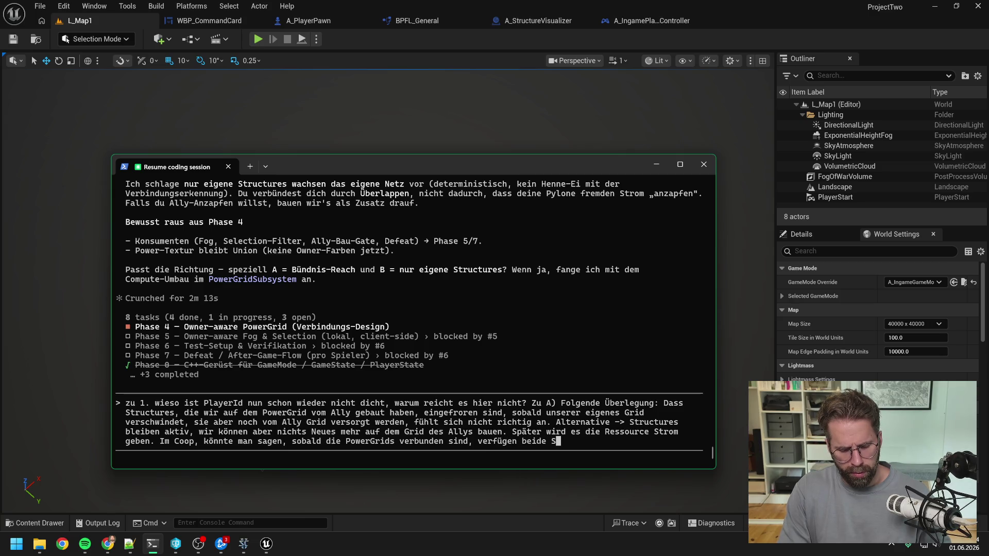
text(pieler über )
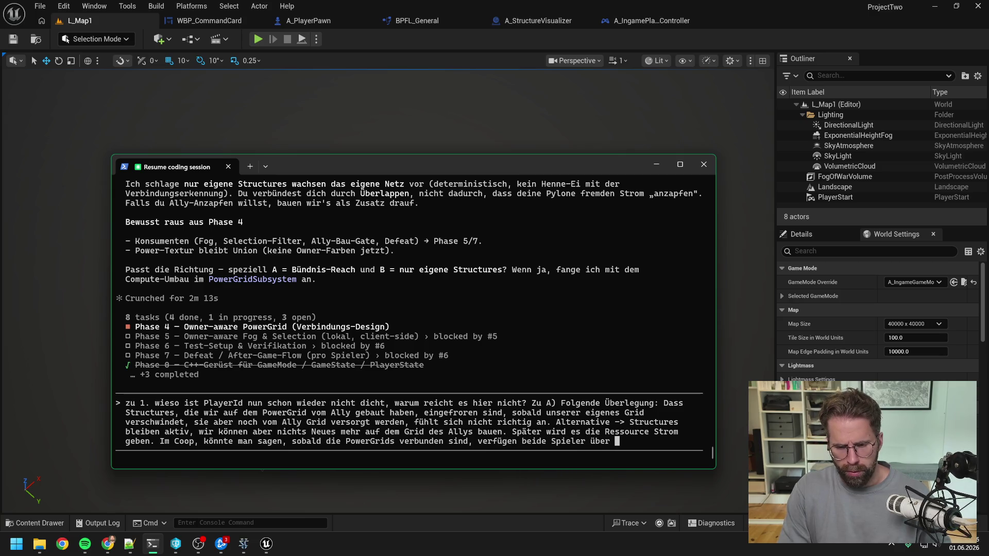
text(den geteilt)
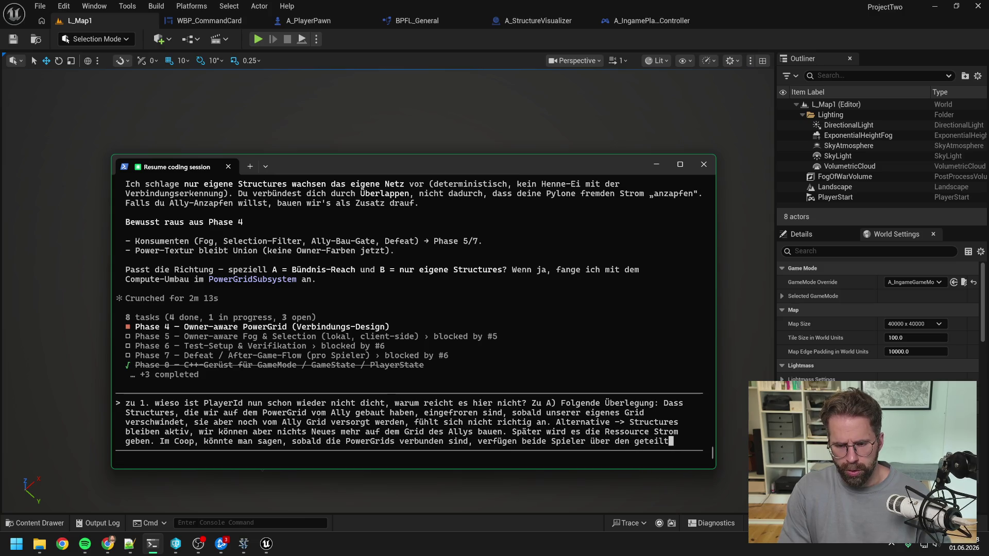
text(en Strom. )
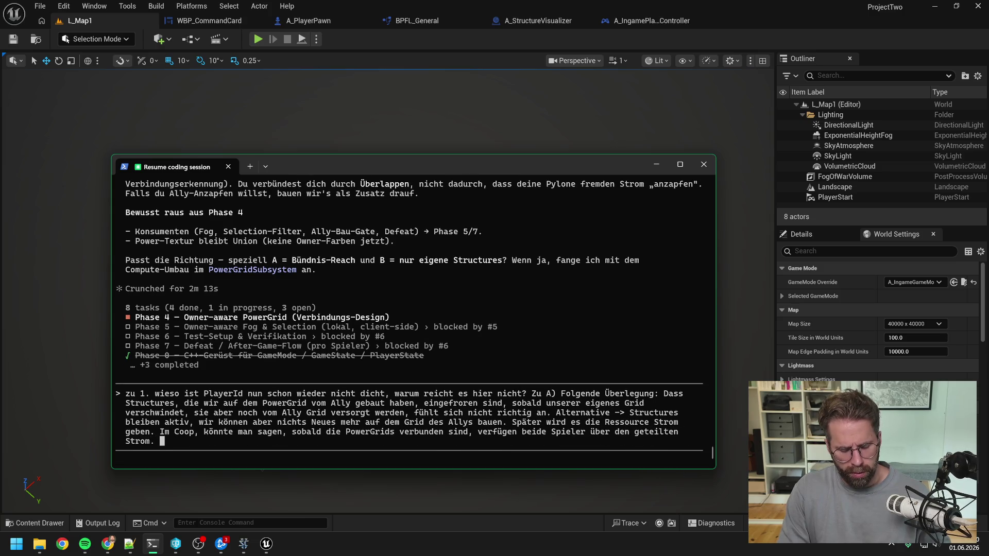
text(Sobald)
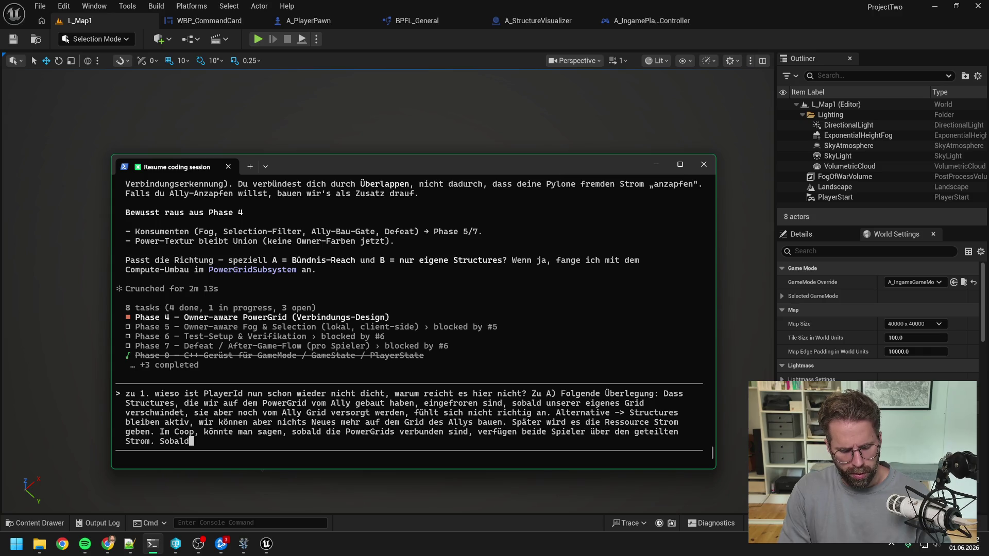
text( wieder getre)
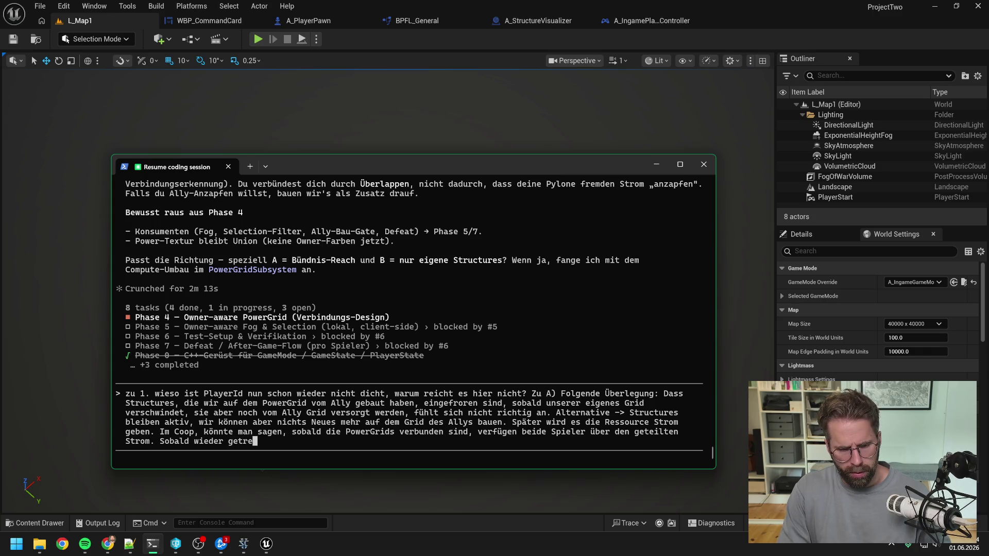
text(nnt -> )
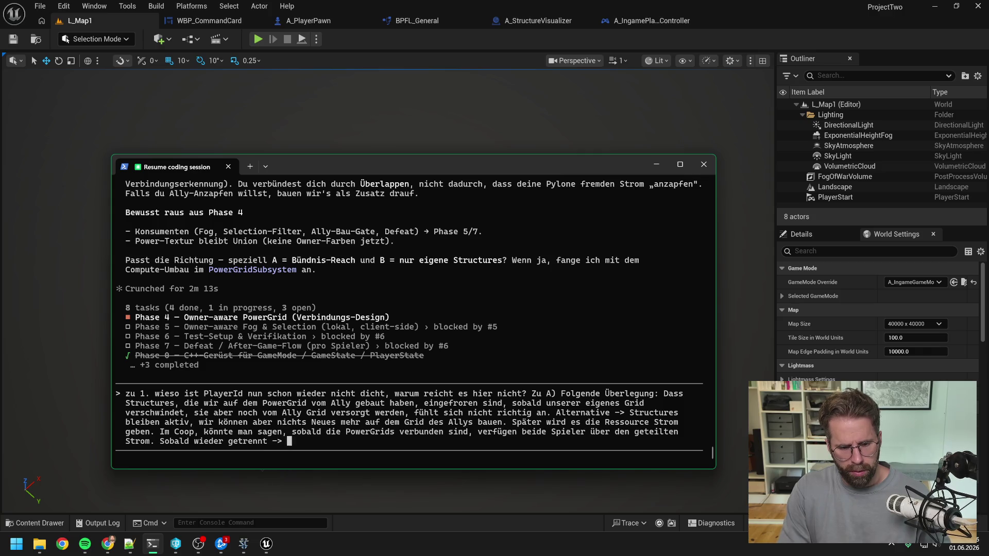
text(Beide haben nur)
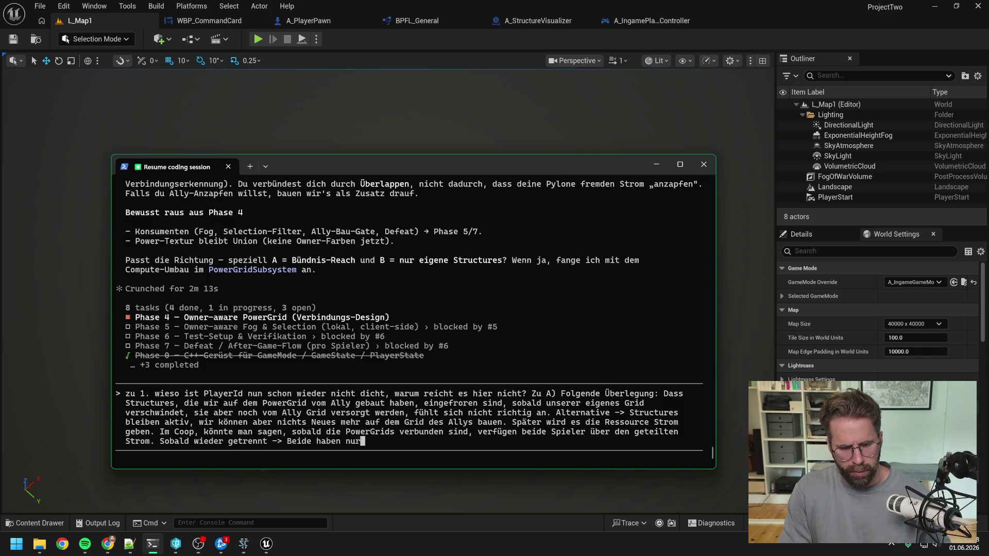
text( noch ihren eigenen )
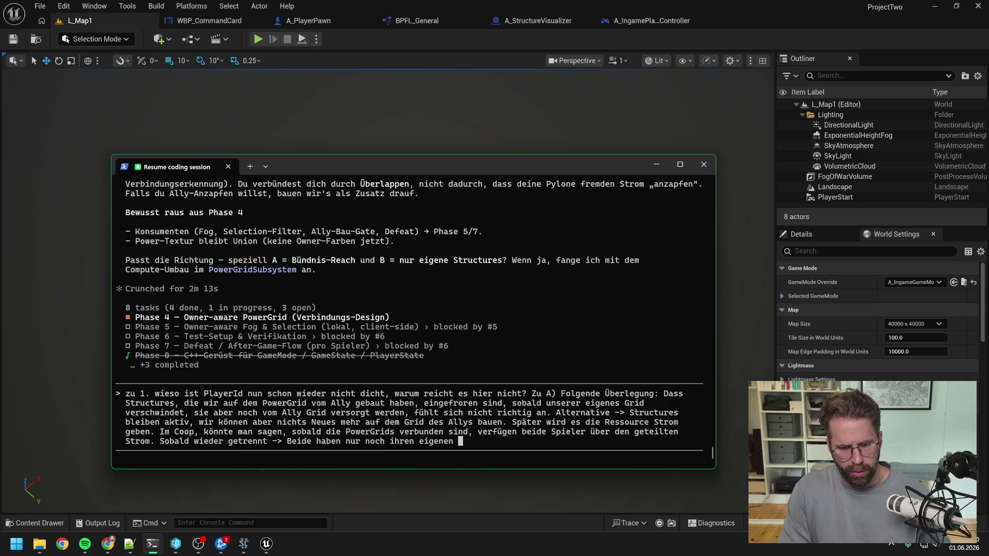
text(Strom und mü)
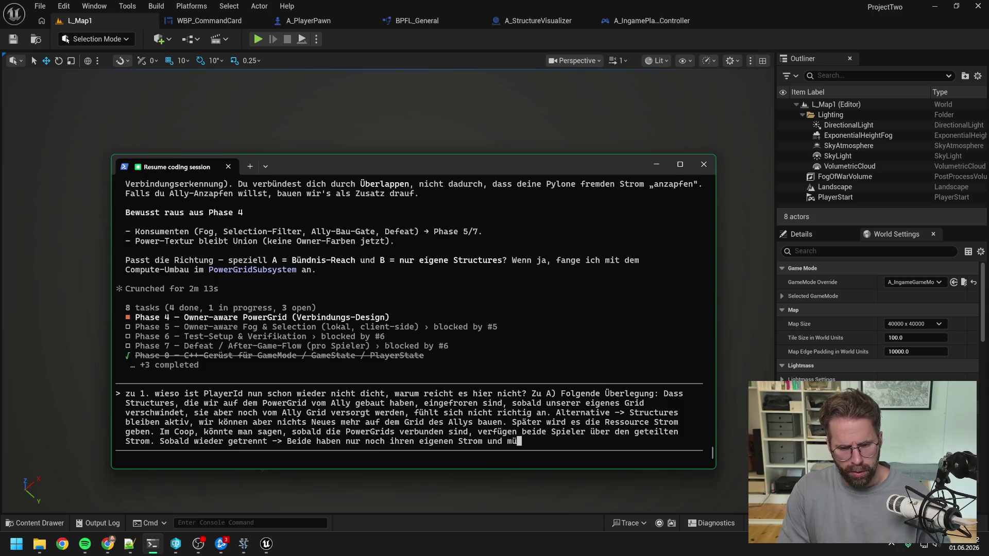
text(ssen )
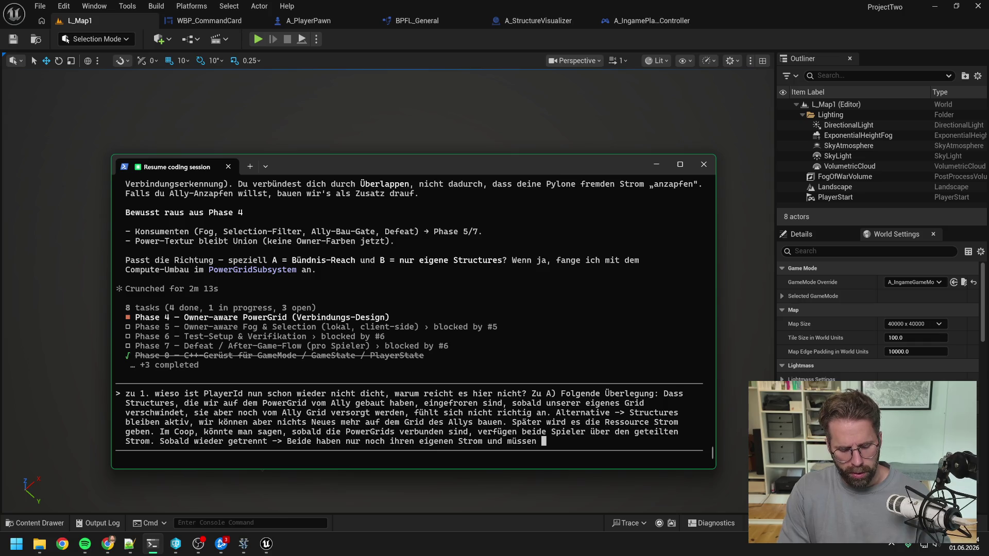
text(alles was )
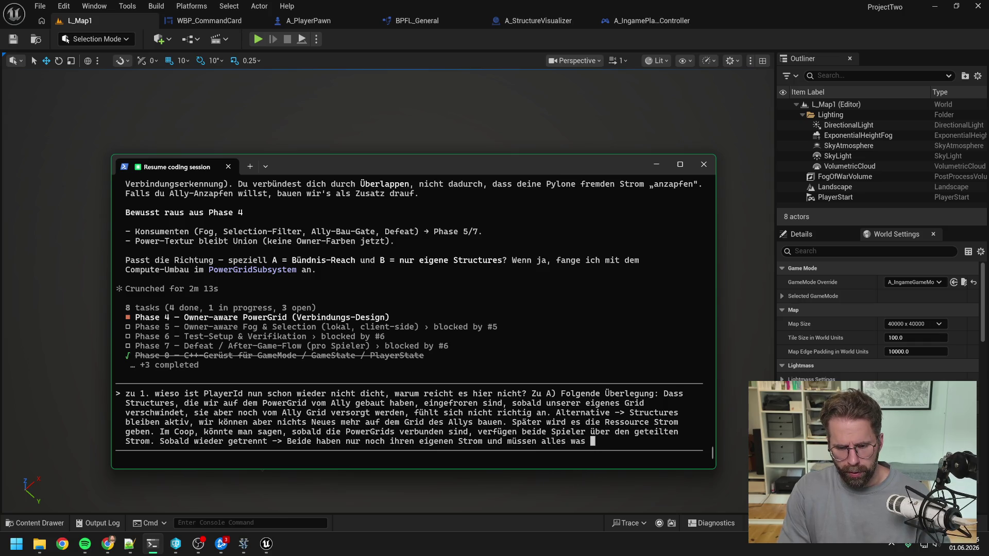
text(auf ihrem Power Gri)
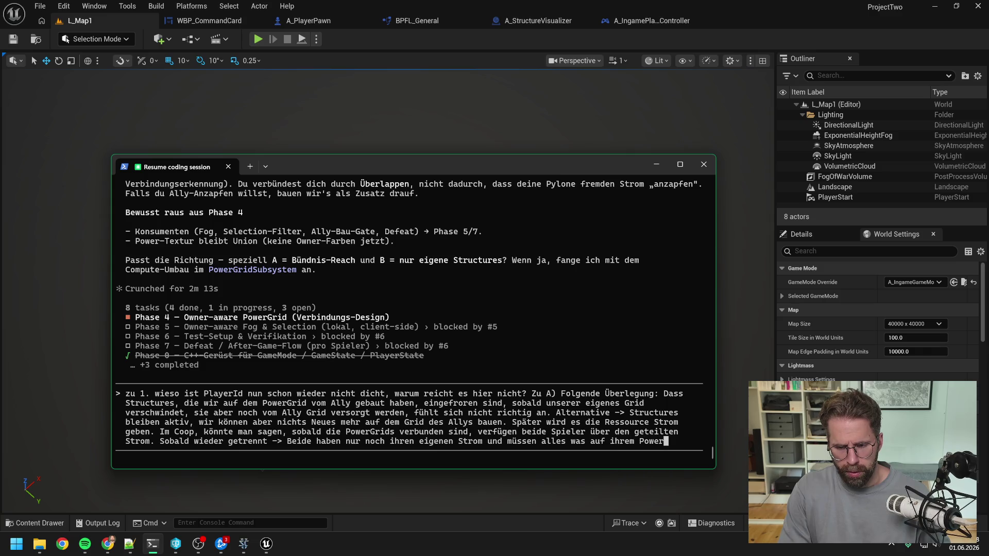
key(BackSpace)
key(BackSpace)
key(BackSpace)
text(Gro)
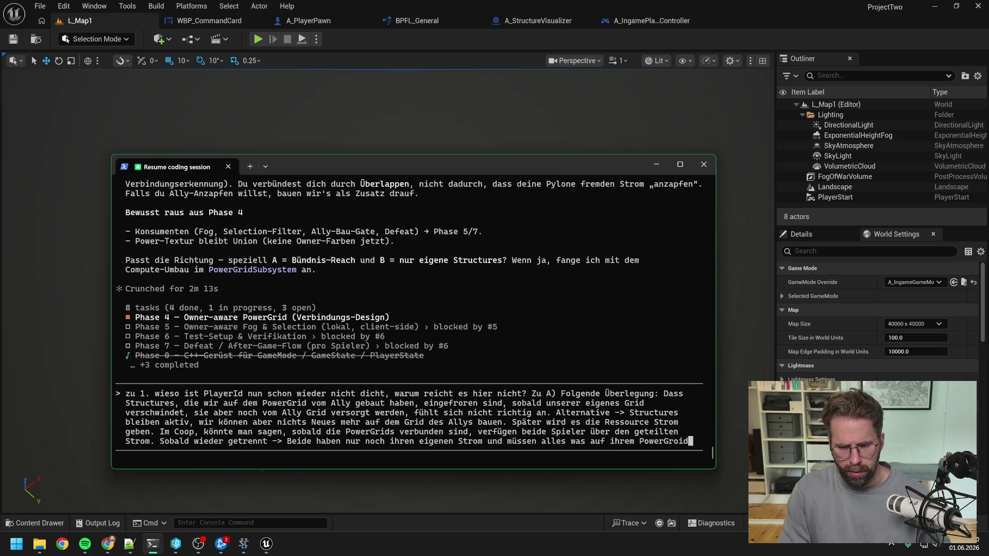
key(BackSpace)
text(id ()
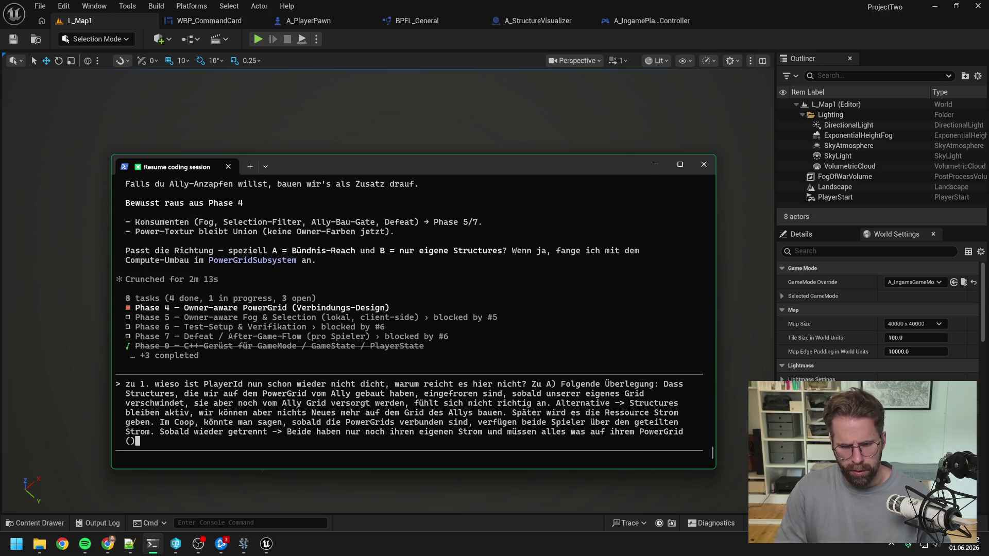
text(also auch was vom)
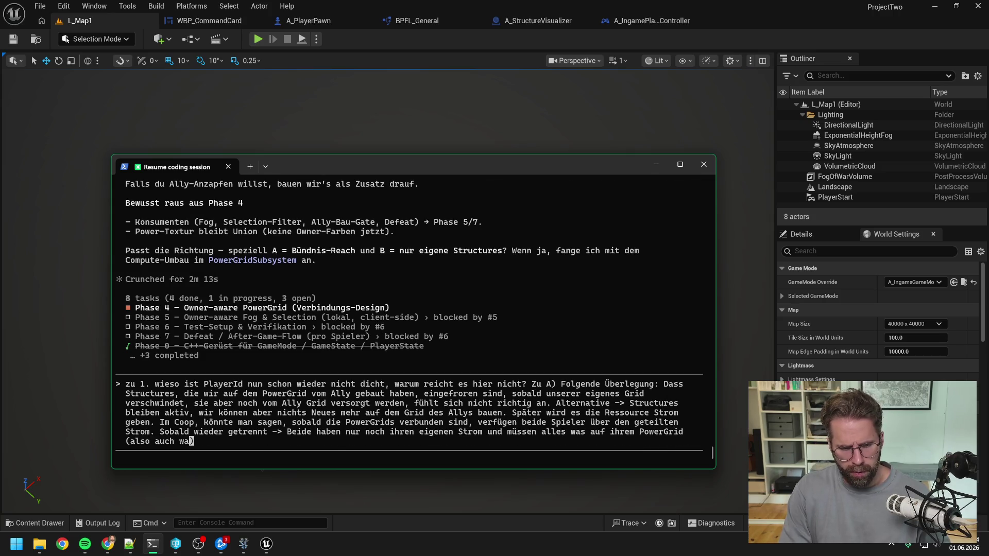
text( Ally ist)
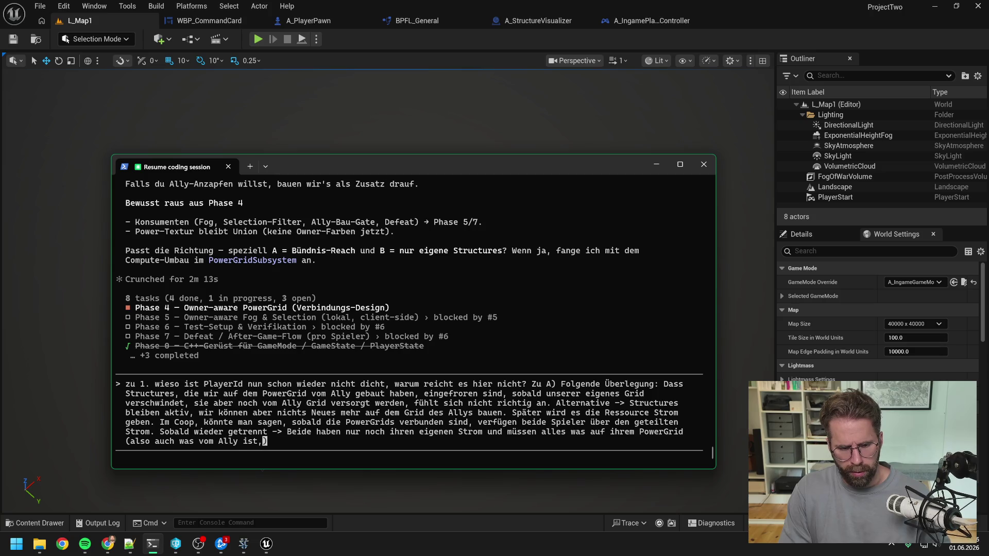
text() damit pow)
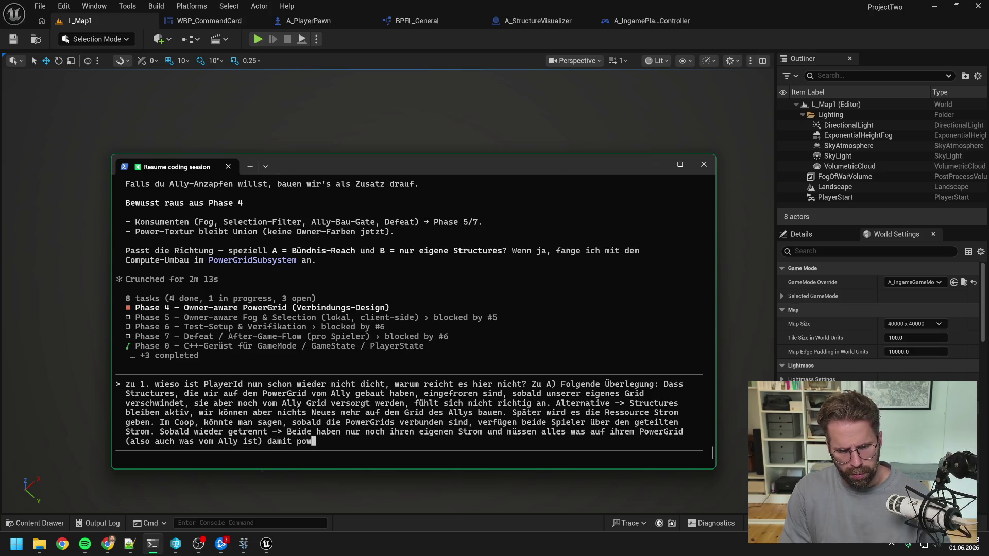
text(eren)
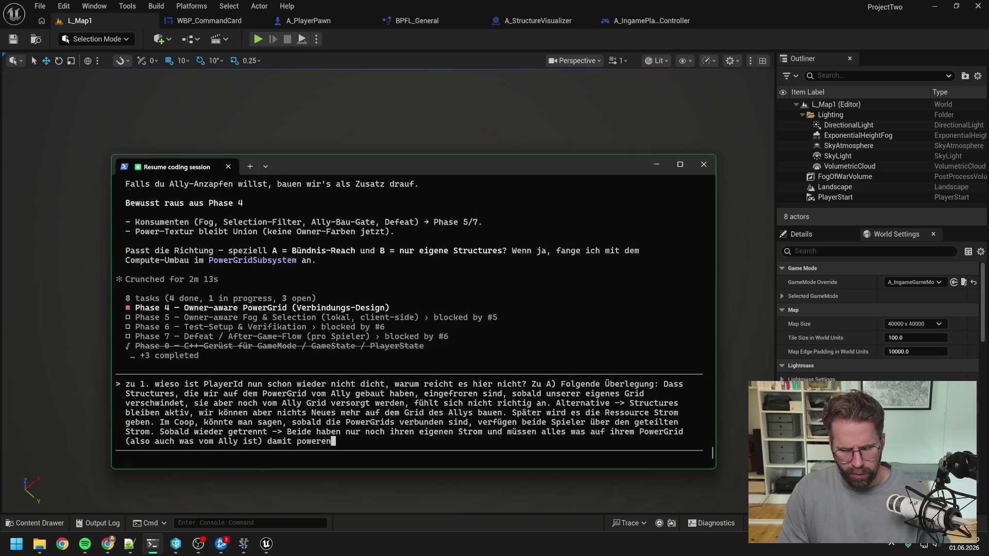
text(.)
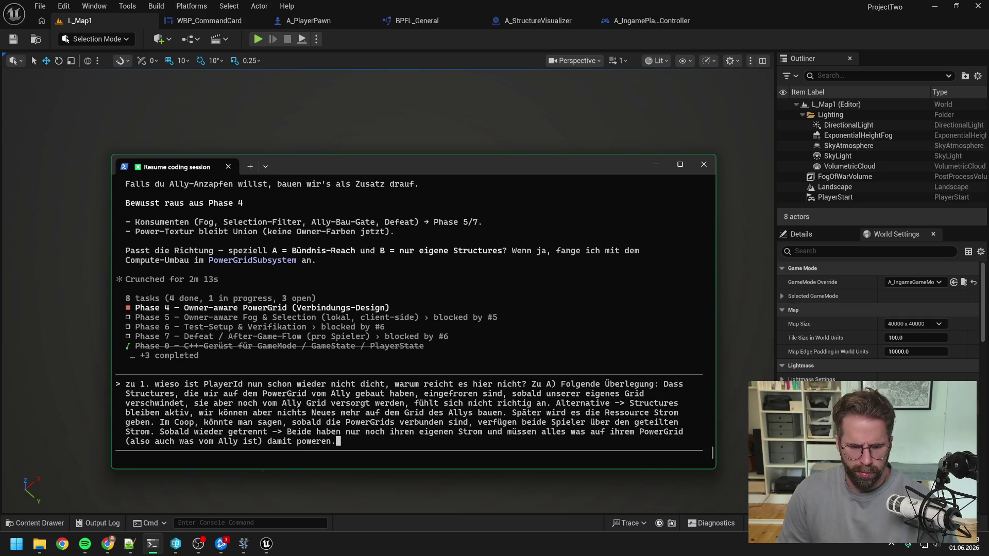
key(Return)
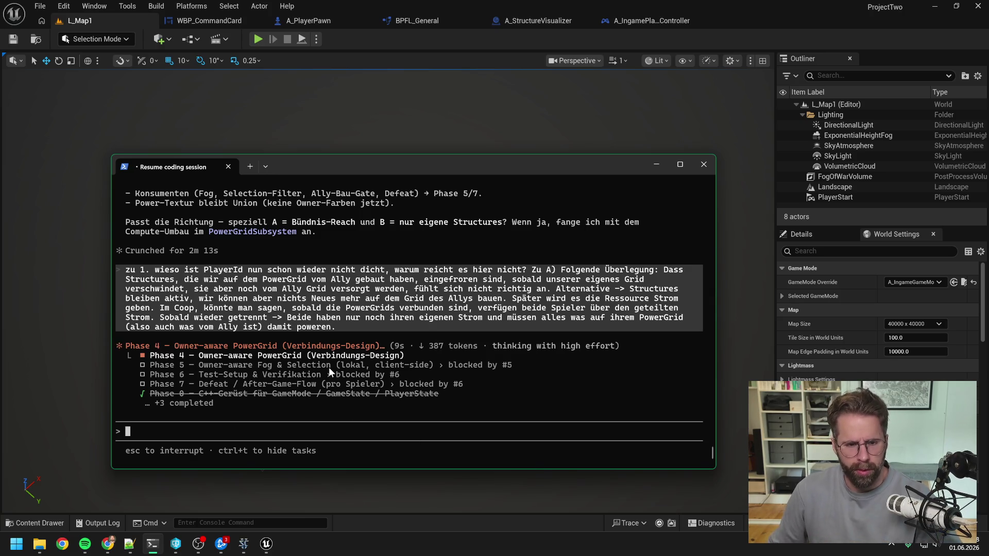
- Scroll up to reread Claude's earlier answer on decisions A and B, then return to the prompt
scroll(328, 367, up, 6)
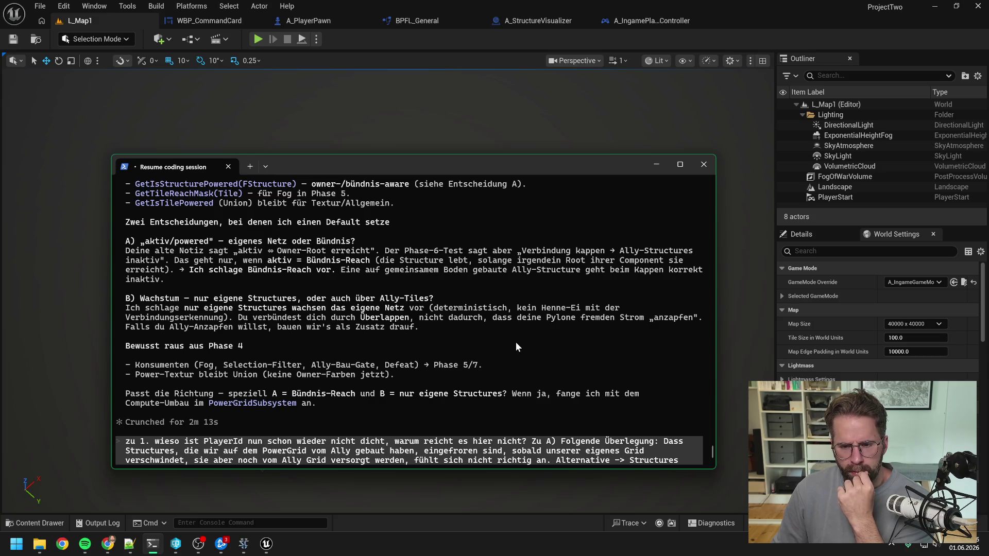
key(Return)
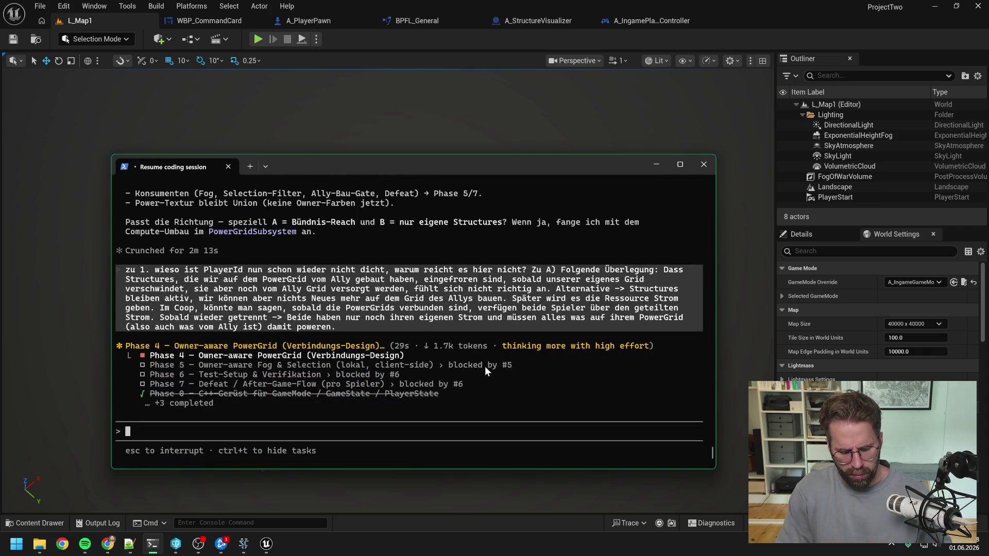
- Draft 'zu B': you only extend your own grid with your own PowerGridGenerators
text(und uzi)
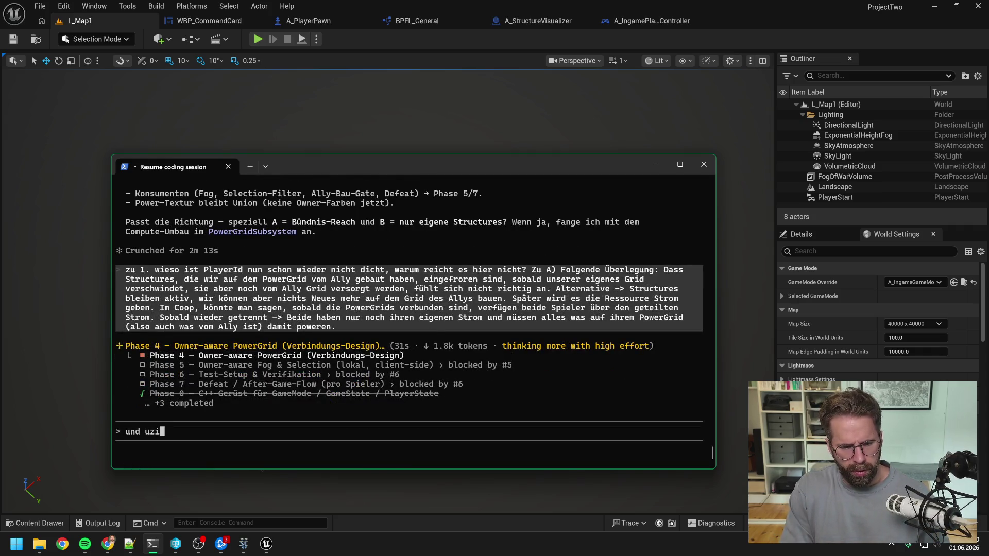
key(BackSpace)
key(BackSpace)
key(BackSpace)
text(zu B)
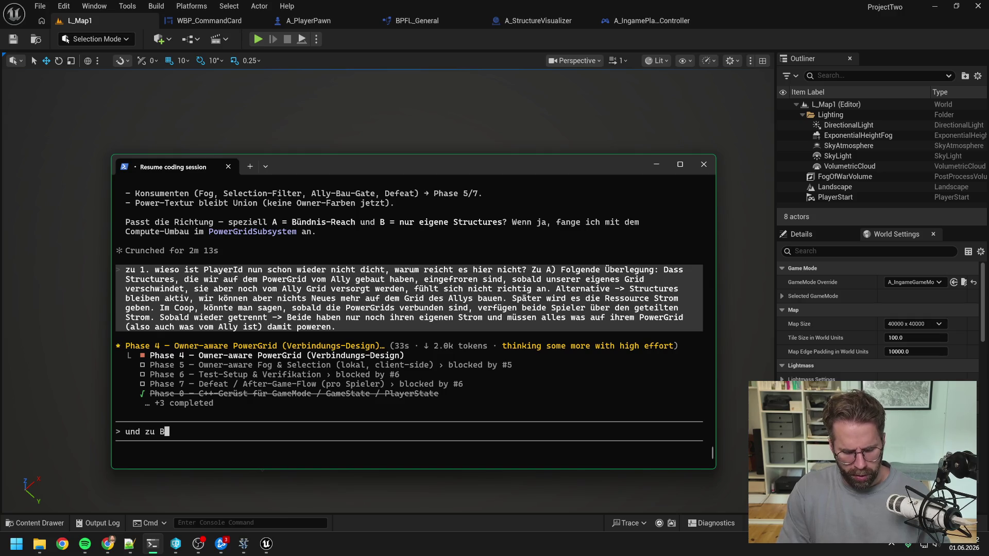
text(: Ja m)
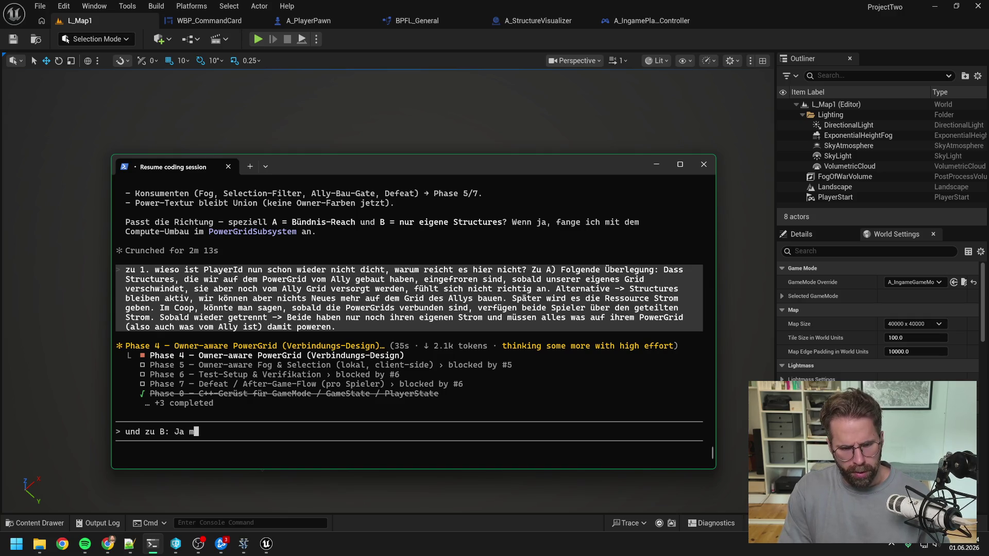
text(an erw)
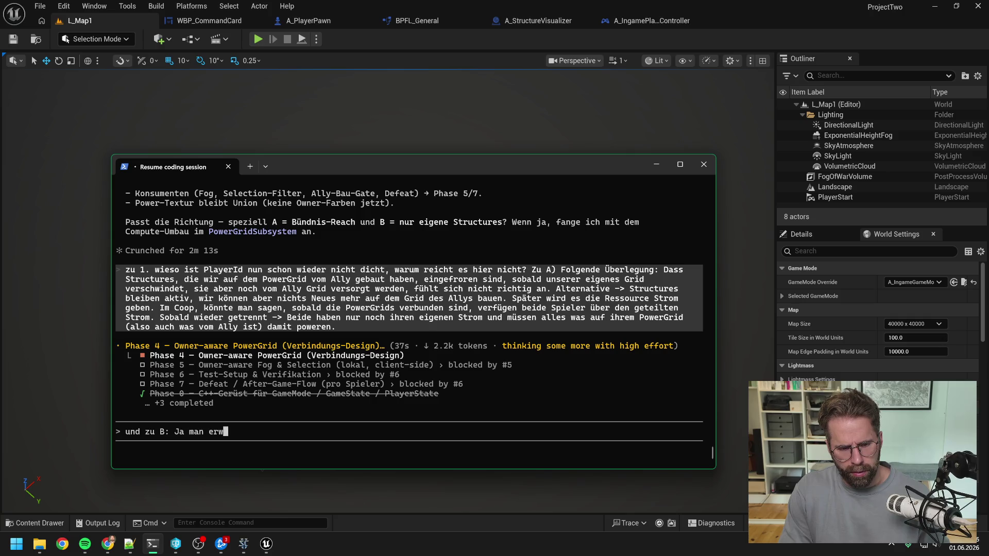
text(eitert nud da)
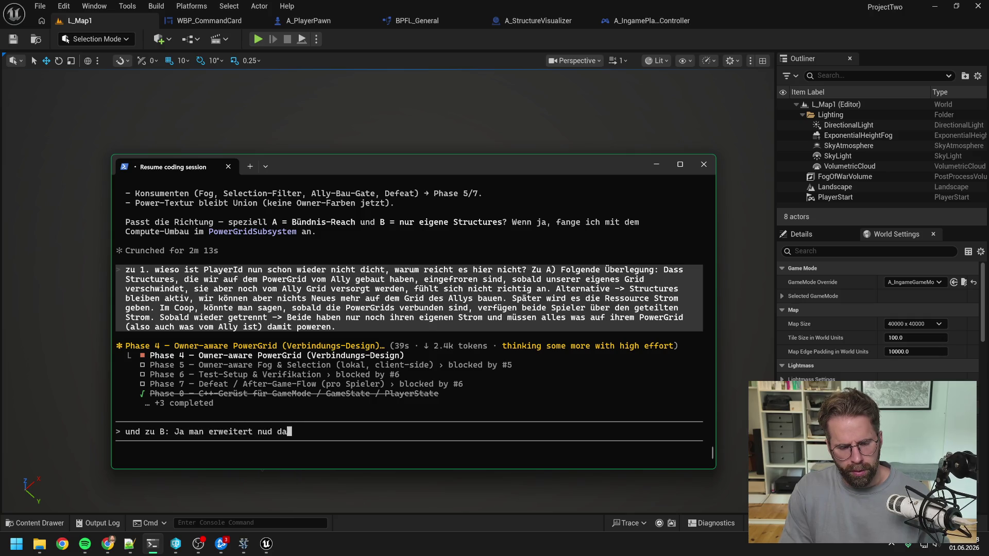
text(s)
key(BackSpace)
key(BackSpace)
key(BackSpace)
text(r das e)
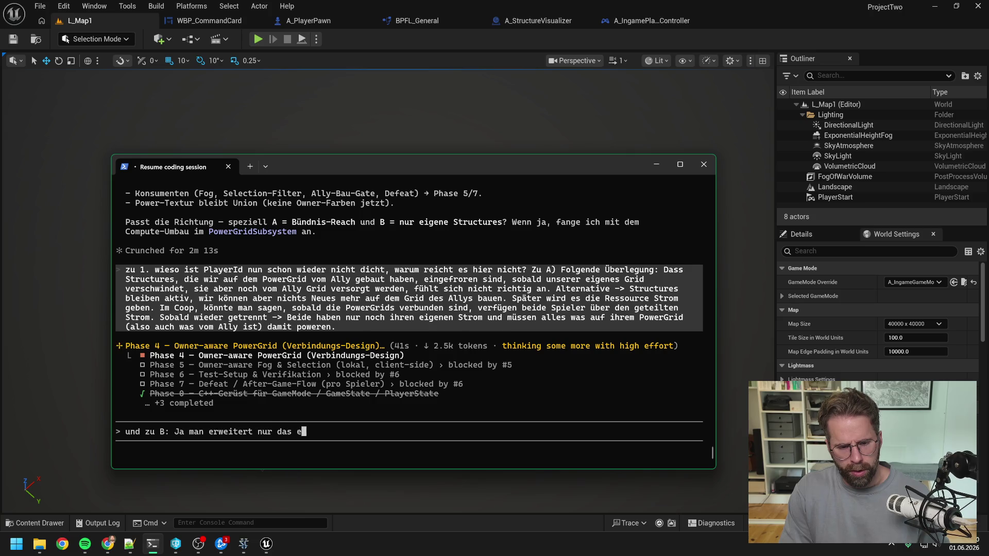
text(igene Grid)
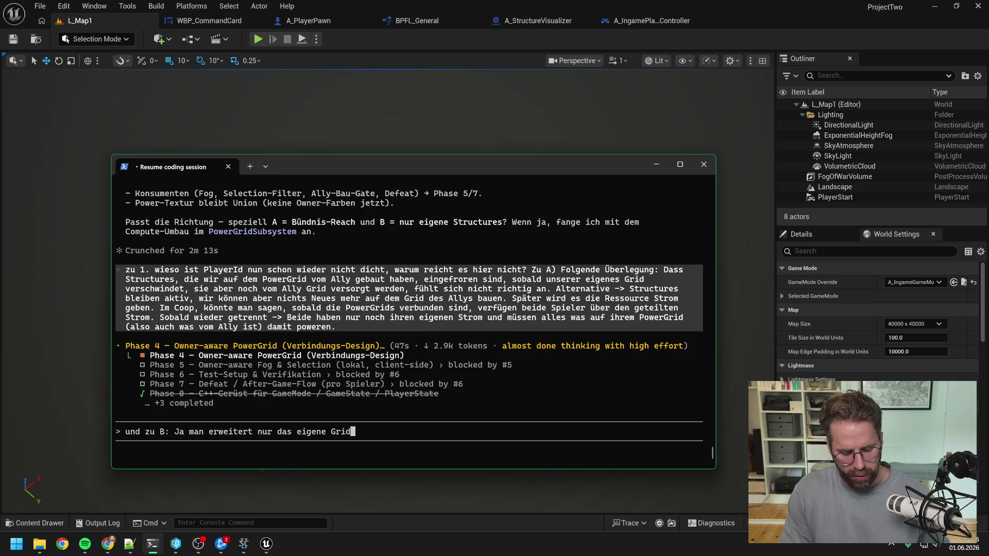
text( mit )
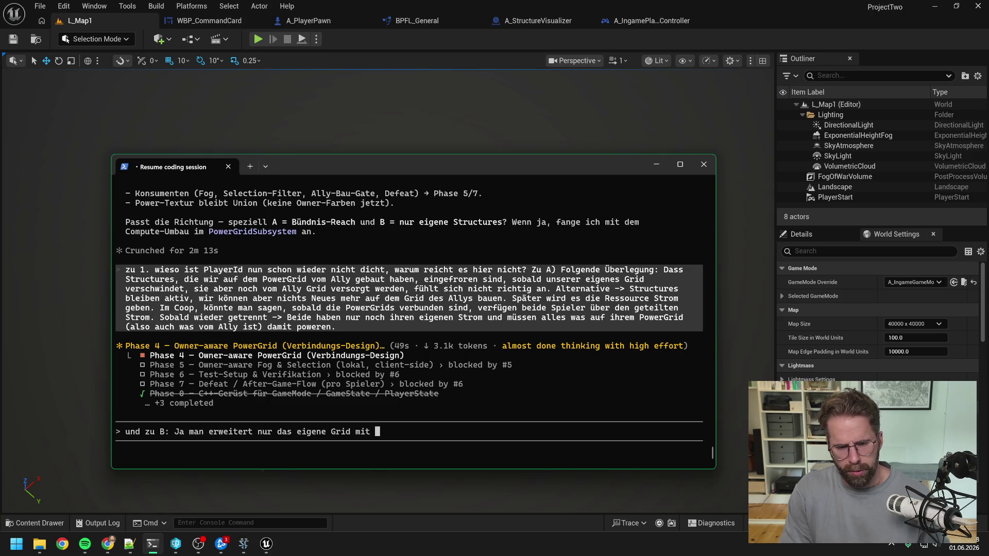
text(seinen eigenen Power)
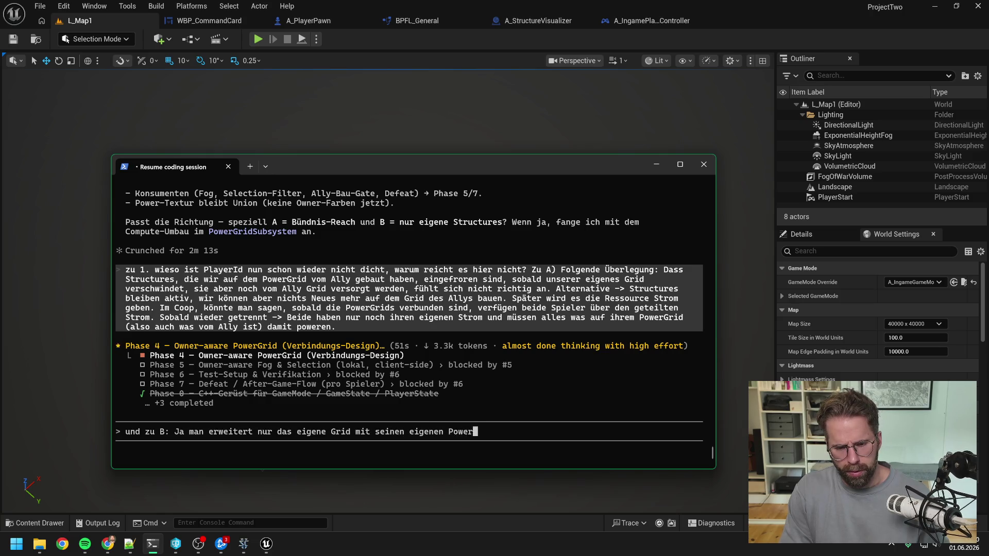
text(GridStruct)
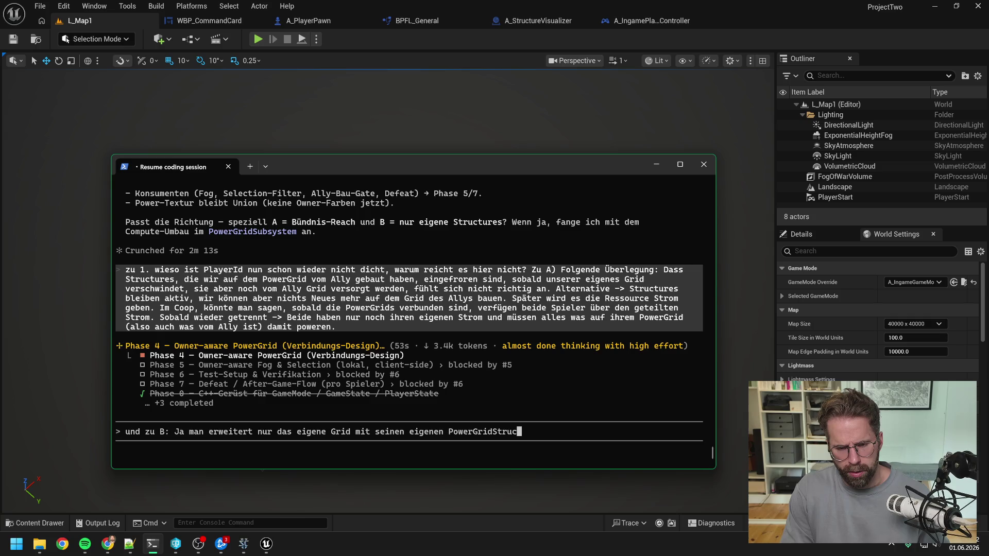
key(BackSpace)
key(BackSpace)
key(BackSpace)
text(Generators)
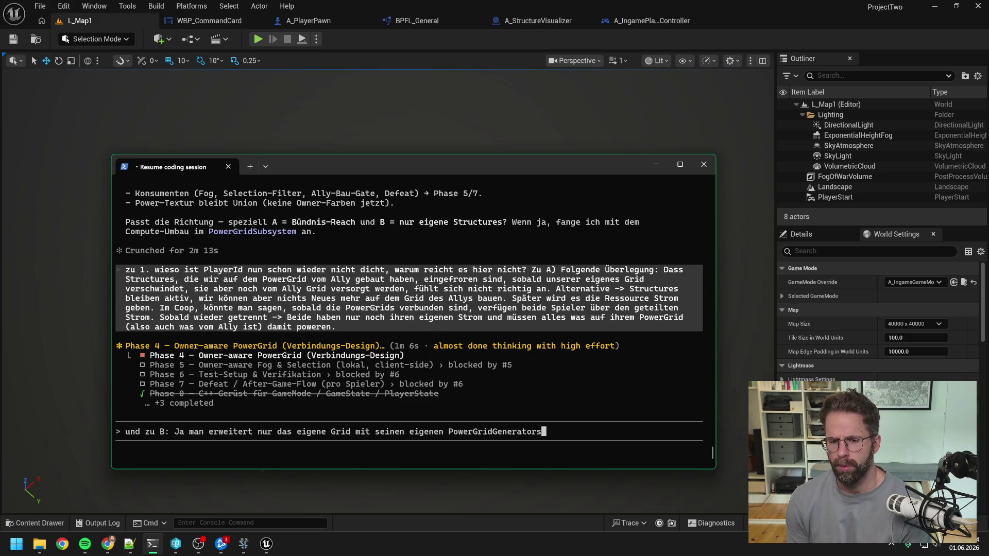
text(.)
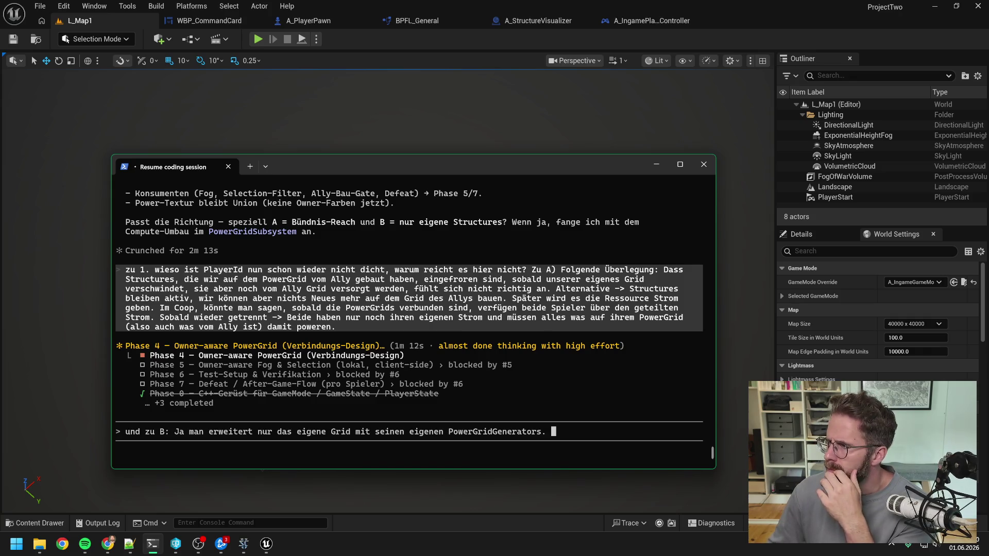
key(alt+Tab)
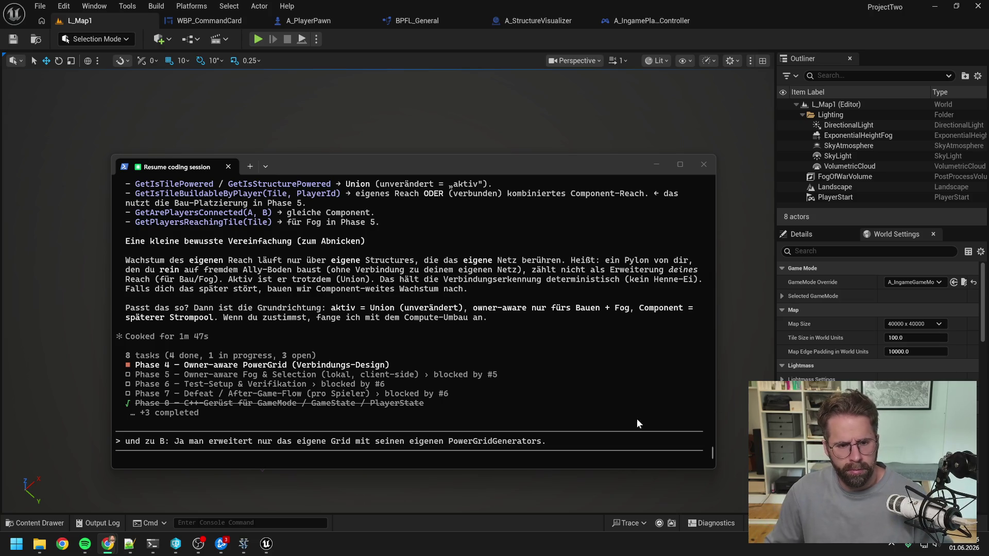
- Scroll up in Claude Code to read the revised Phase-4 answer from its beginning
scroll(419, 344, up, 10)
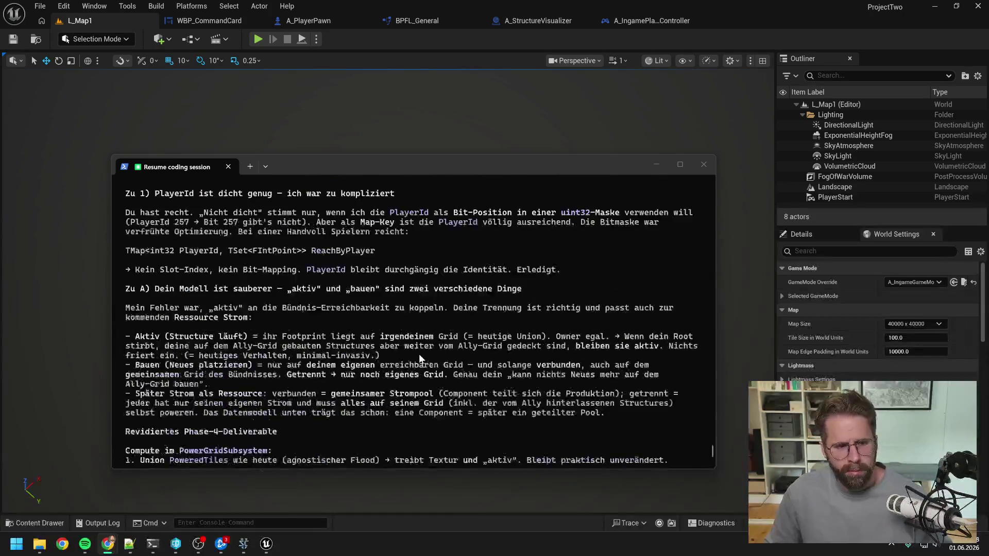
scroll(419, 355, up, 4)
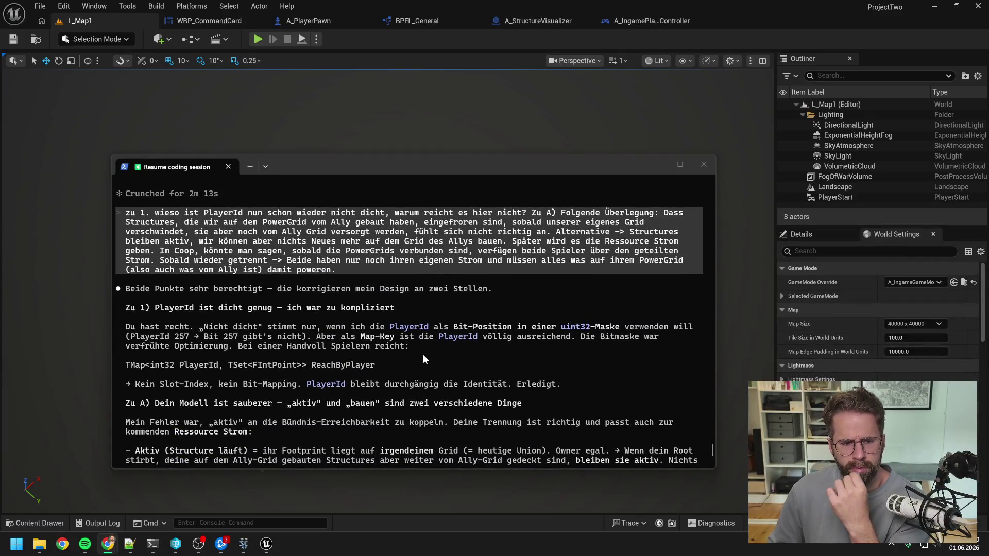
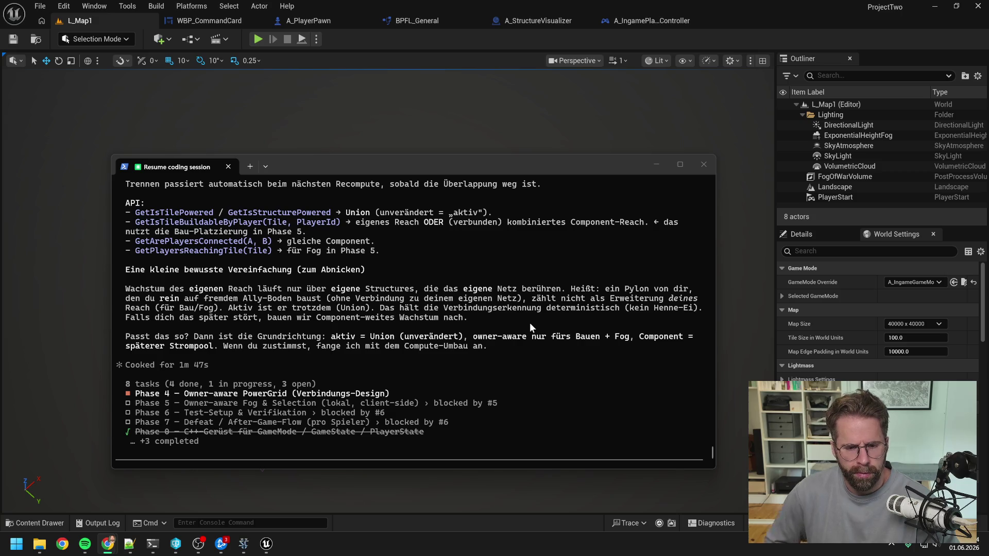
- Answer point B: only your own grid is extended, using your own PowerGridGenerators
text(und zu B: Ja man erweitert nur das eigene Grid mit seinen eigenen PowerGridGenerators.)
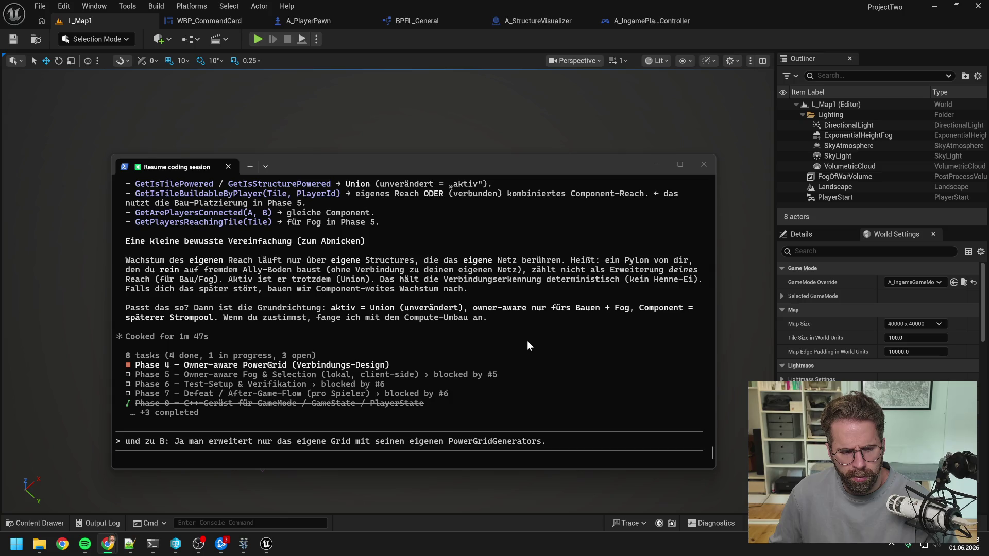
click(555, 441)
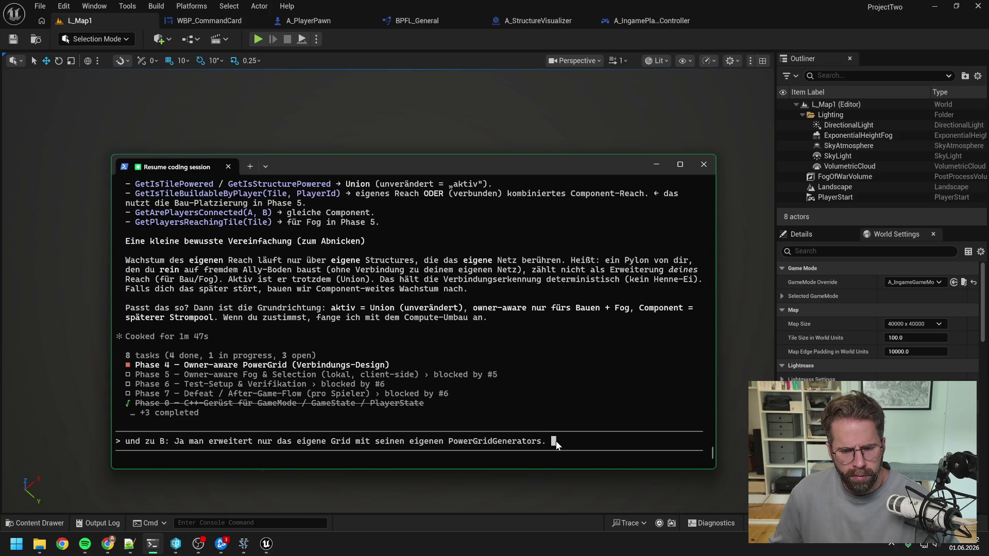
key(BackSpace)
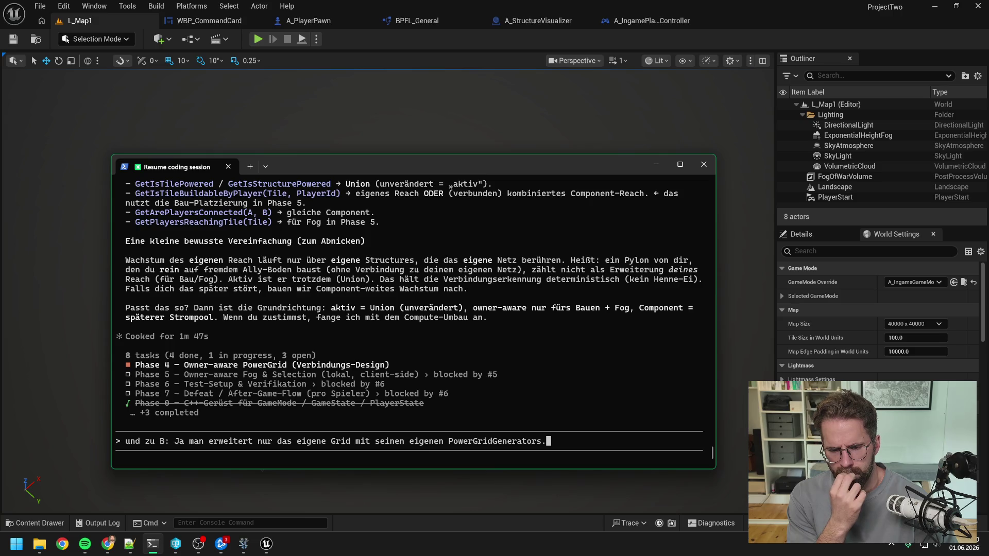
- Begin an addition 'Kann aber natürlich', then delete it and most of the reply
text( Kann aber a)
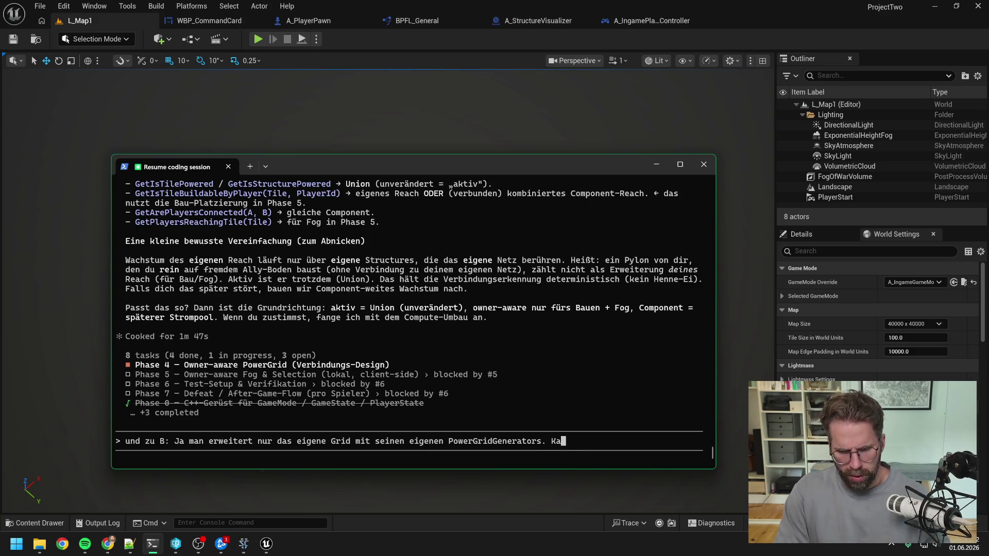
key(BackSpace)
text(natürlich)
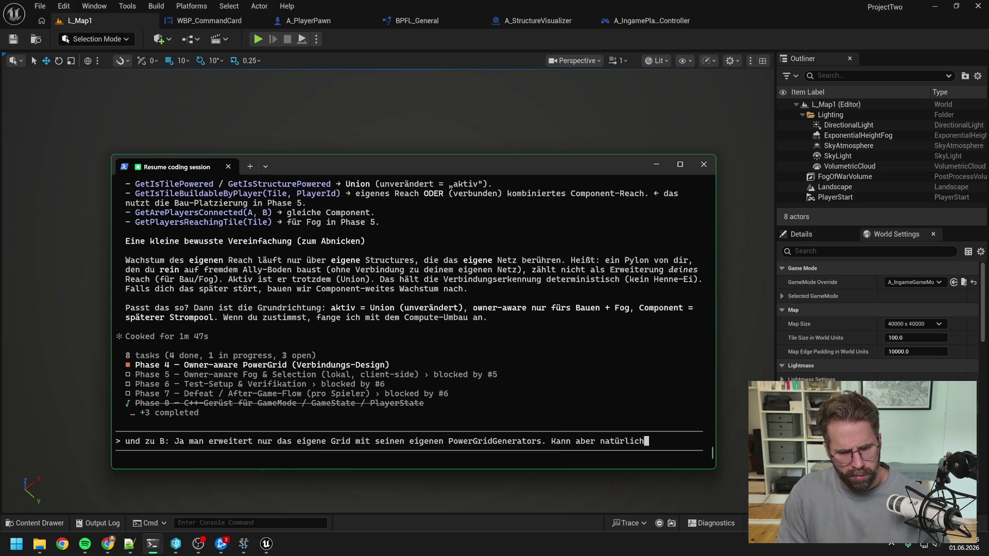
key(BackSpace)
key(BackSpace)
key(BackSpace)
key(BackSpace)
key(BackSpace)
key(BackSpace)
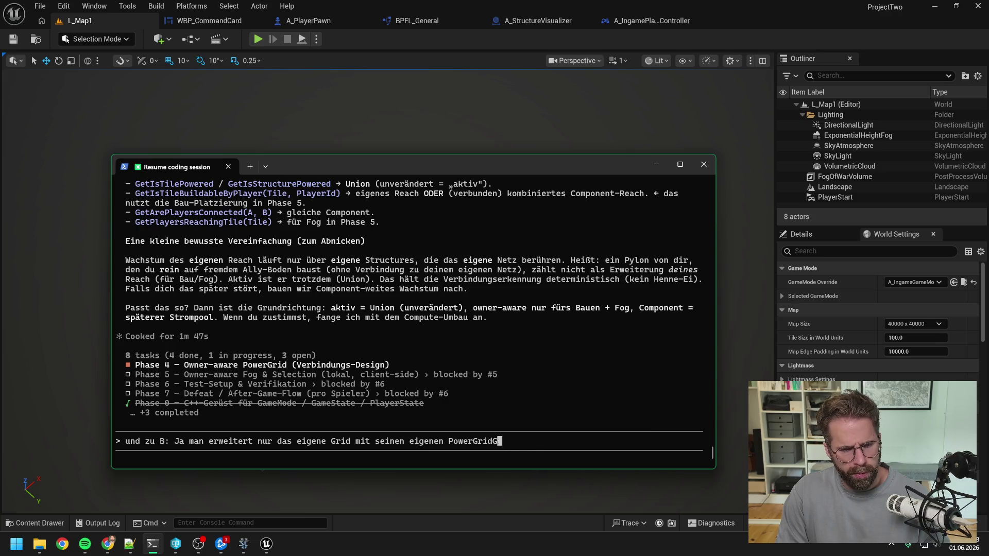
key(BackSpace)
key(BackSpace)
key(BackSpace)
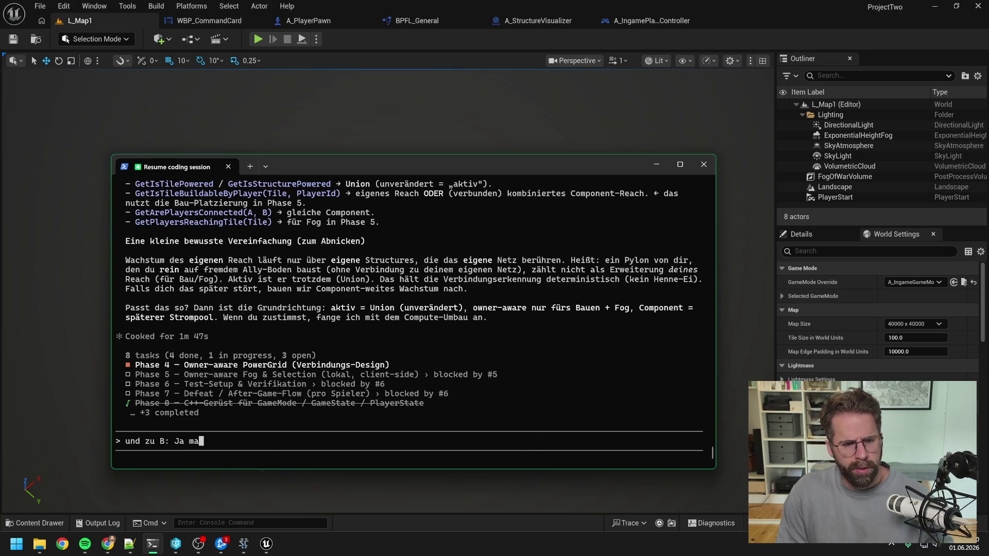
- Describe the scenario: the ally's whole grid is buildable and we place an unconnected PowerGridGenerator on it
text(Das mit dem)
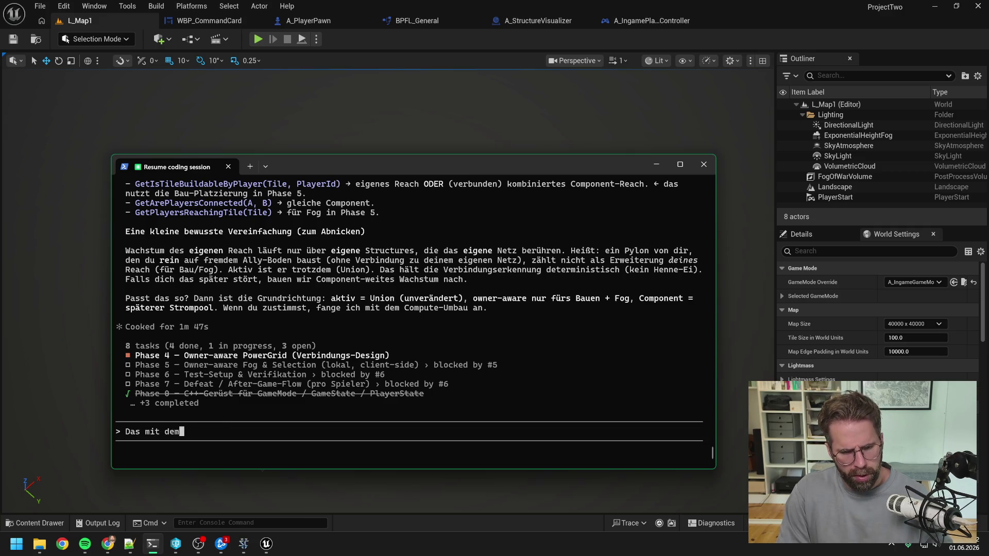
text( eigenen Reach )
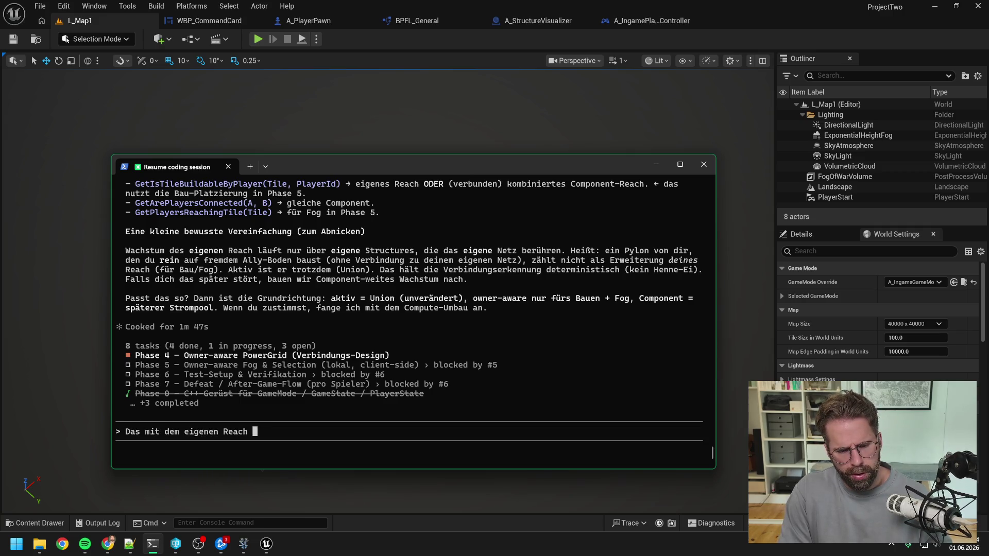
text(verstehe ich noch nicht komplett. )
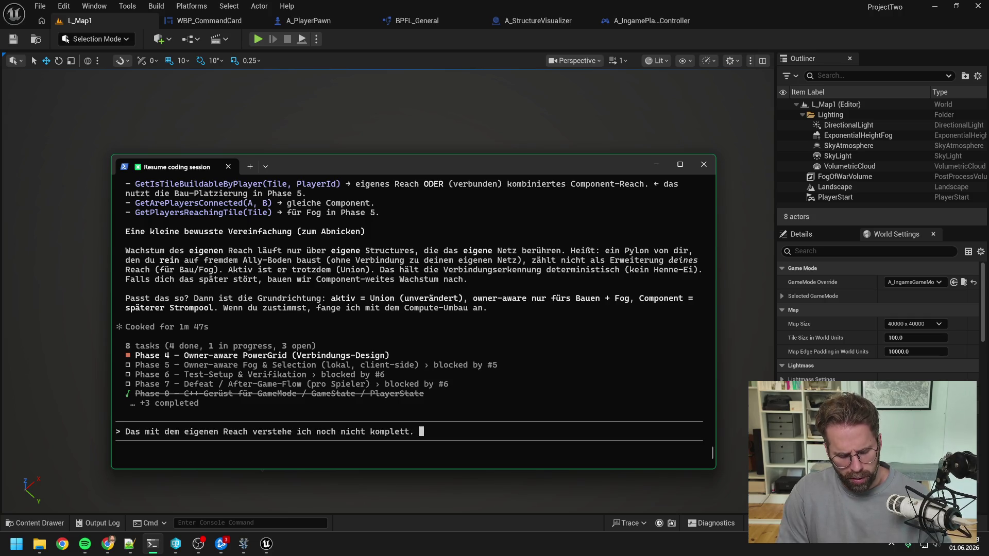
text(Also ich stelle es m)
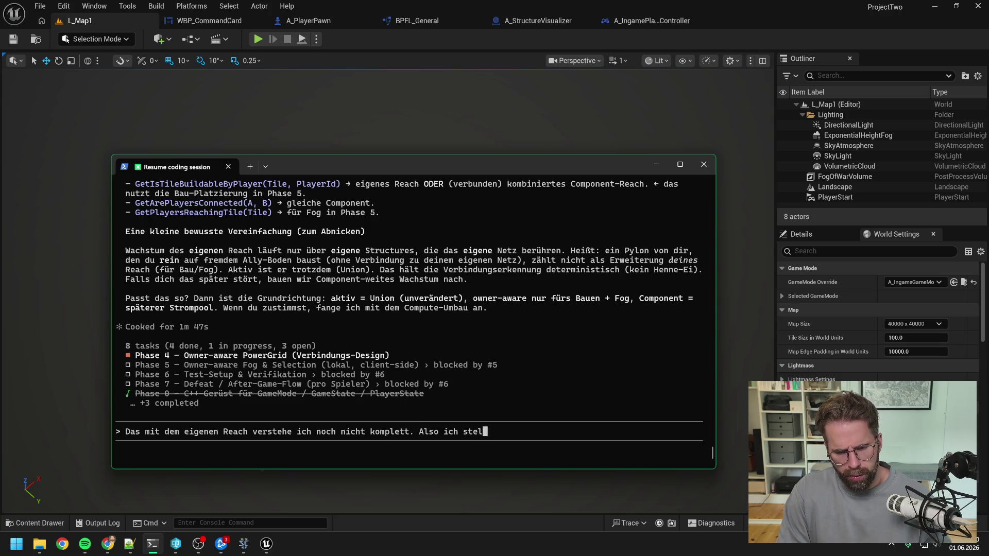
text(ir so vor:)
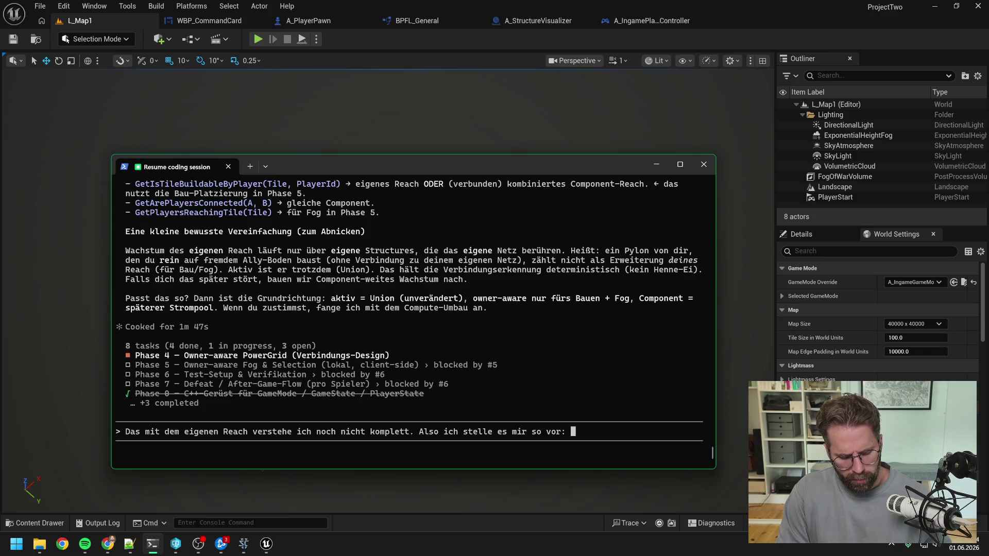
text( Wir b)
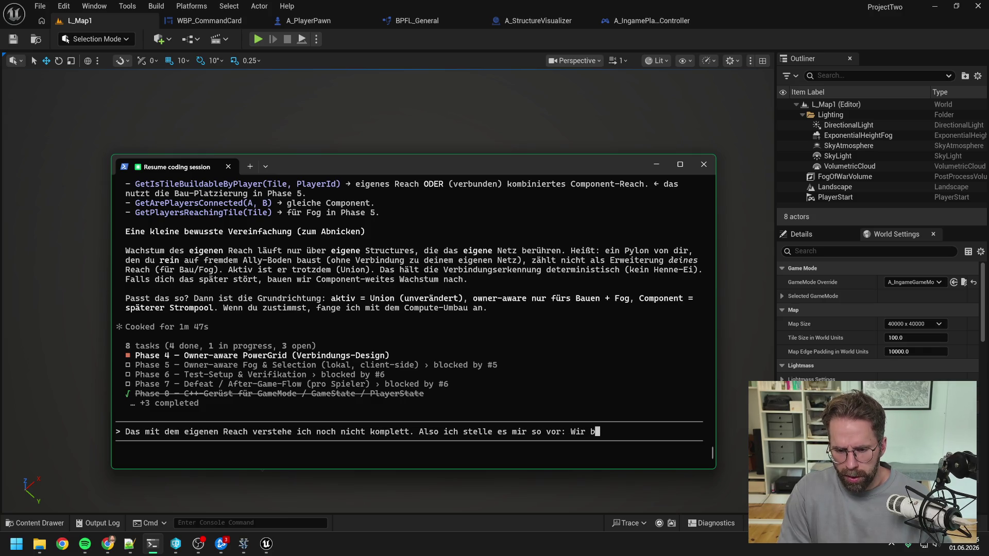
key(BackSpace)
text(sind nun)
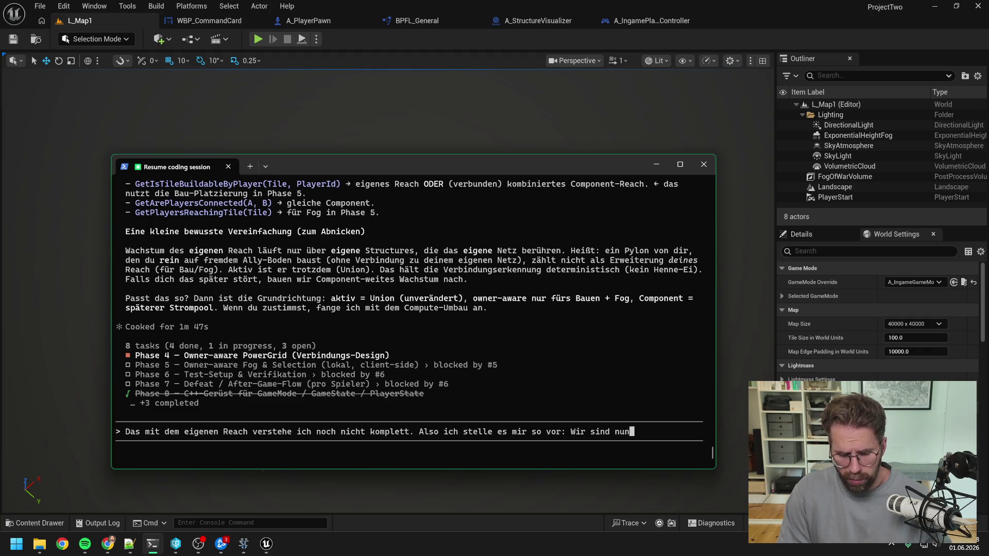
text( mit dem PowerGri)
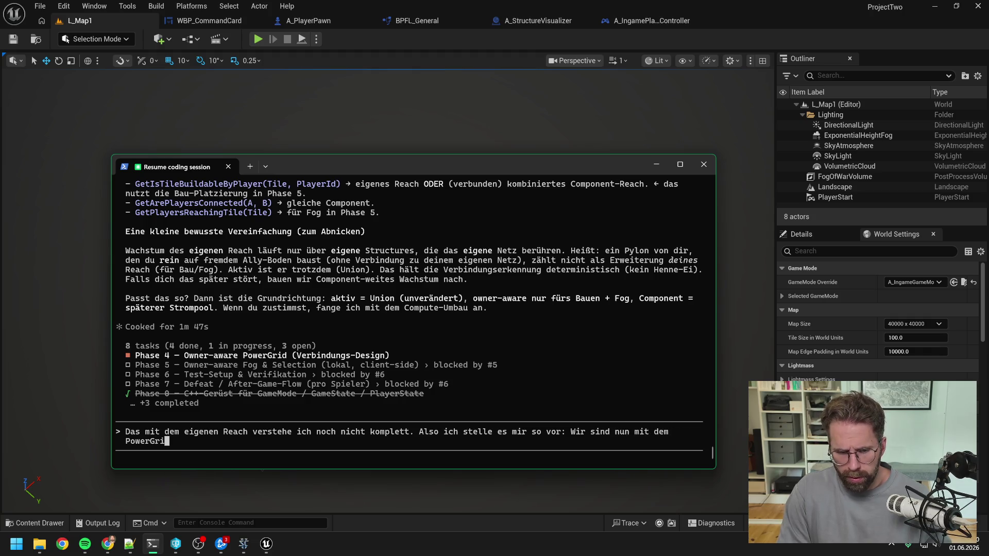
text(d unseres Al)
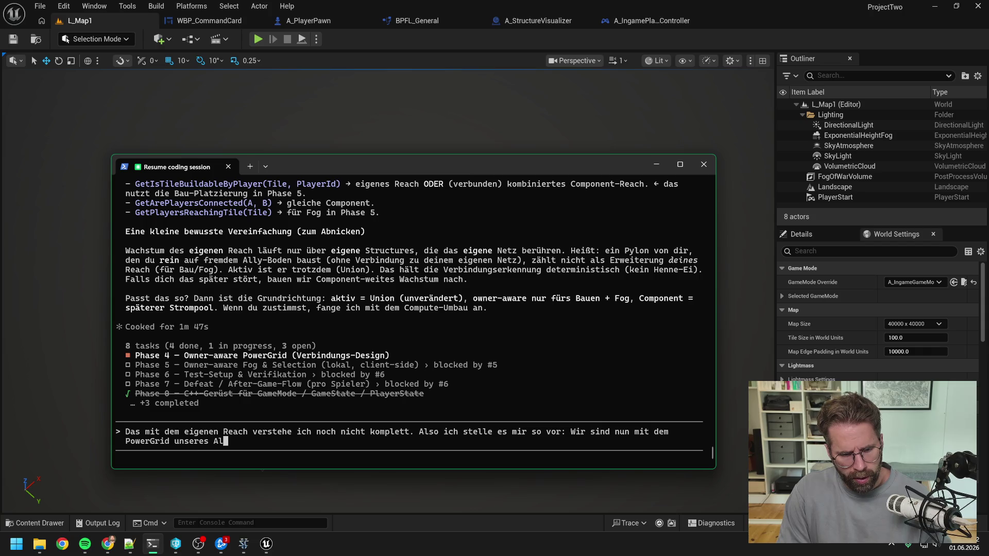
text(lys verbu)
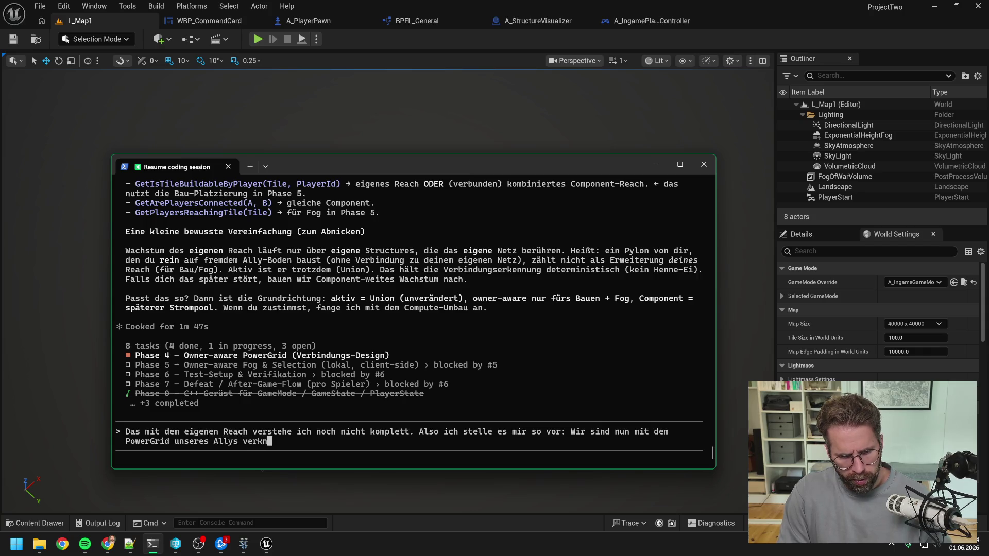
key(BackSpace)
key(BackSpace)
text(bunden. )
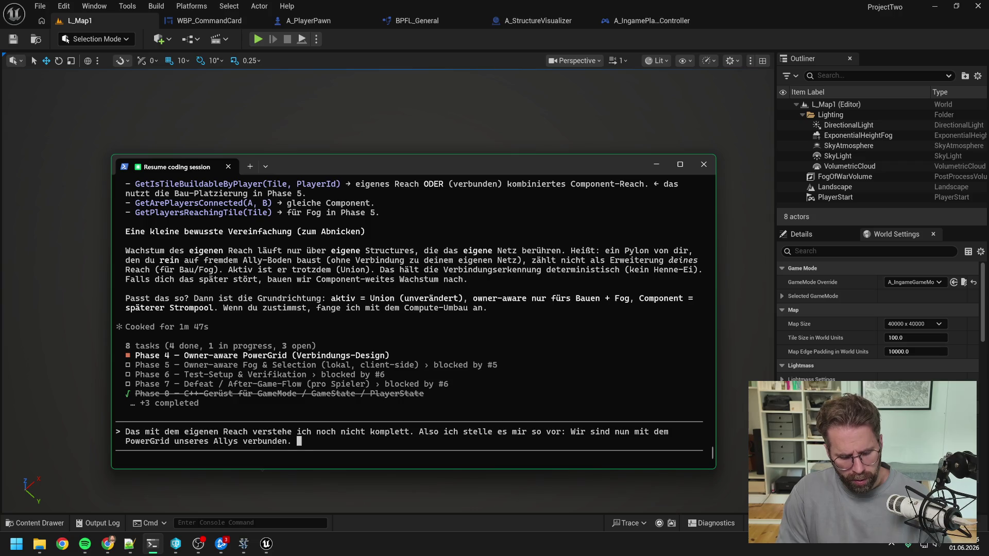
text(Können also)
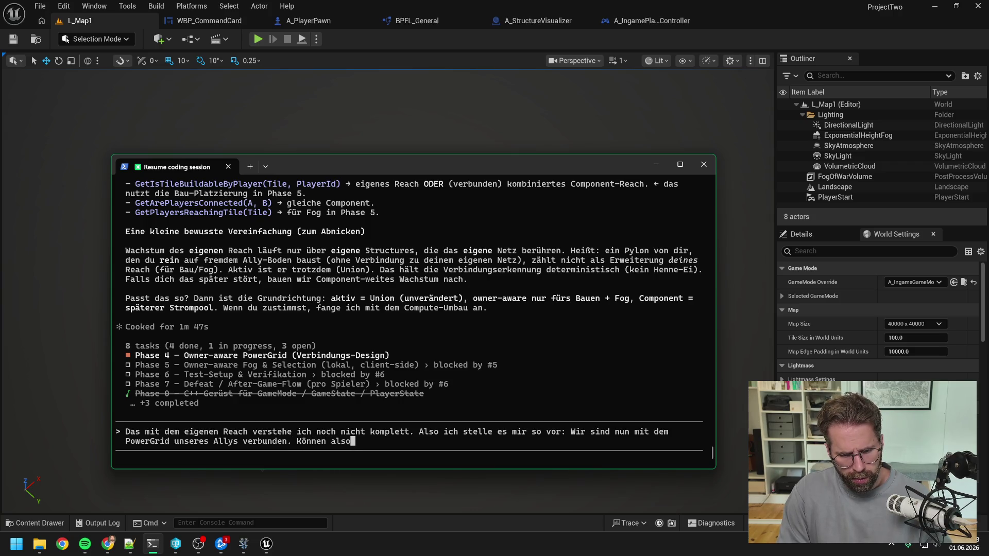
text( auf seinem )
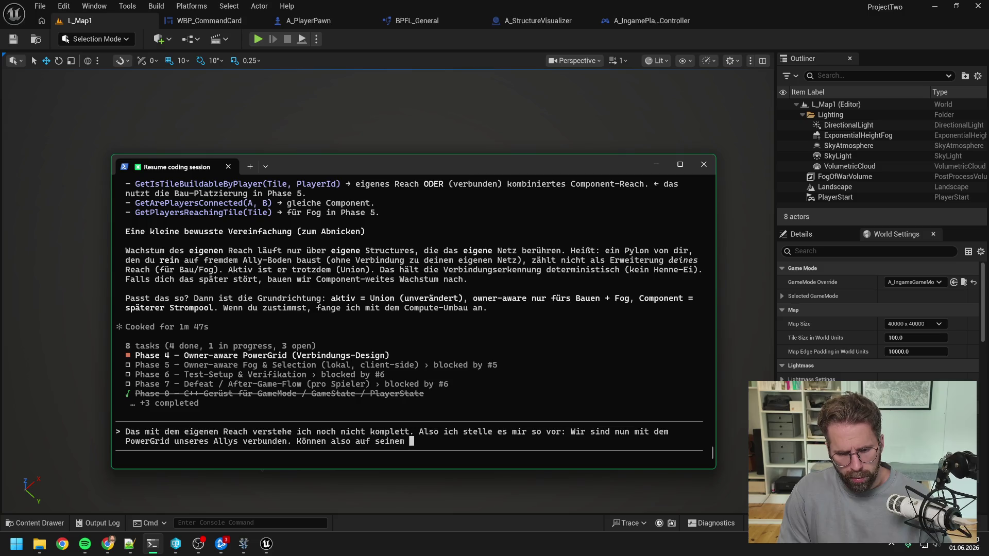
text(kompletten Grid)
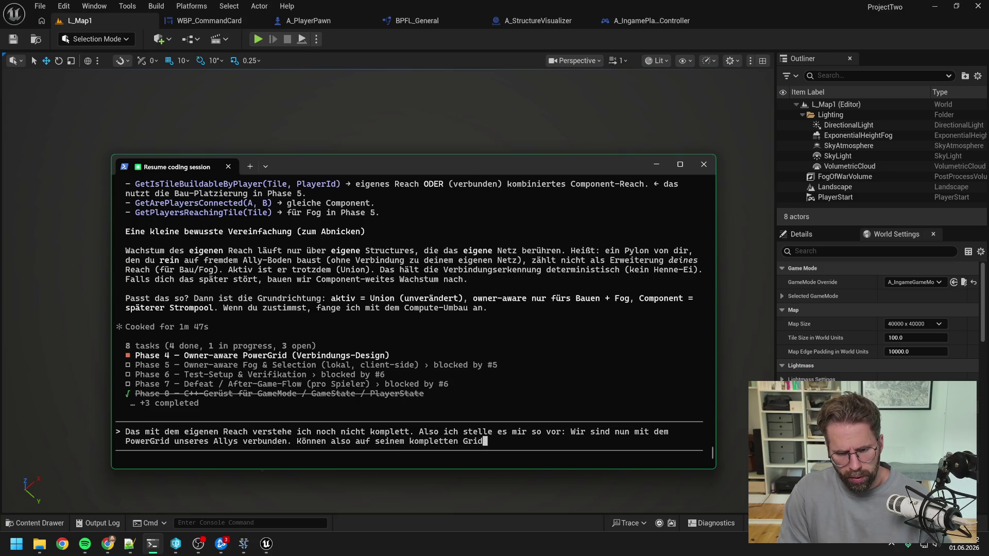
text( bauen.)
text( Jetz)
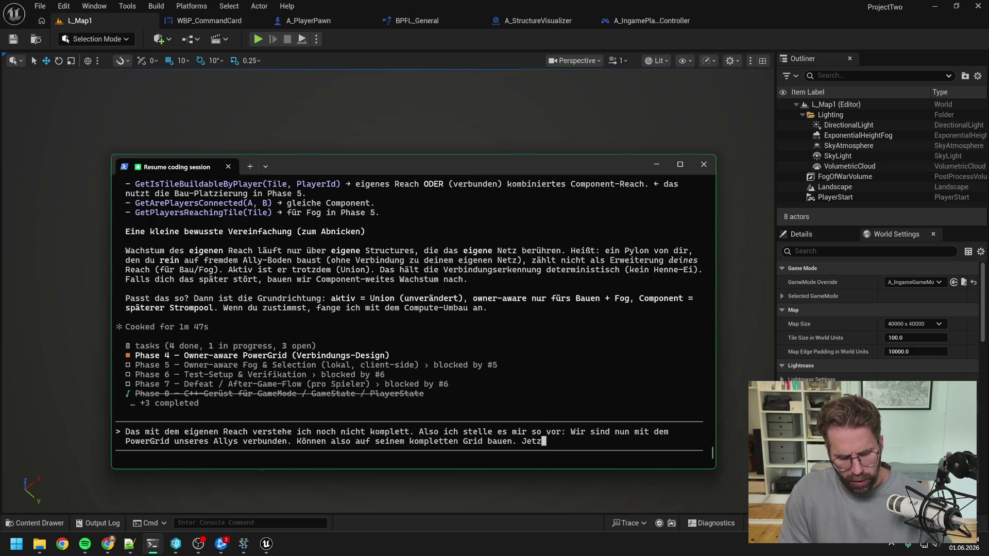
text(t setzen an)
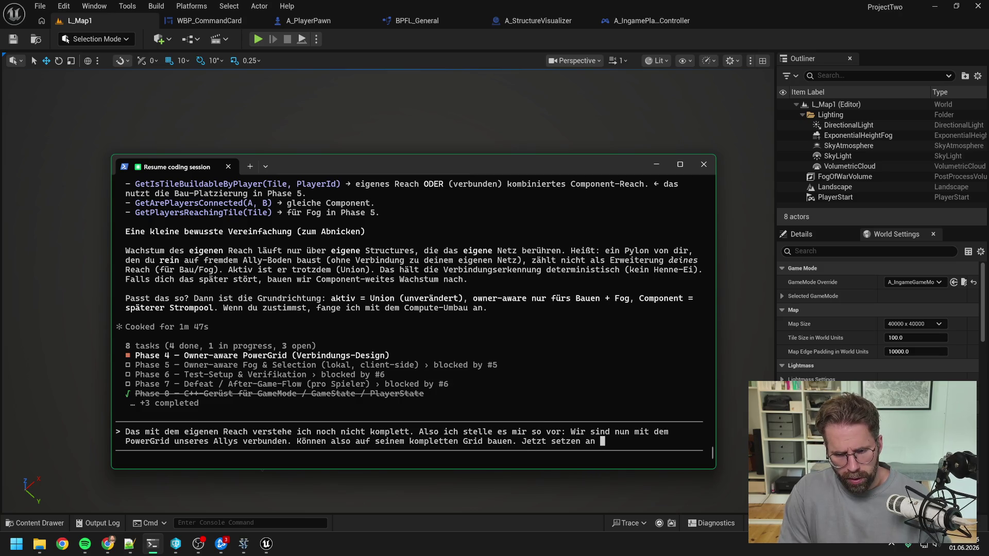
key(BackSpace)
key(BackSpace)
key(BackSpace)
text(auf se)
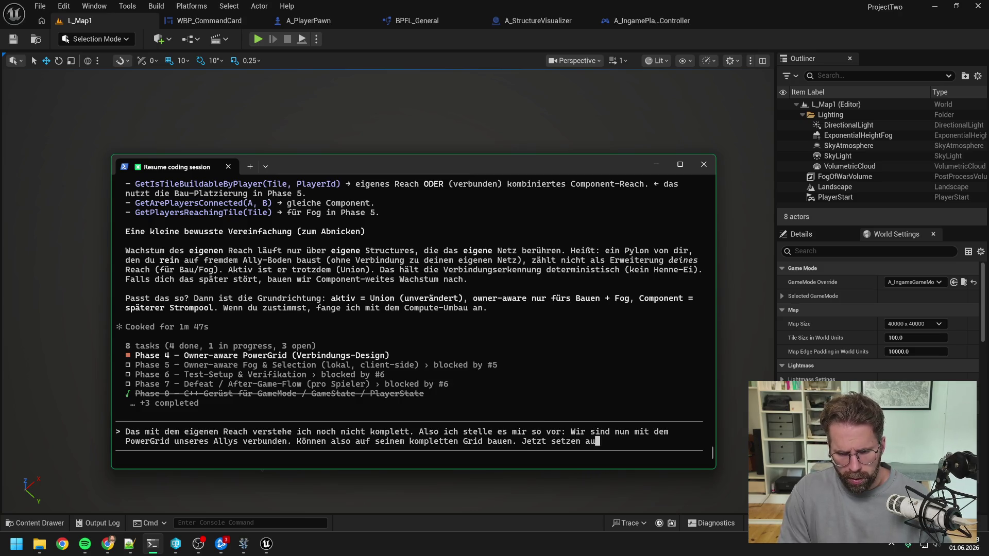
text(in Grid ein)
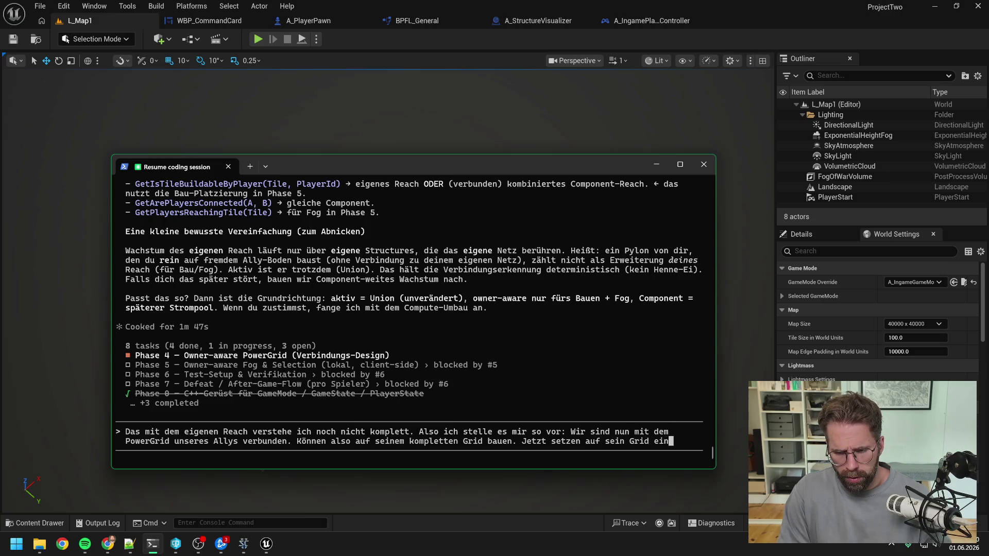
text(en PowerGridG)
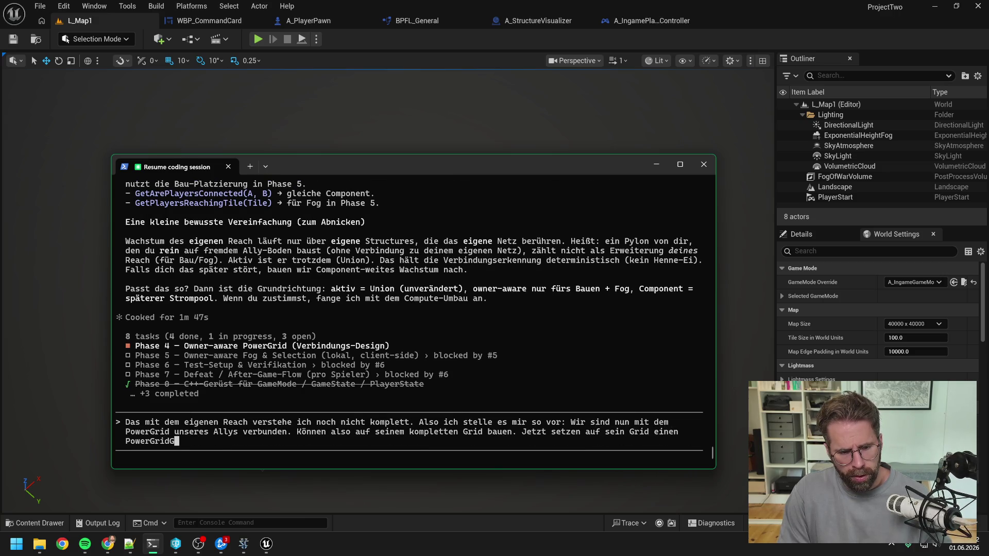
text(enerator)
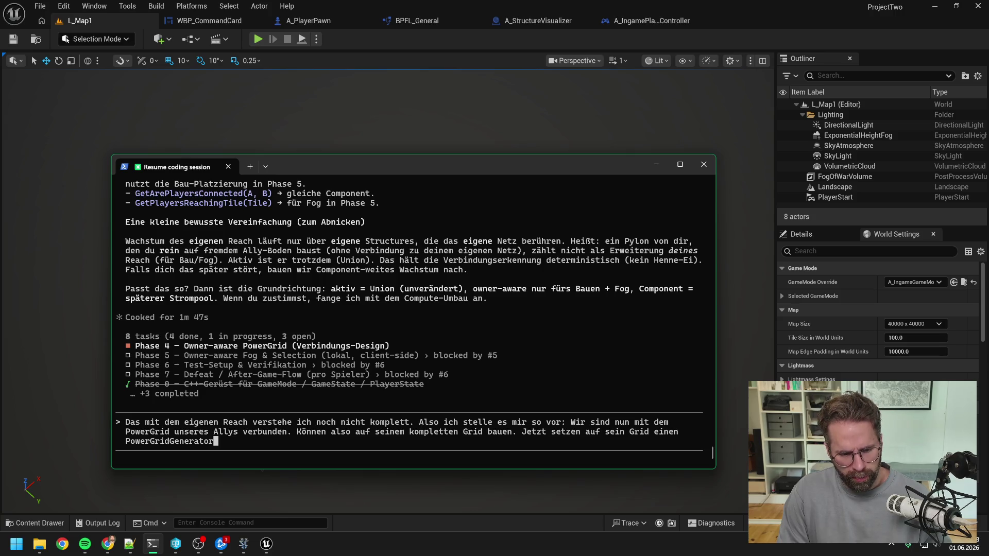
text(, d)
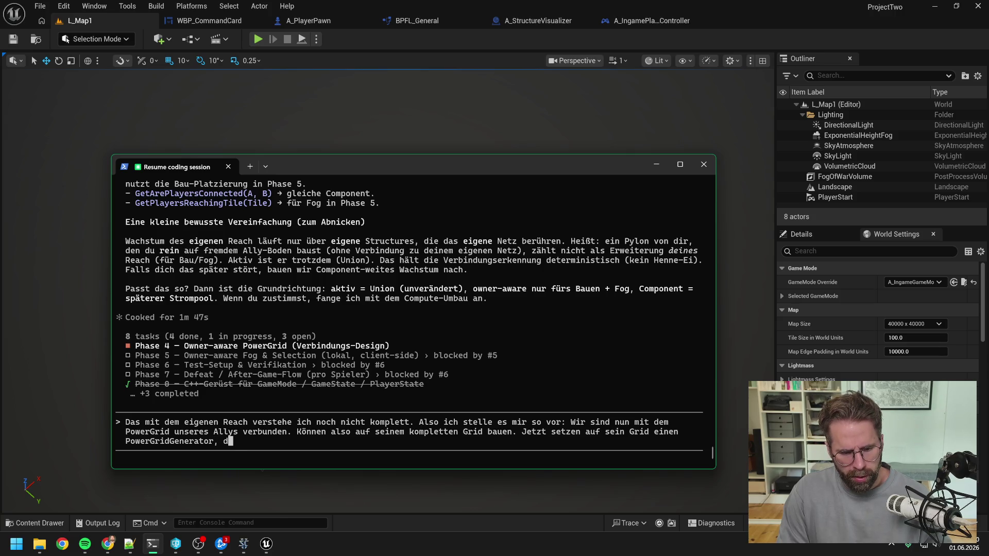
text(er aber nicht mi)
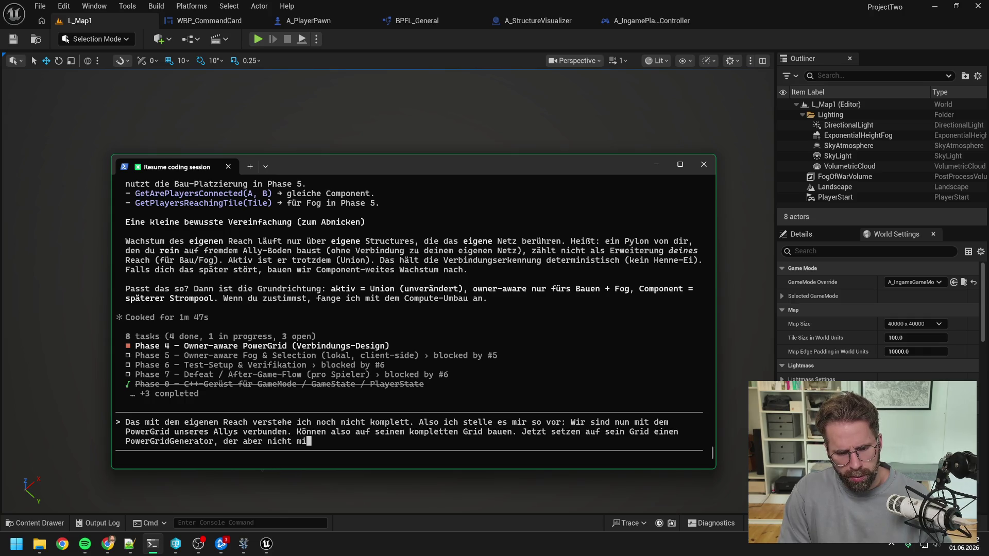
text(t unserem eigenen )
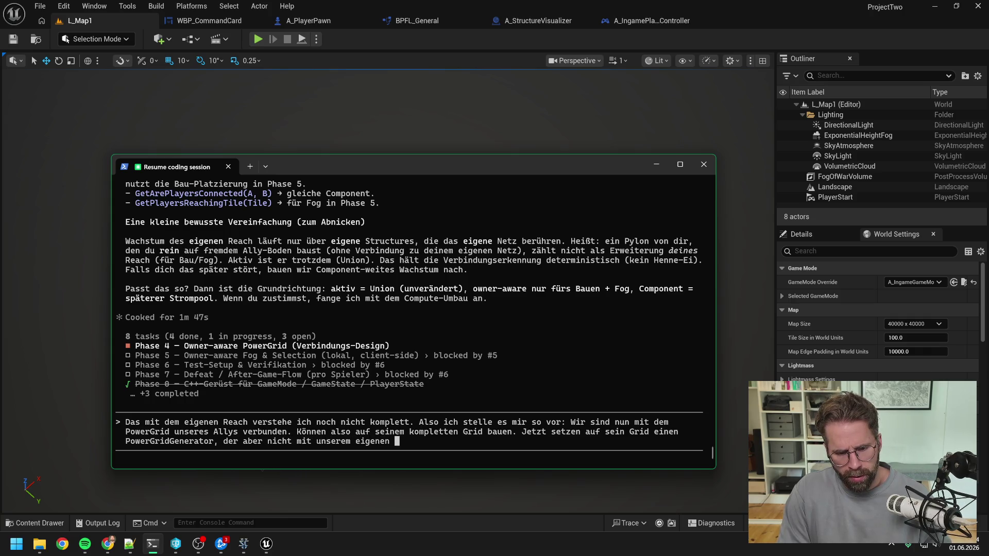
text(Grid verbunden ist.)
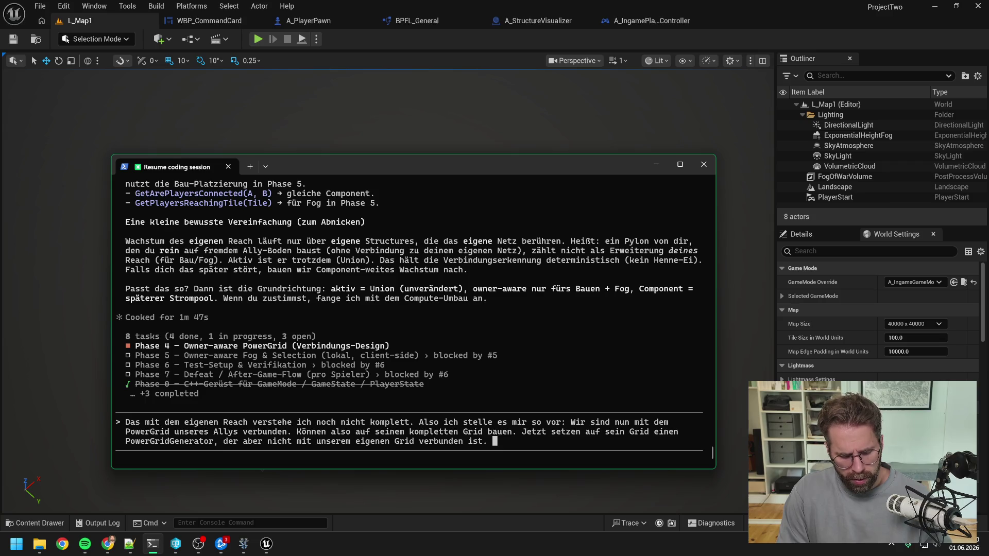
- Add that this generator stays active and creates a shared new grid, drop the unfinished sentence, and send
text(Er)
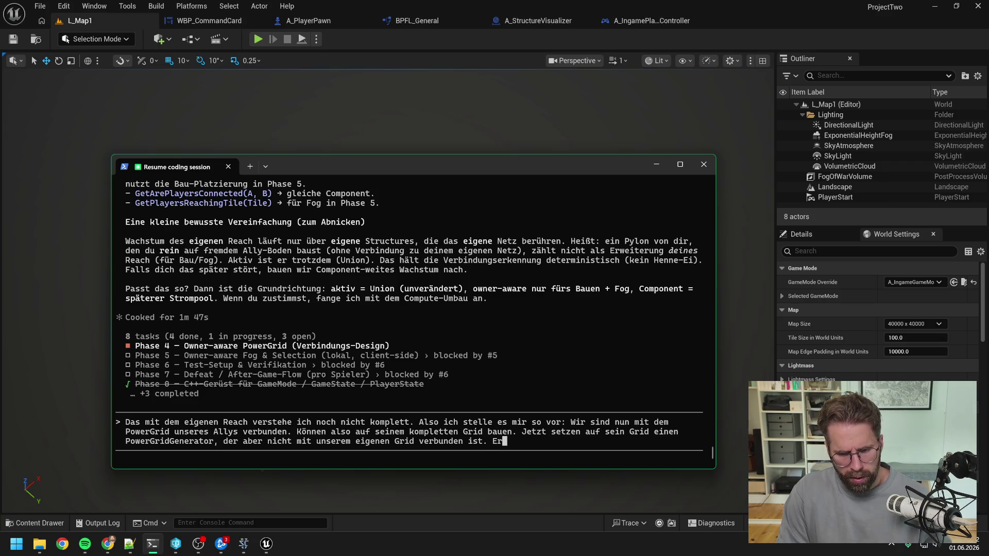
text( ist aber natürlic)
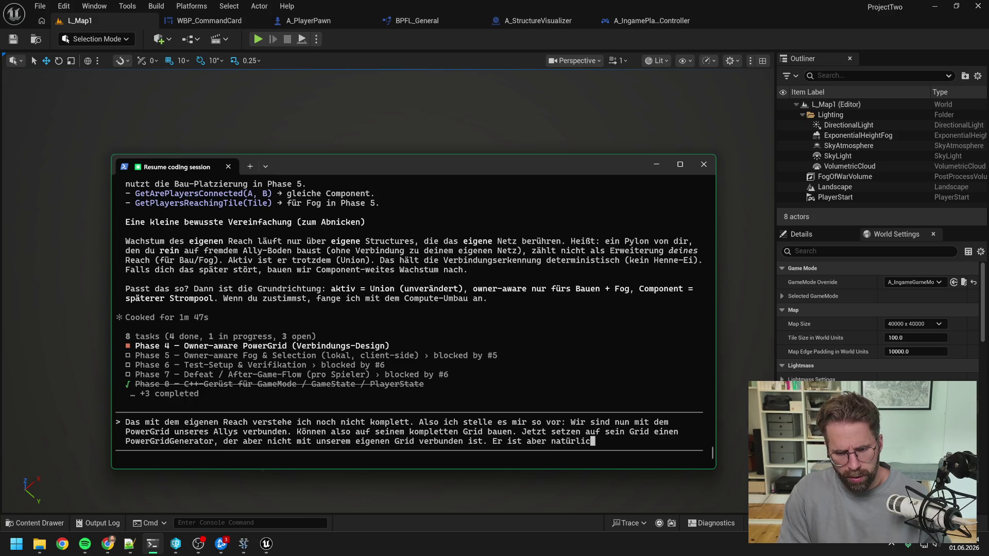
text(h trotzdem akt)
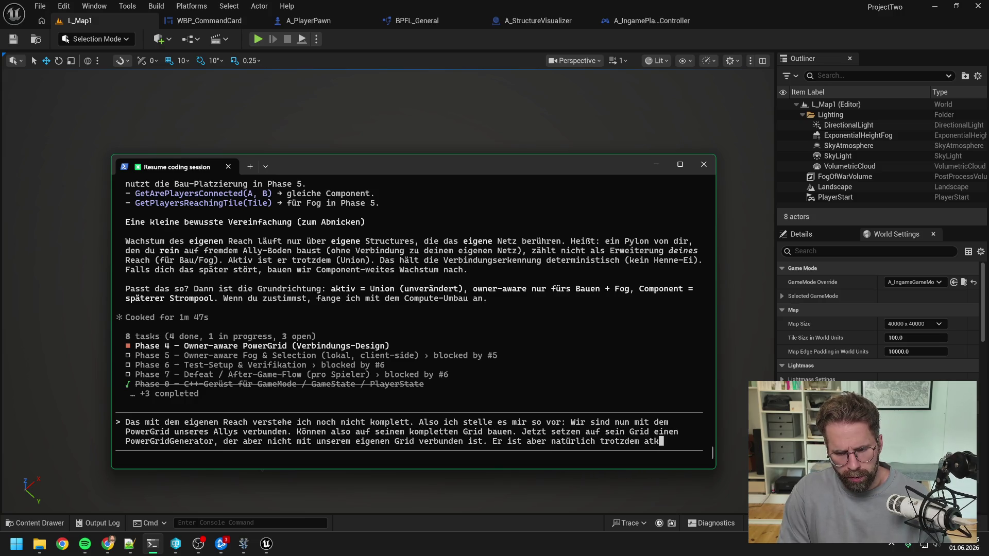
text(iv und erzeig)
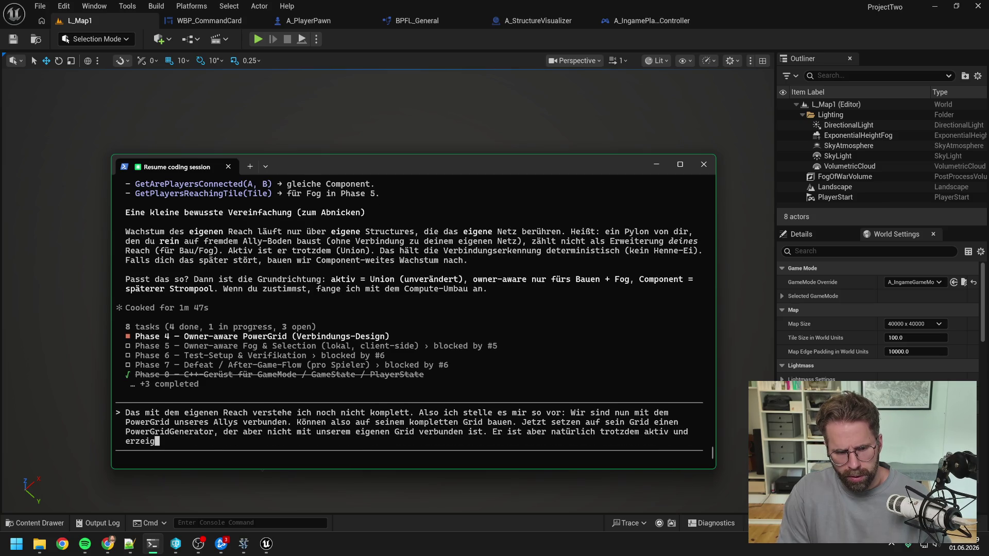
key(BackSpace)
text(ugt neues )
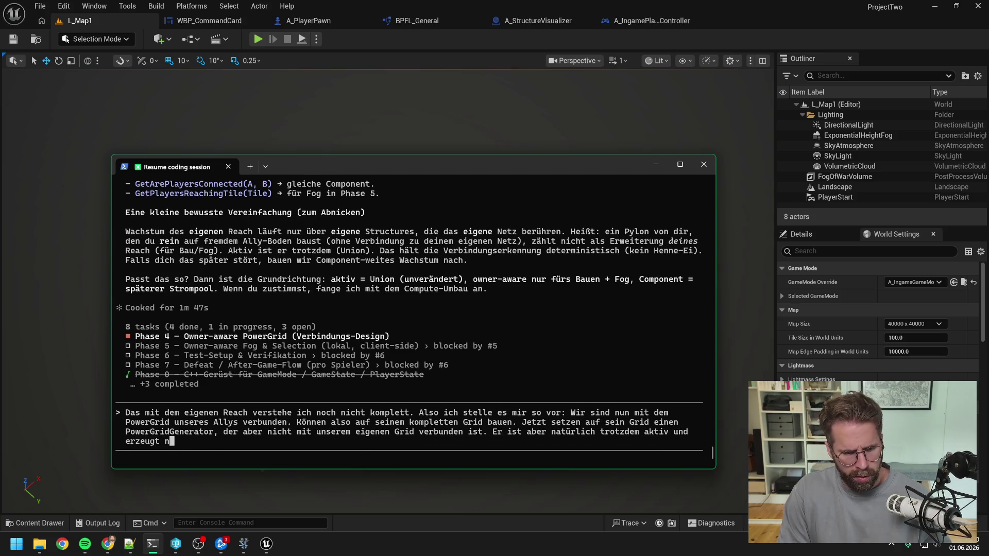
text(PowerGrid)
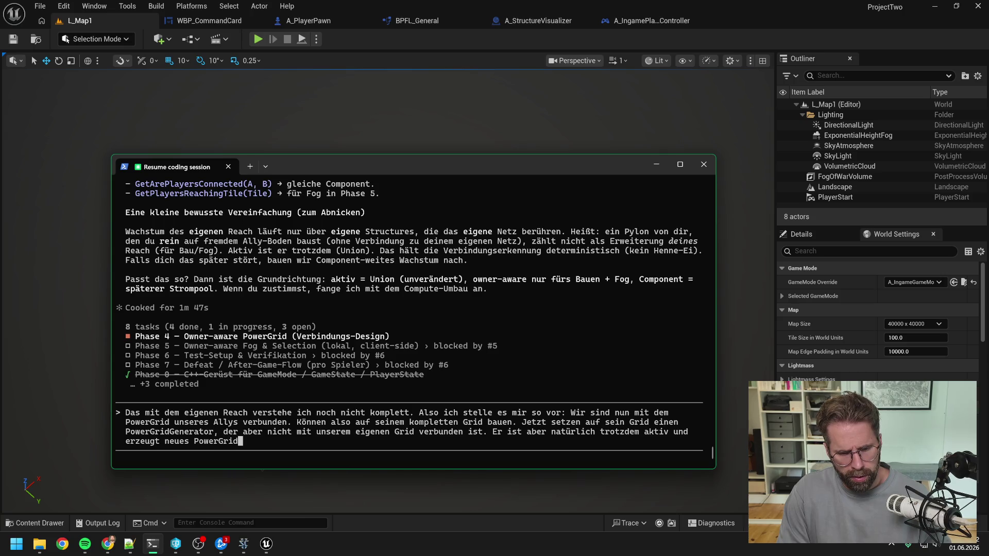
text(,)
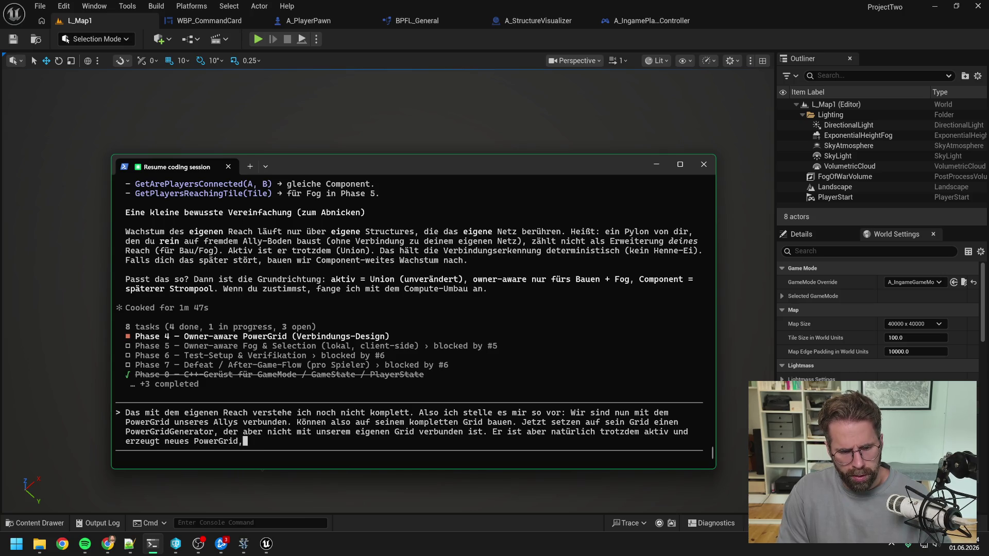
text( auf dem )
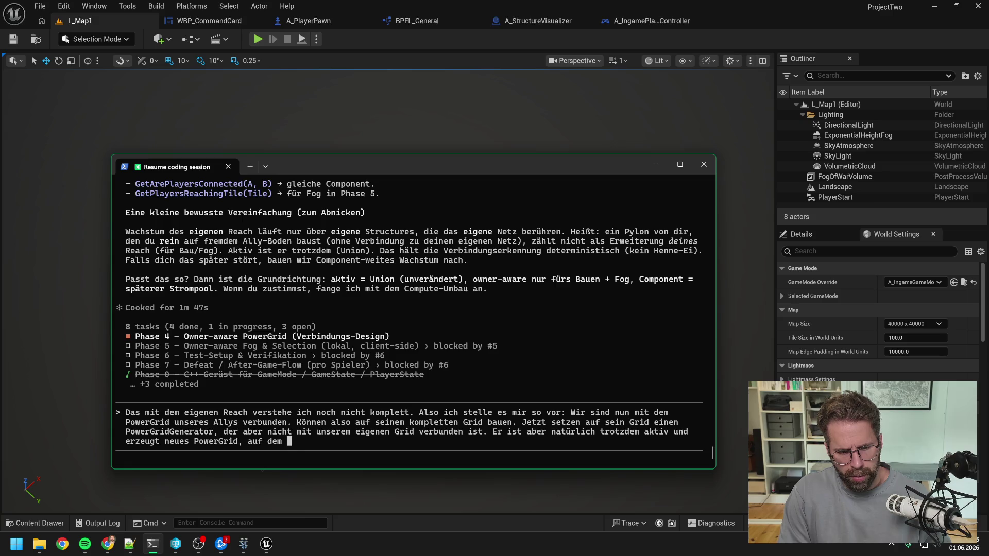
text(beide Spieler baue)
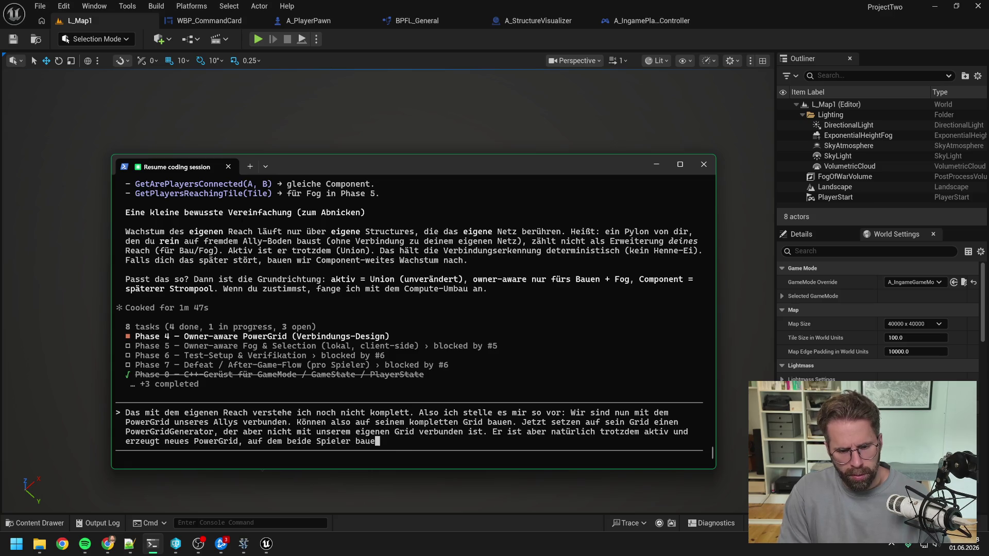
text(n können. )
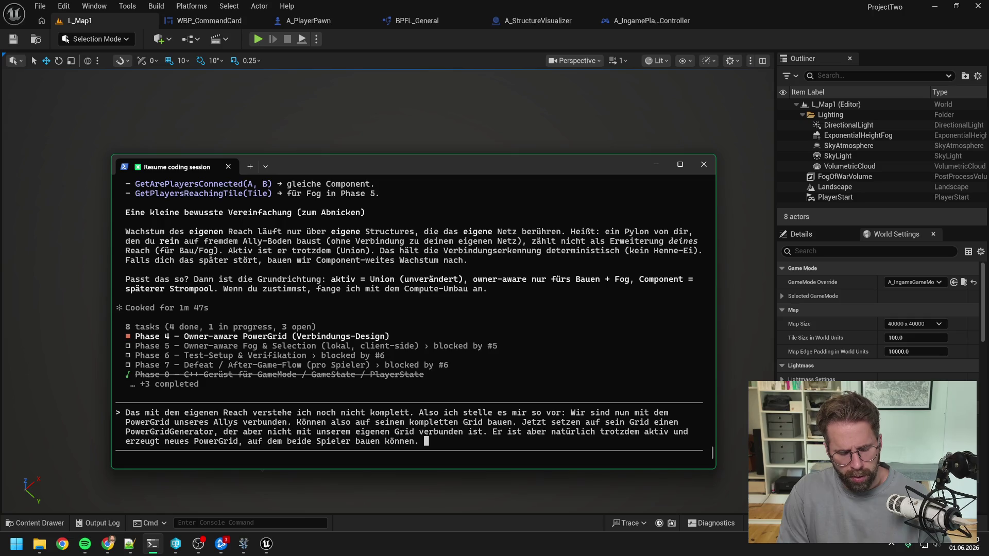
text(Wenn nun die )
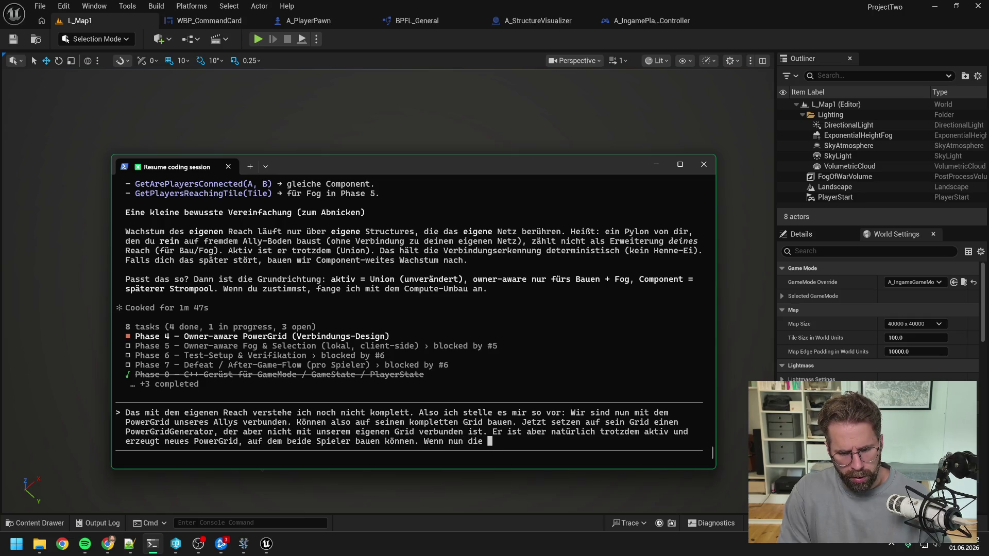
text(Vebrindung)
key(BackSpace)
key(BackSpace)
key(BackSpace)
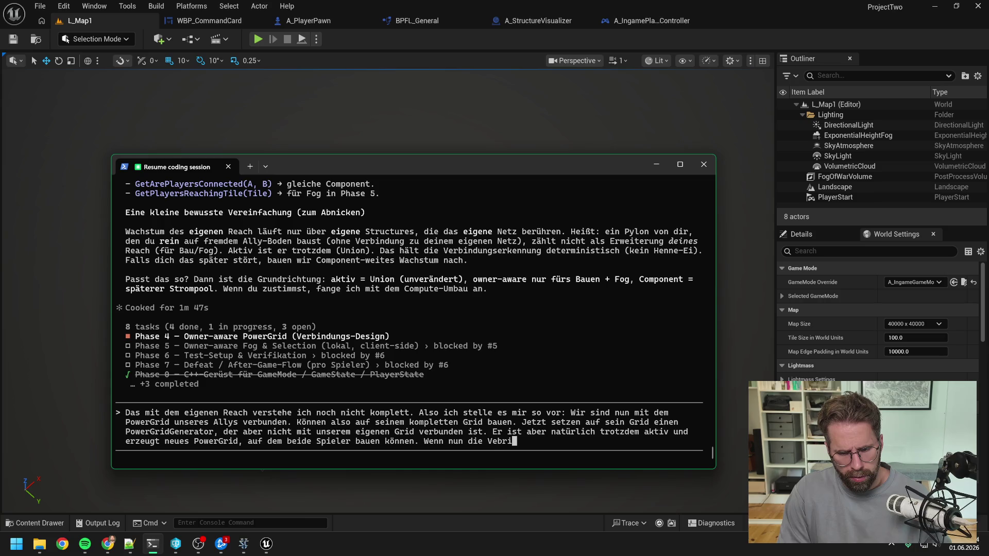
key(BackSpace)
key(BackSpace)
text(indung zwisc)
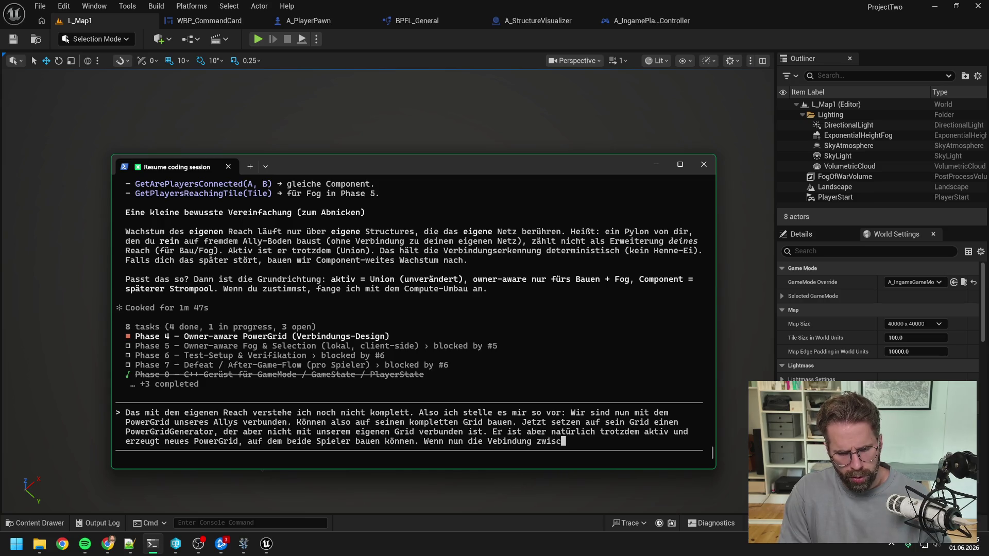
text(hen beiden Spielern)
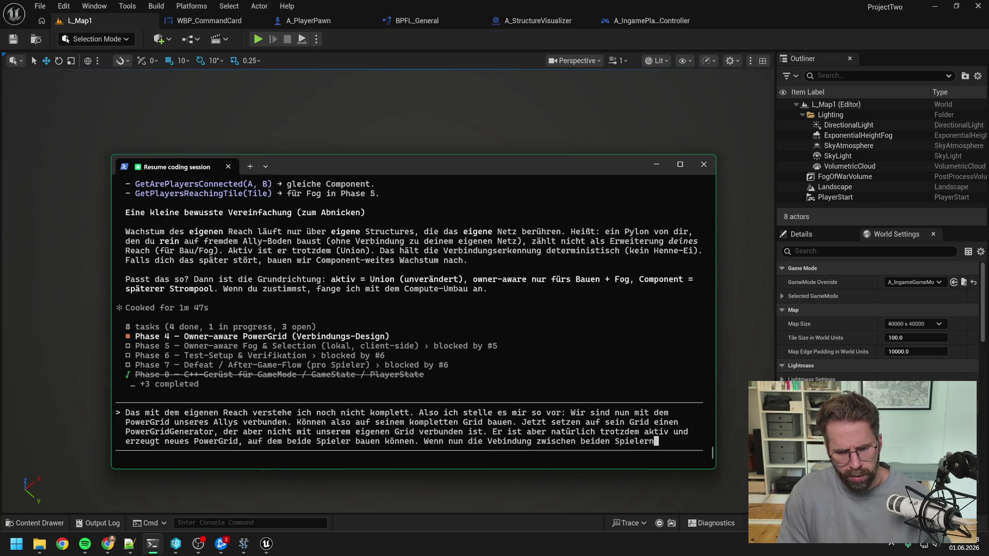
text( aber wiede)
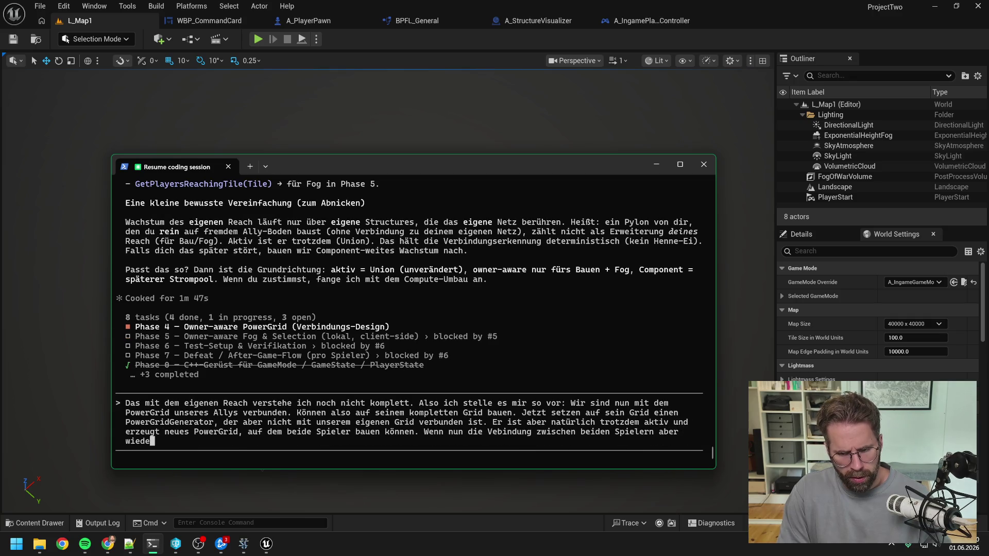
text(r ausfällt)
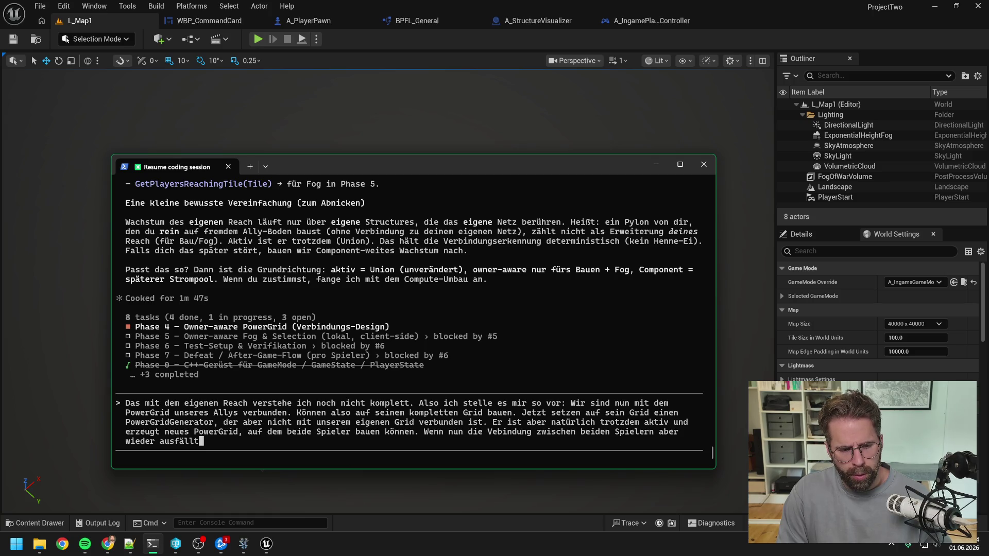
key(BackSpace)
key(BackSpace)
key(BackSpace)
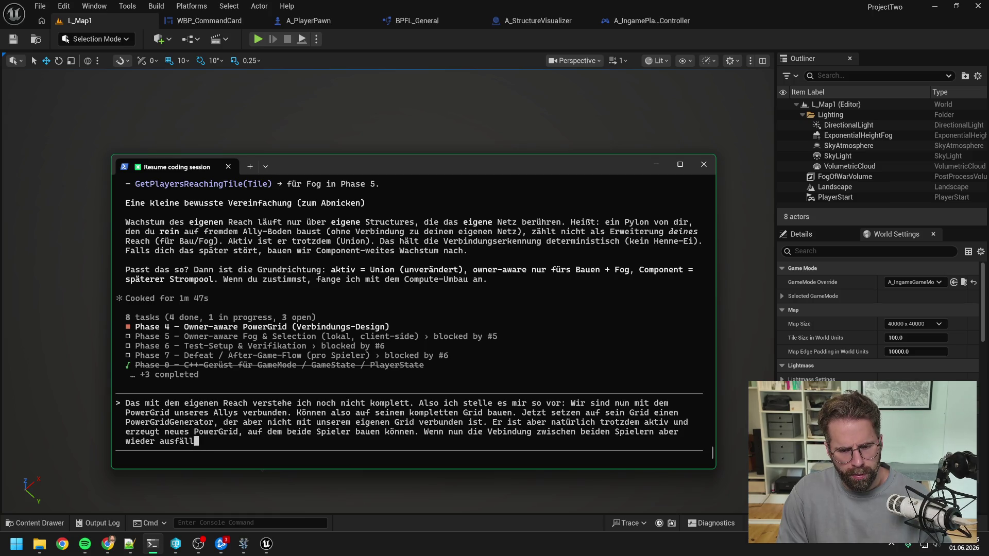
key(BackSpace)
key(BackSpace)
key(BackSpace)
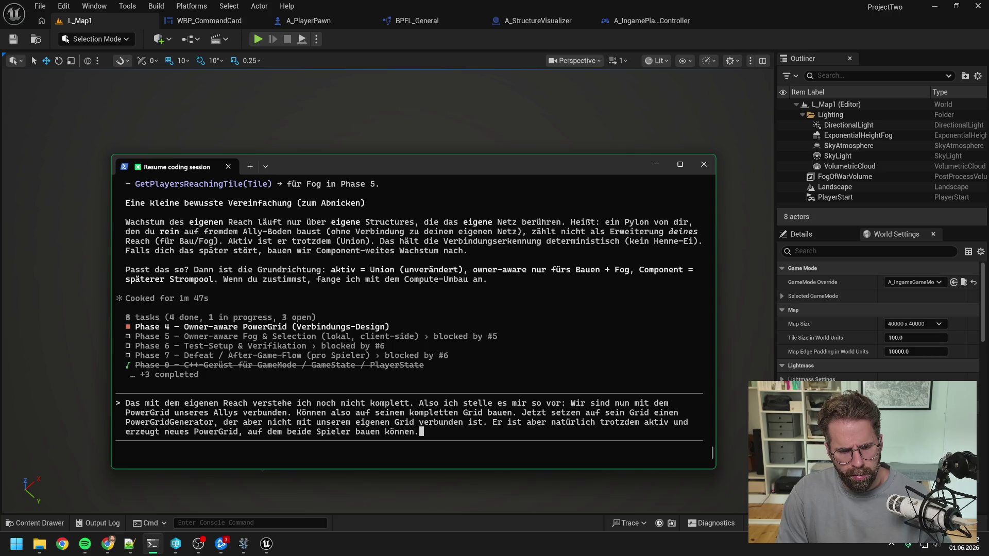
key(Return)
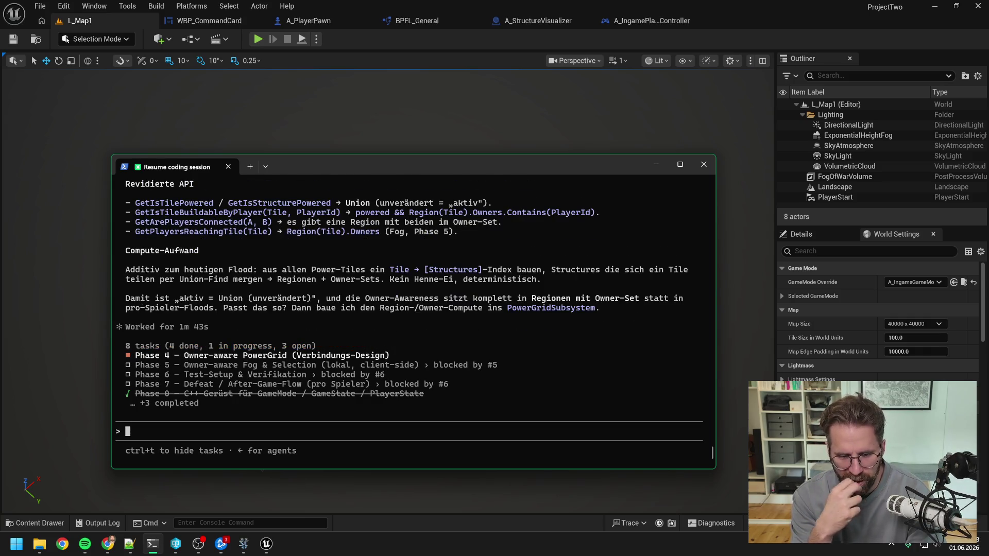
scroll(445, 348, up, 5)
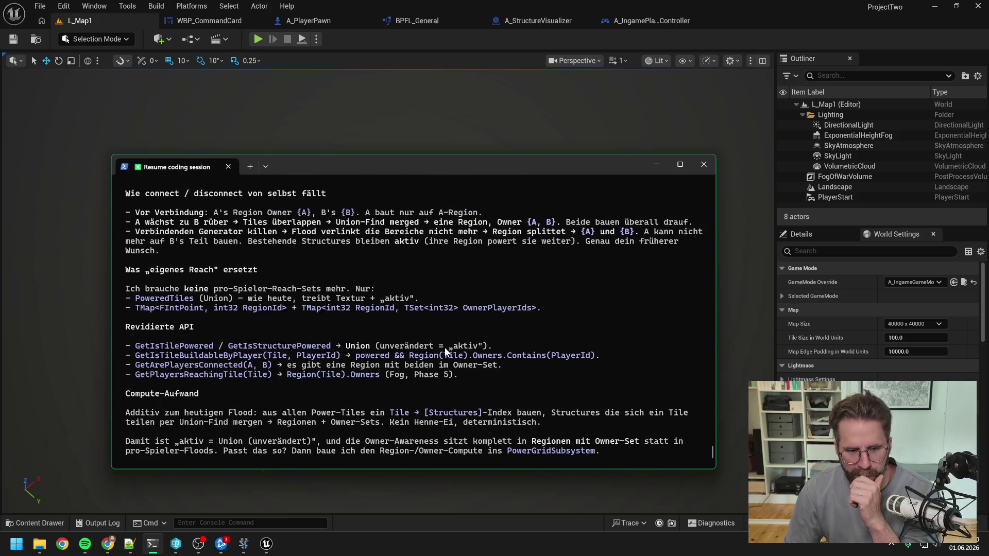
scroll(442, 349, up, 8)
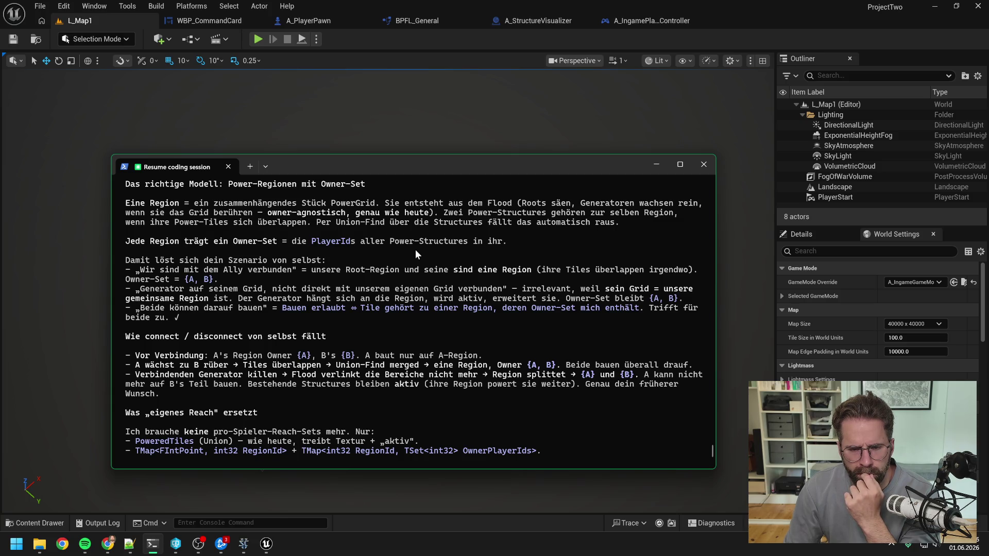
scroll(414, 250, down, 1)
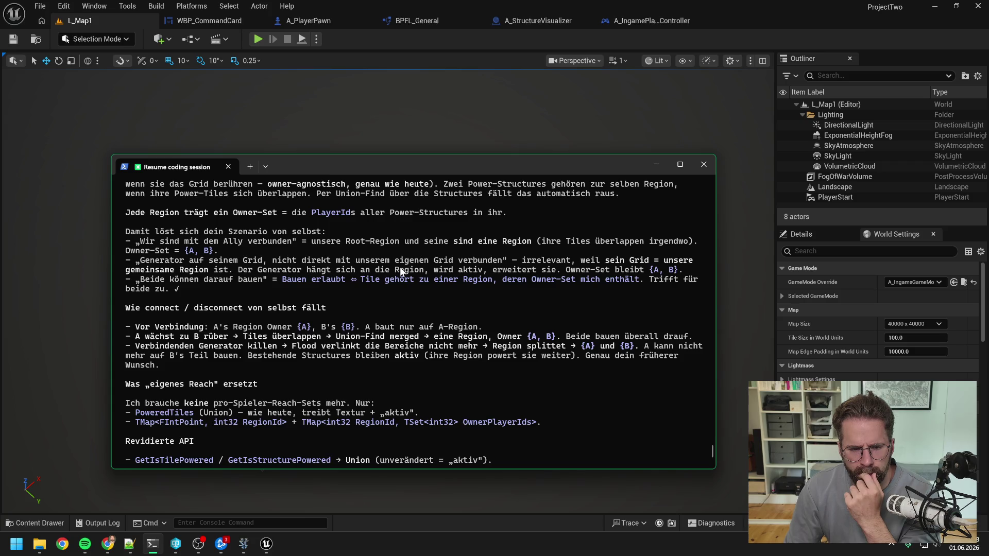
scroll(399, 266, down, 1)
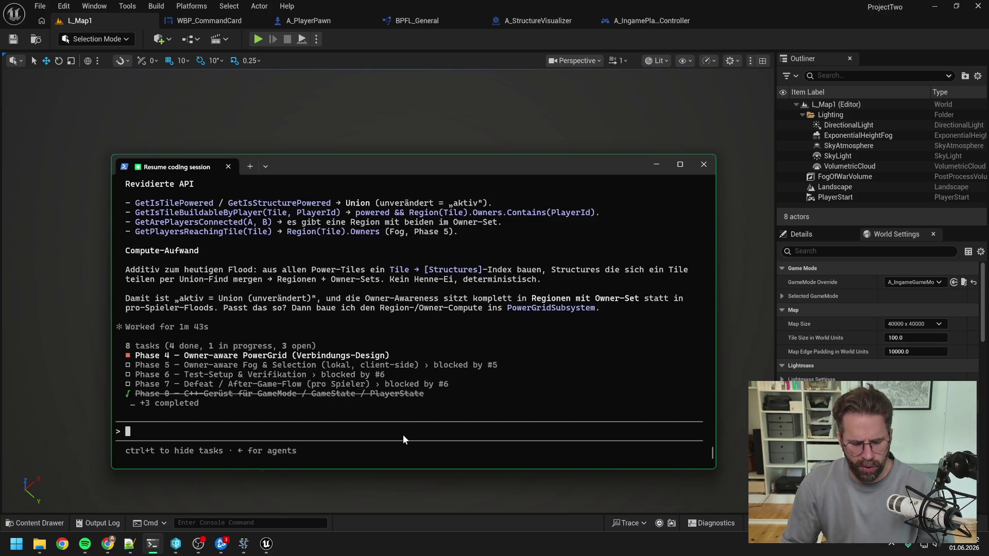
- Draft the 'Detail-Frage' about placing a PowerGridGenerator on the ally's grid unconnected to ours, unsent
text(bevor wir losle)
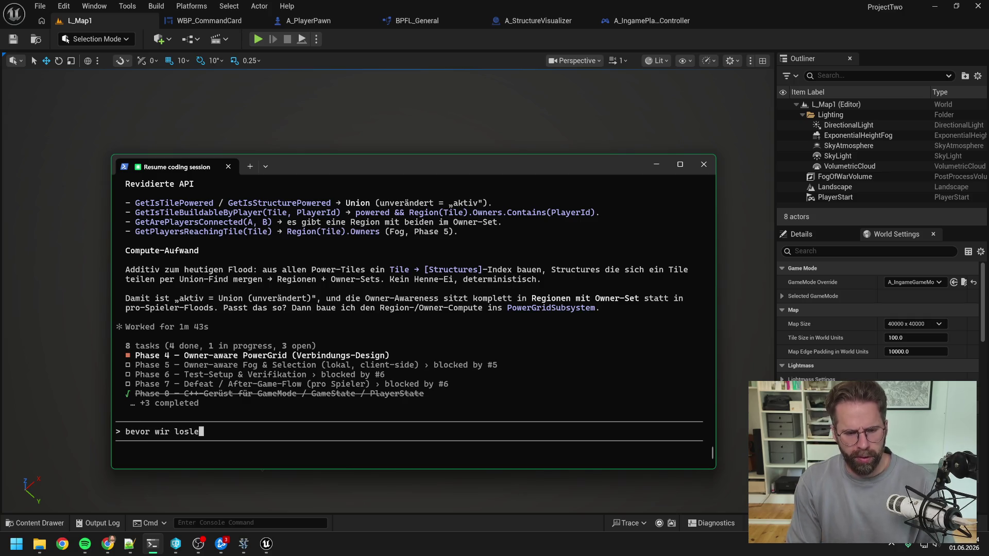
text(gen, noch eine)
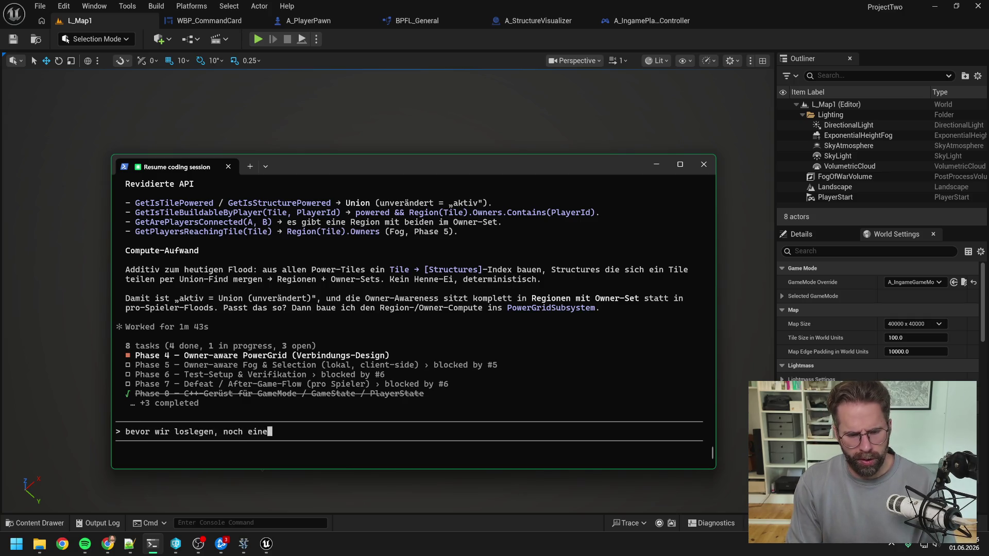
text( Detail-.F)
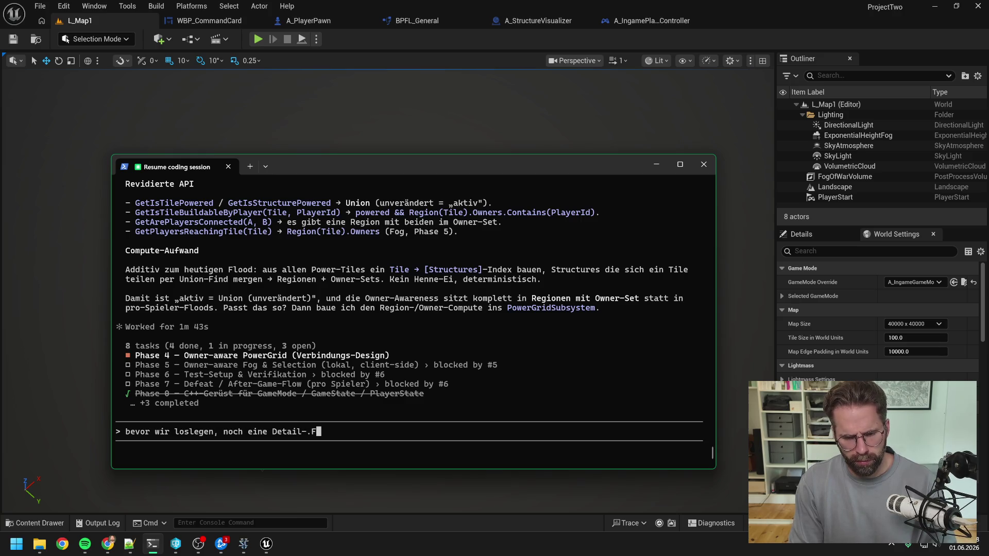
key(BackSpace)
key(BackSpace)
text(Frage)
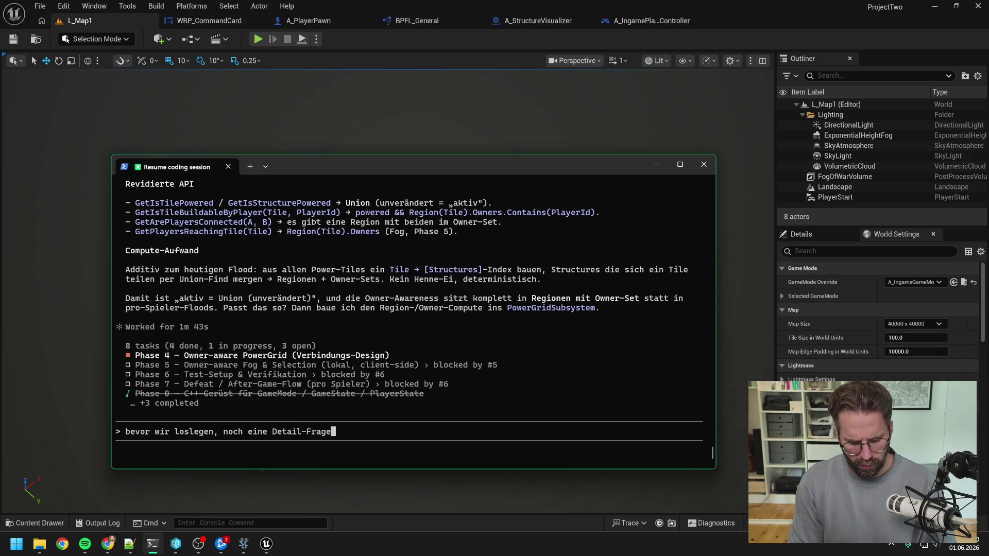
text( damit wir u)
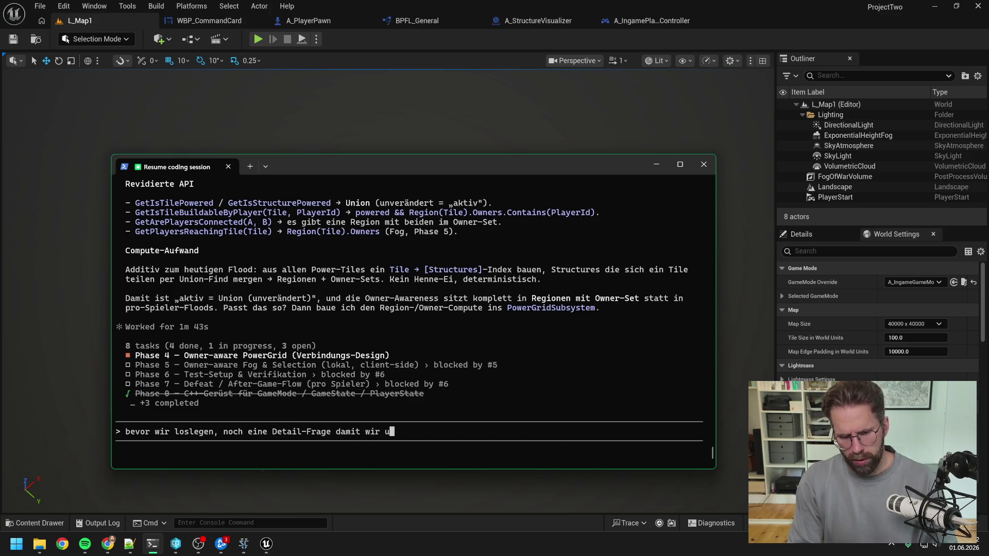
text(ns richtig versteh)
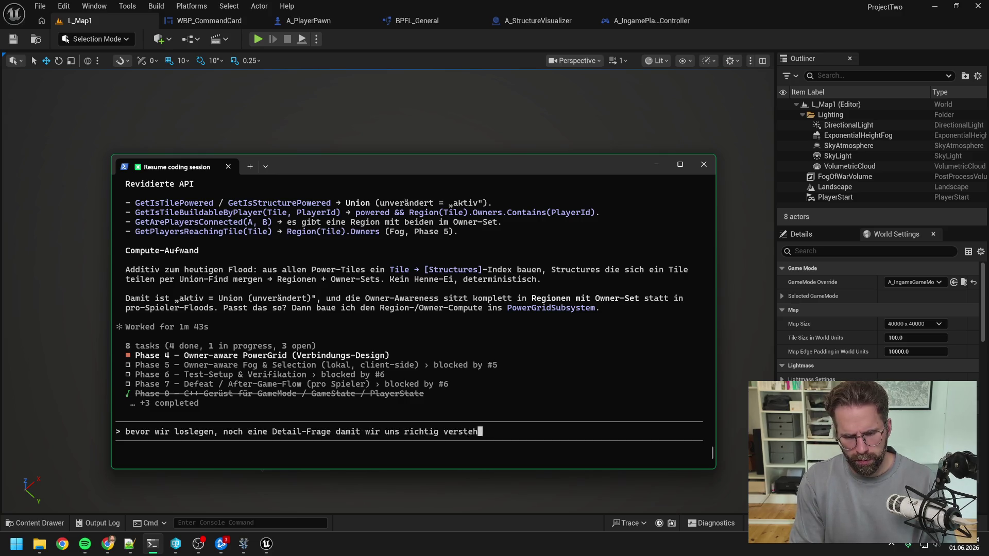
text(en. Im gerade bw)
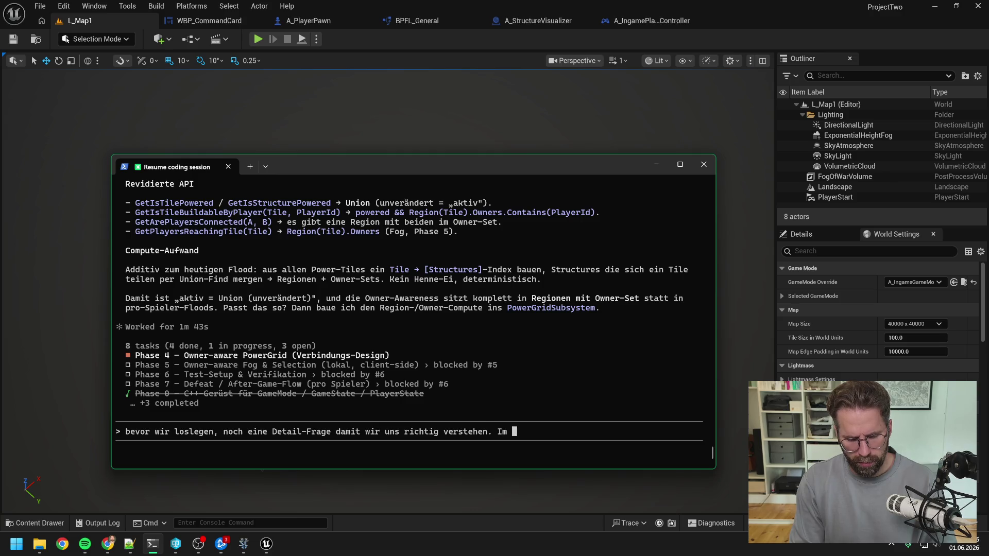
key(BackSpace)
key(BackSpace)
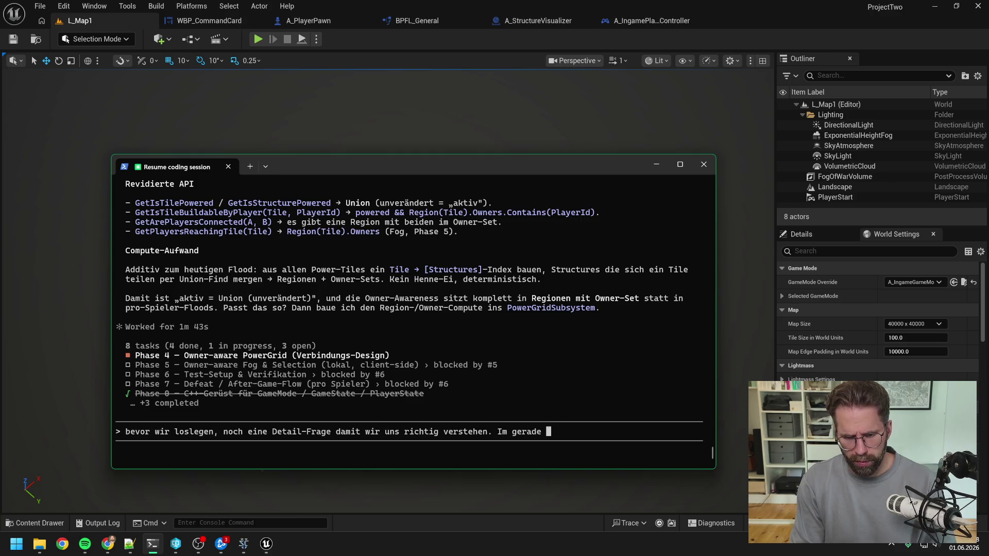
text(besprochenen Szenari)
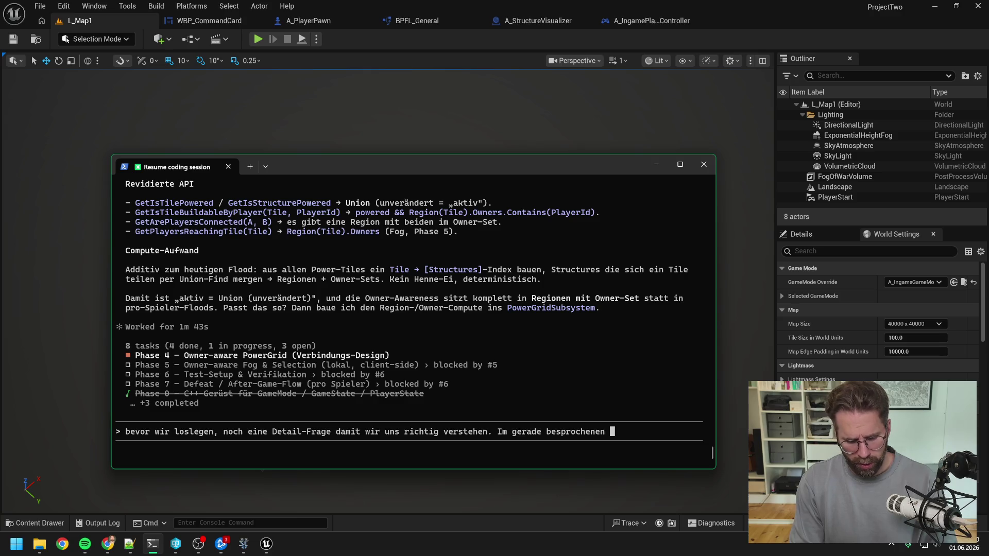
text(o)
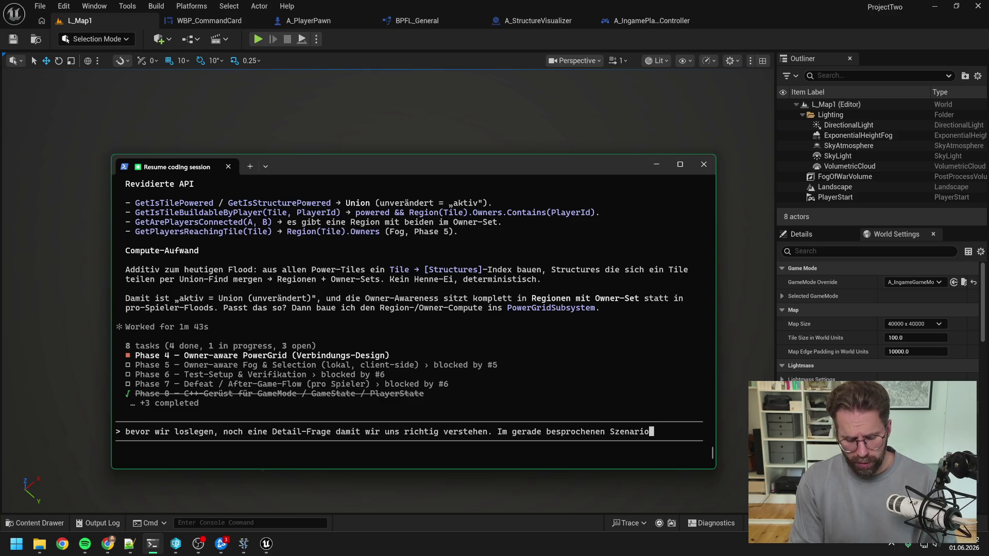
text( kann es ja sein dass wir)
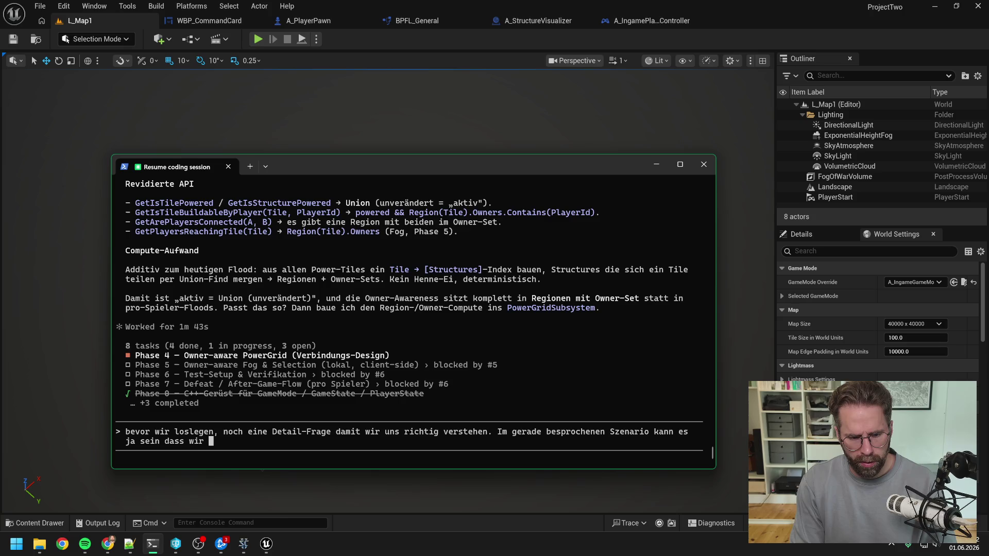
text(sobald wir mit u)
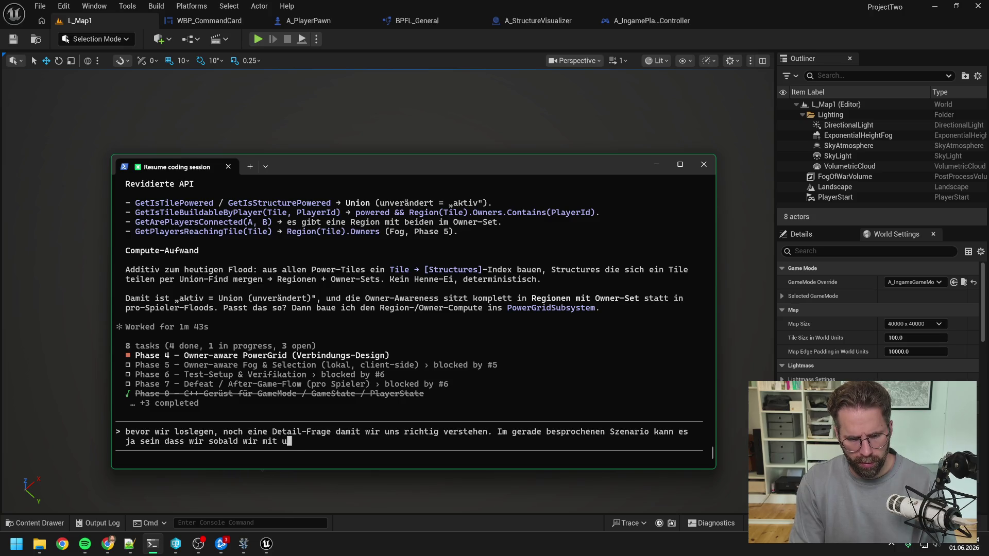
text(nserem Ally ver)
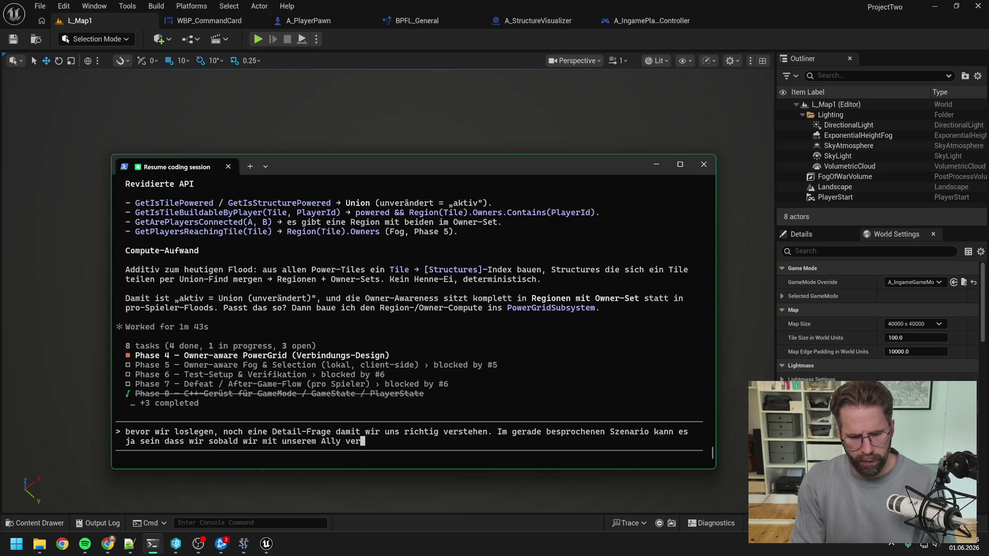
text(bunden sind, einen )
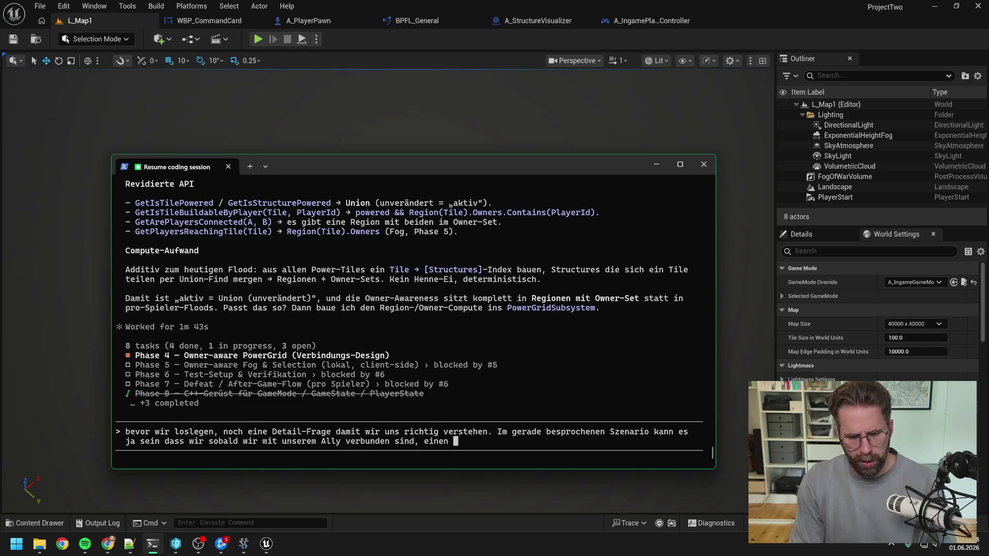
text(PowerGridGene)
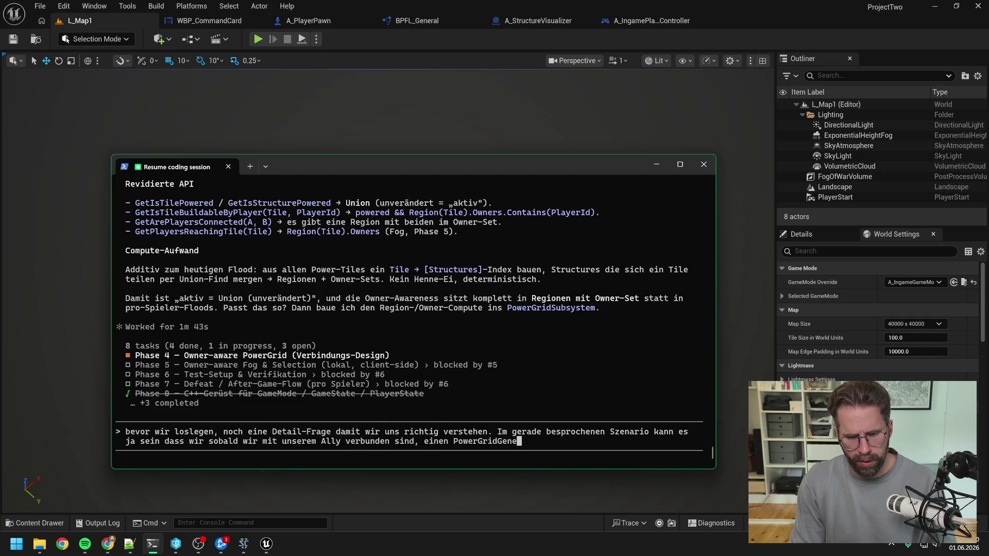
text(rator auf sein )
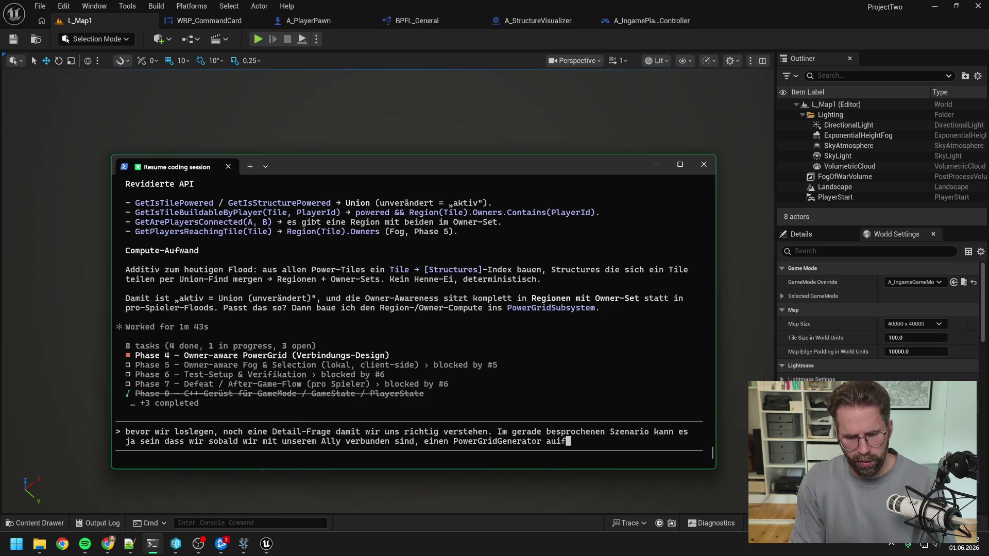
text(Grid bauen)
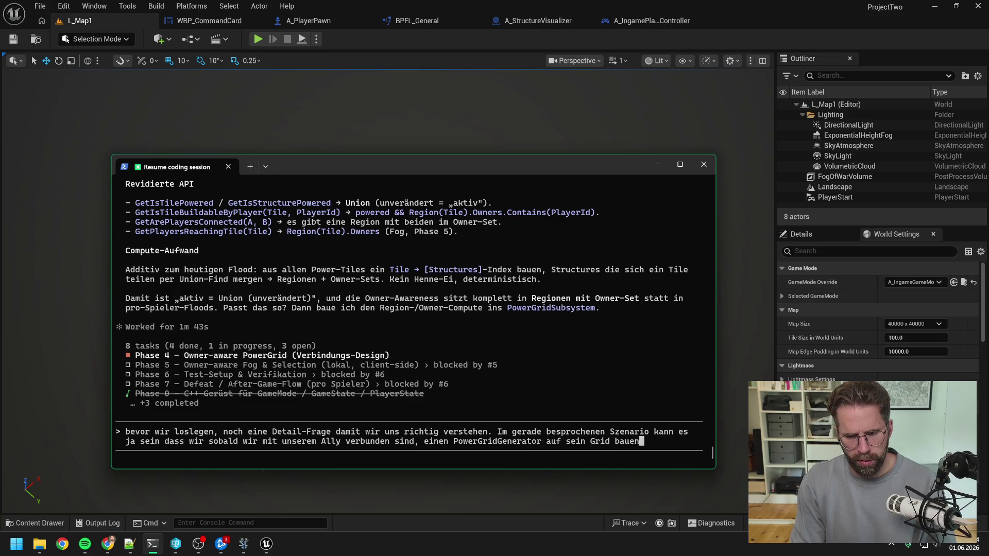
text(, dass nic)
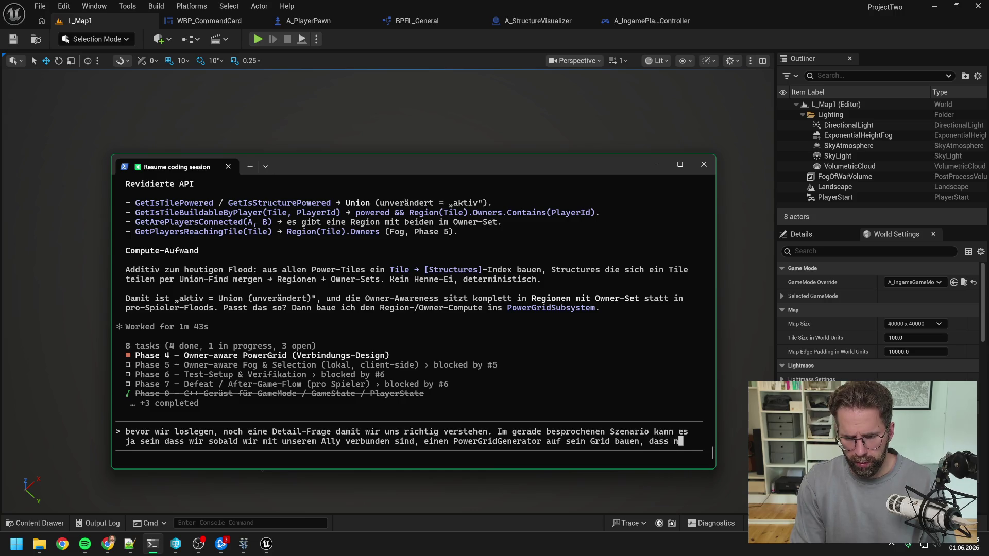
key(BackSpace)
key(BackSpace)
key(BackSpace)
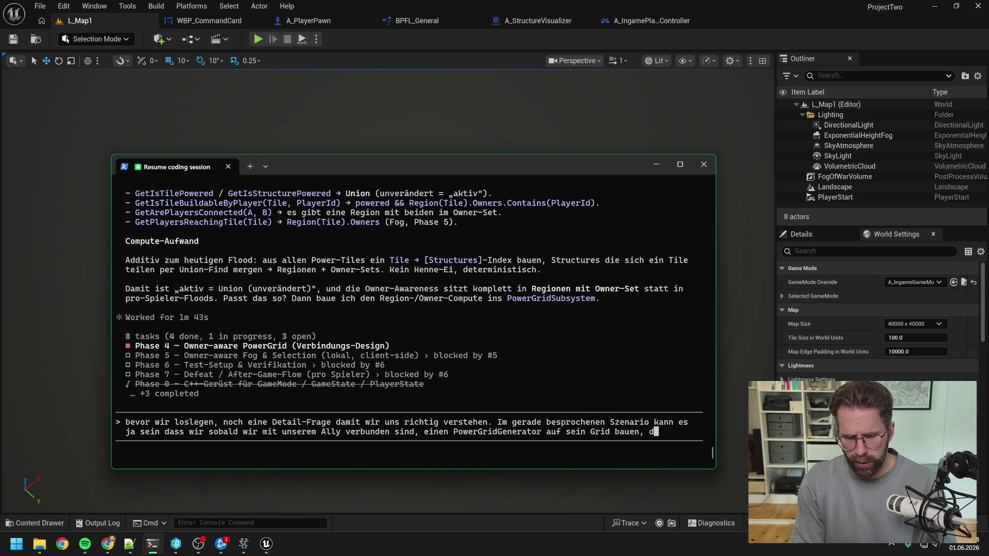
text(er nicht mit unserem eigenen Gri)
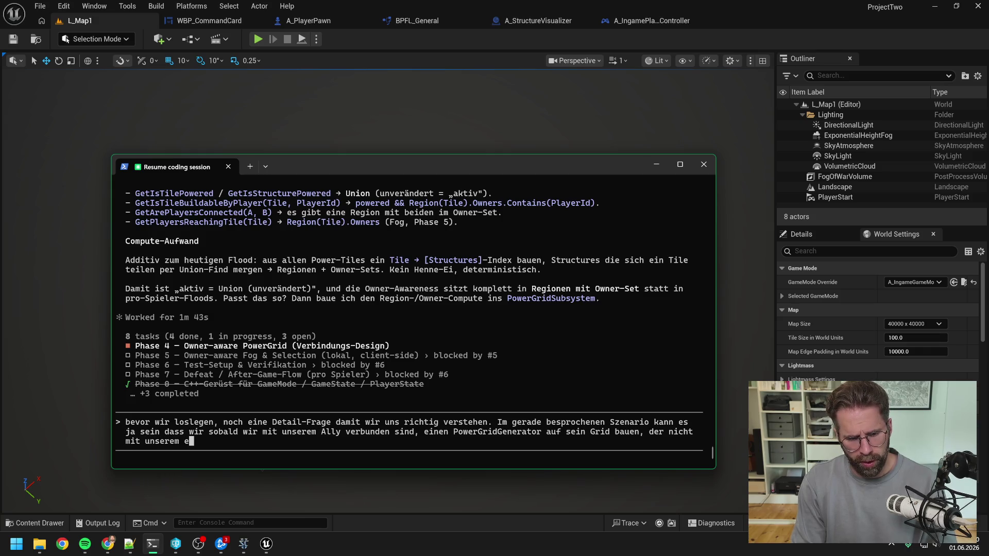
text(d verbund)
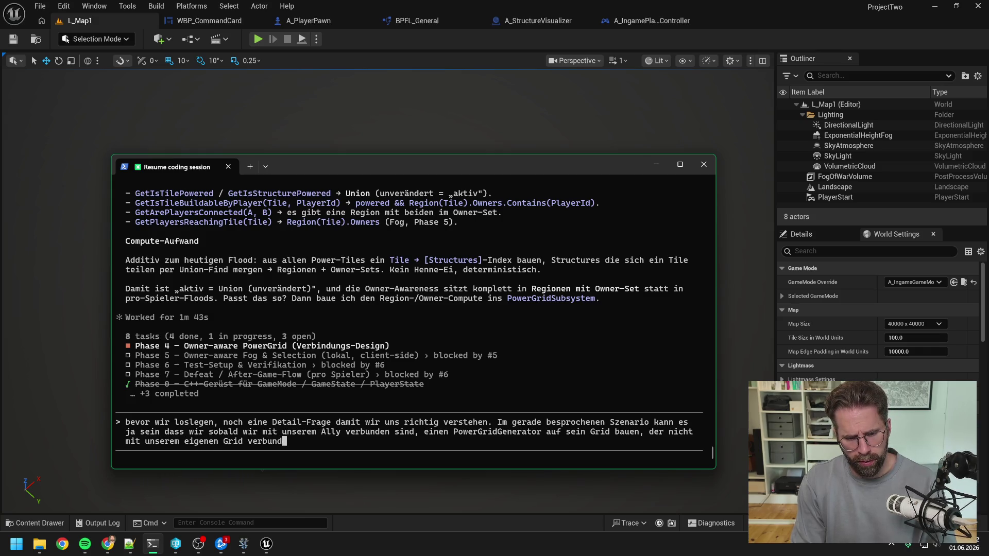
text(en ist. )
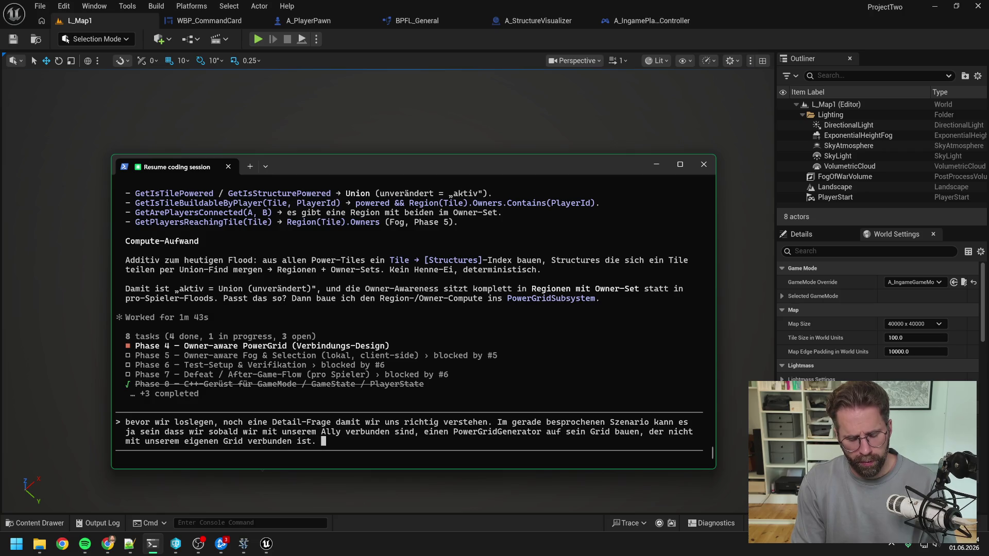
text(Wenn wir )
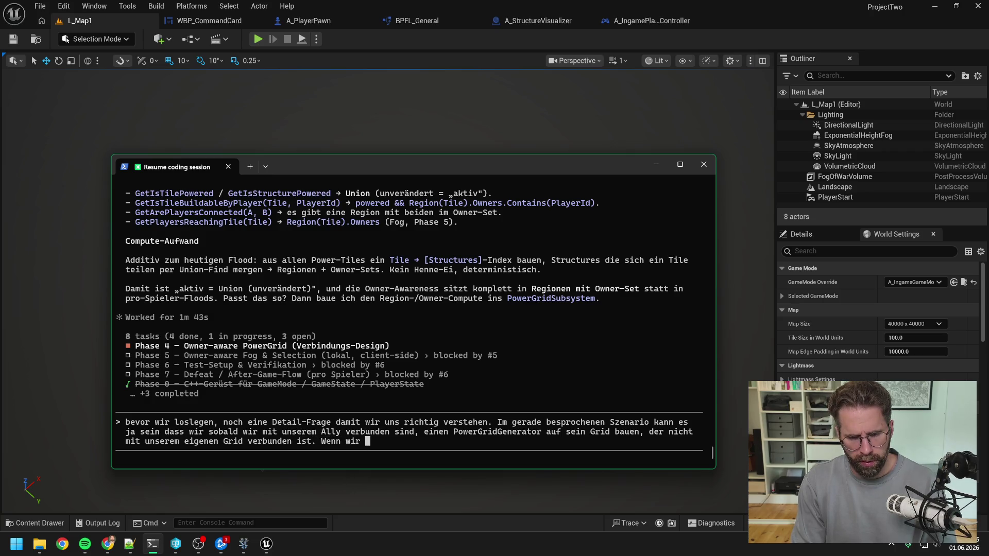
text(nun die Verbindun)
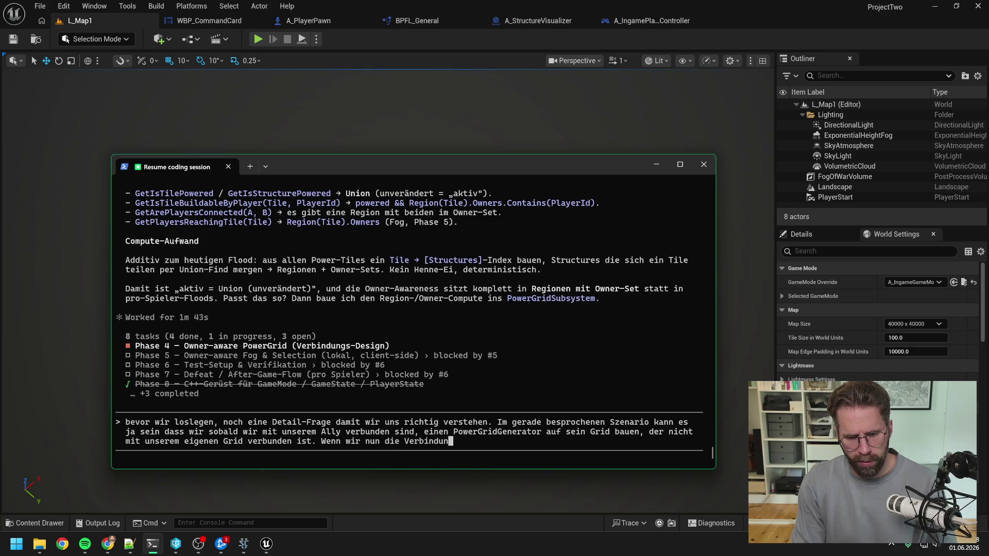
text(g)
text( zum Ally )
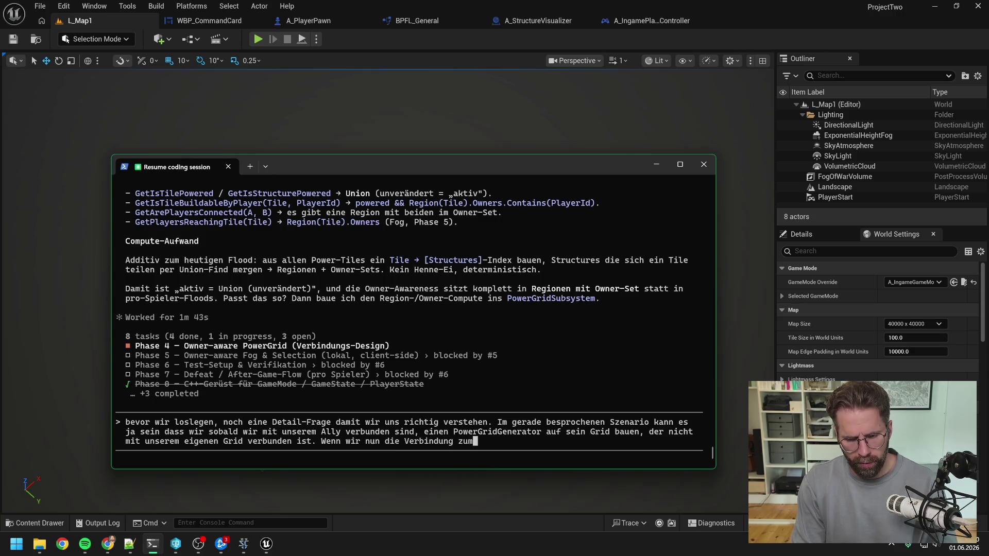
text(Grid)
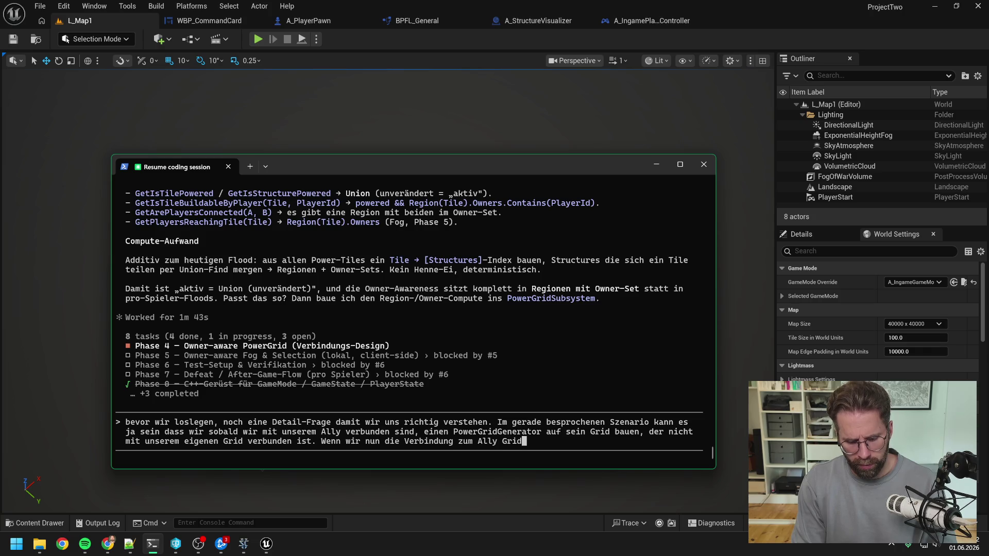